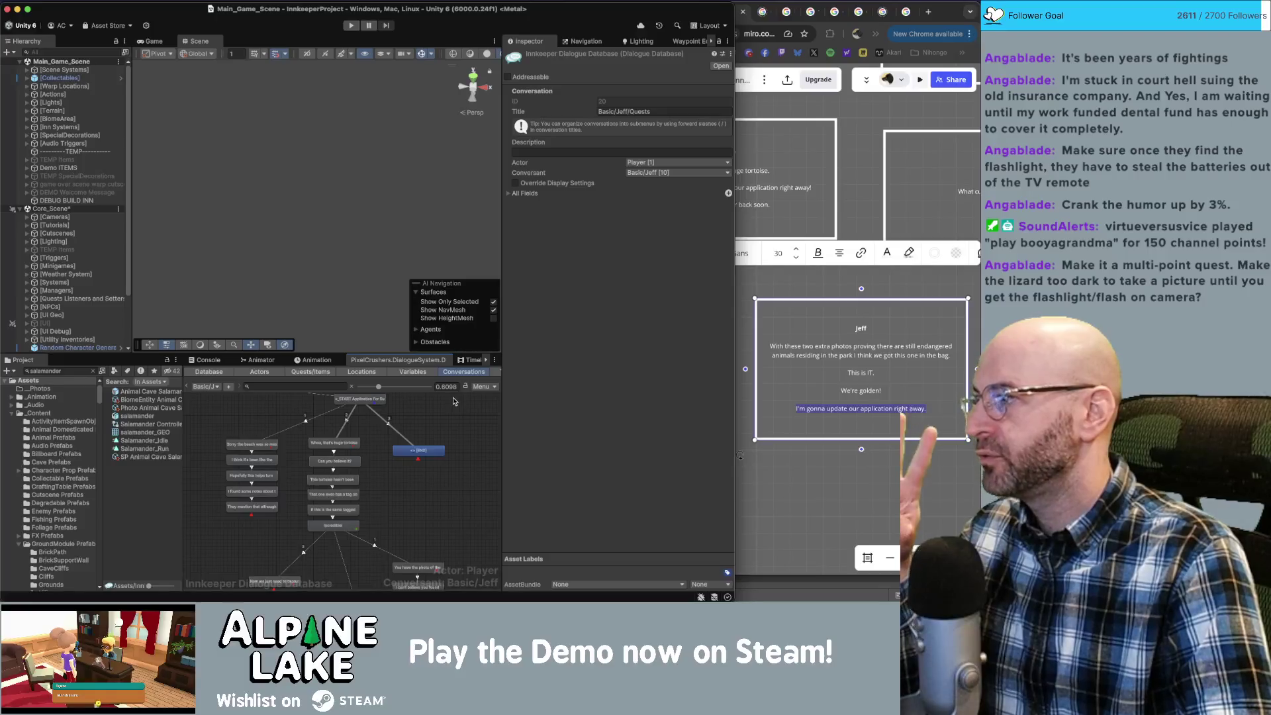
Review the huge tortoise, cave salamander photo question and empty Player entries in the graph.
left_click(353, 443)
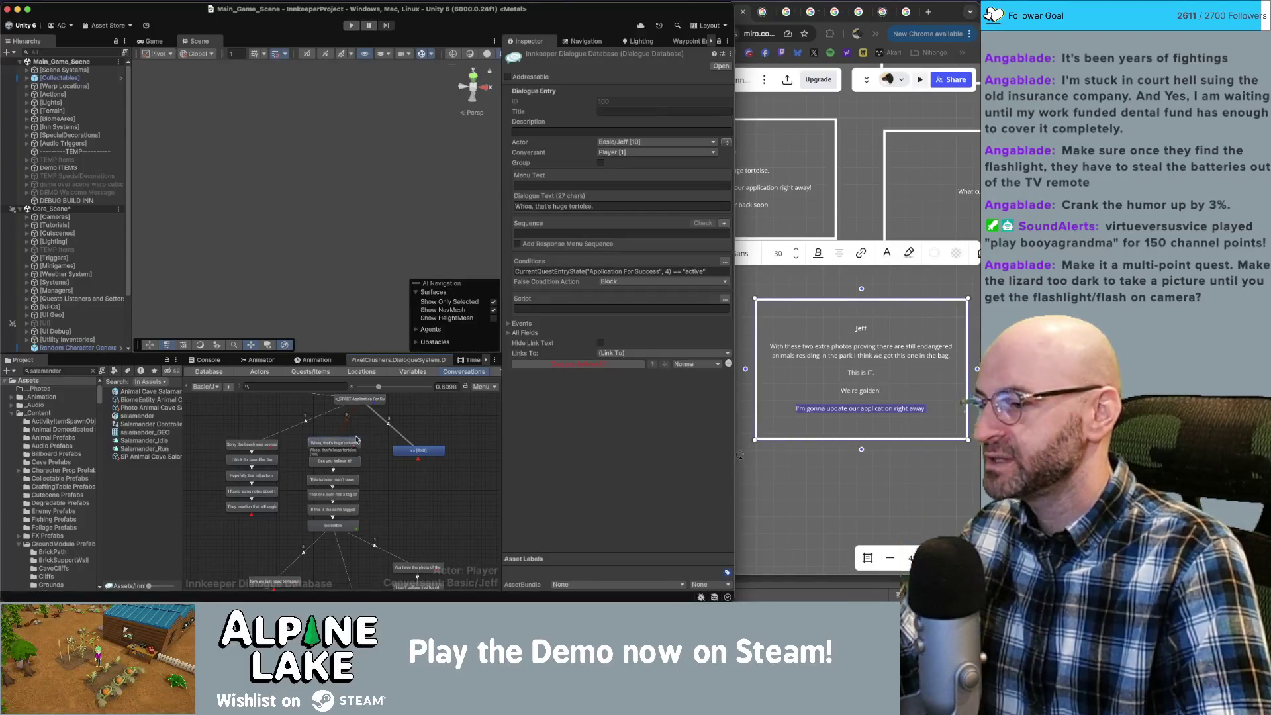
scroll(361, 453, "down", 2)
left_click(419, 547)
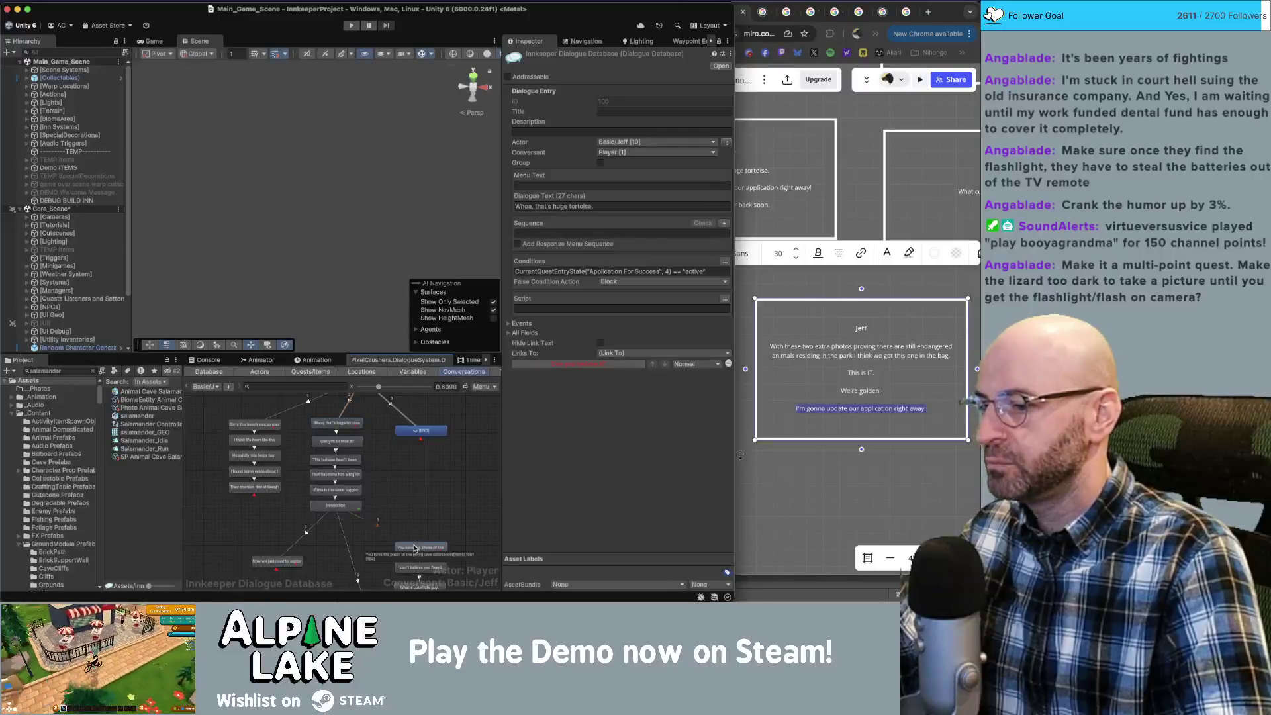
scroll(453, 430, "down", 3)
scroll(447, 499, "up", 2)
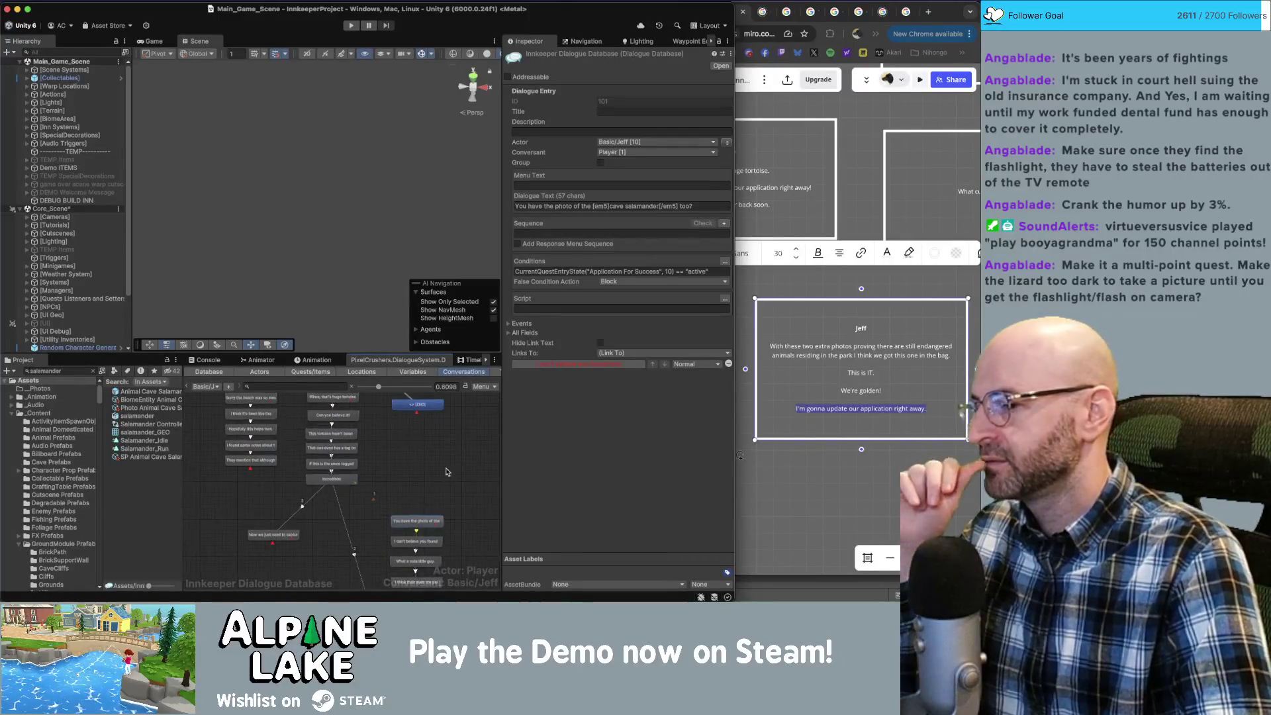
scroll(417, 526, "up", 2)
left_click(347, 408)
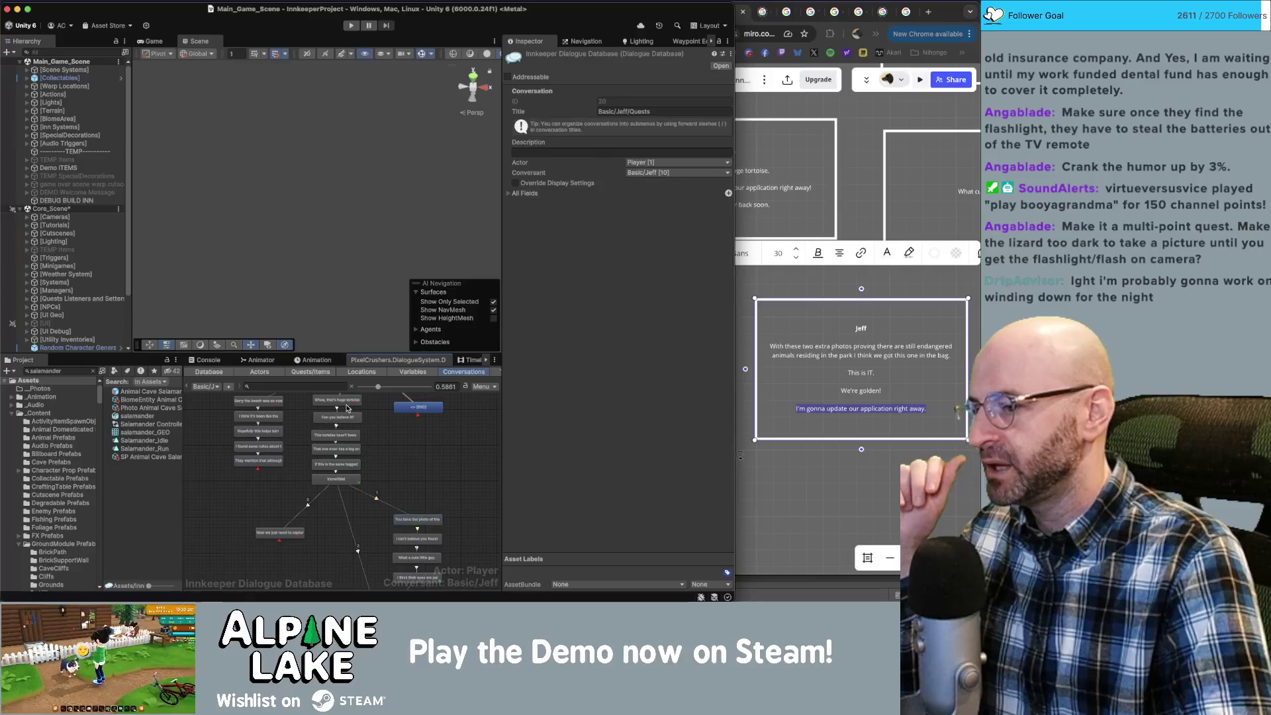
left_click(417, 520)
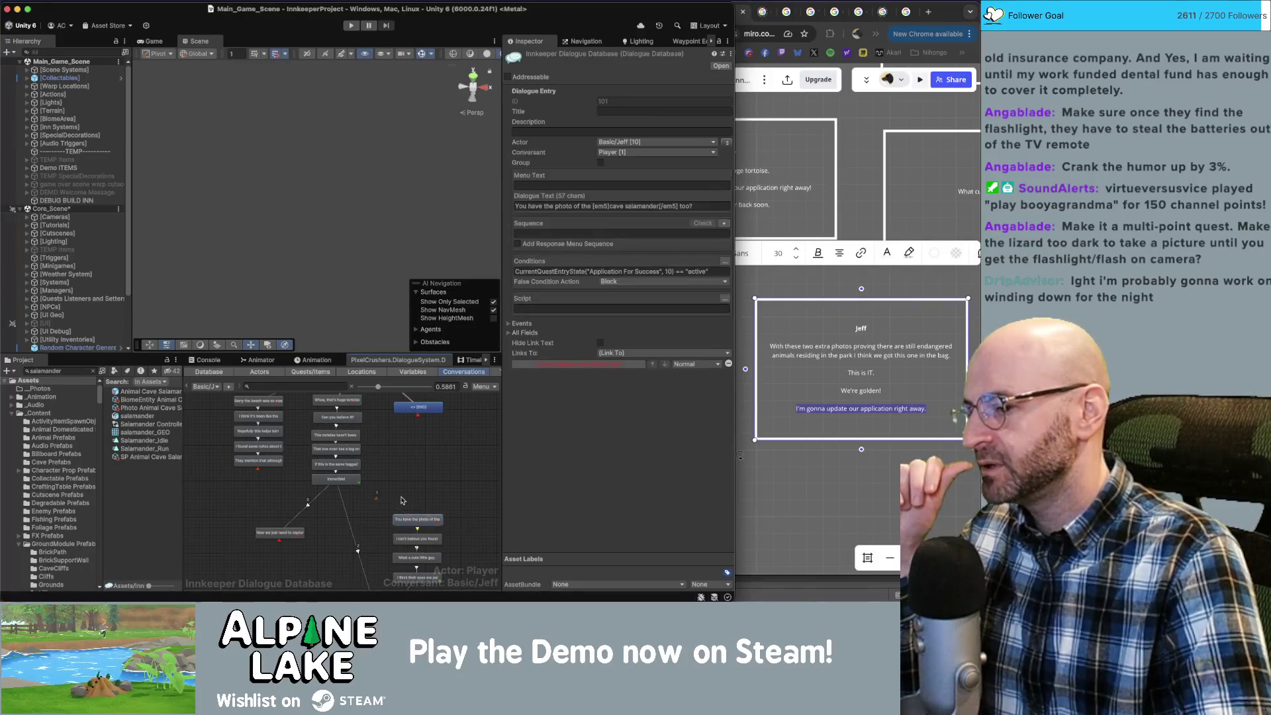
left_click(418, 406)
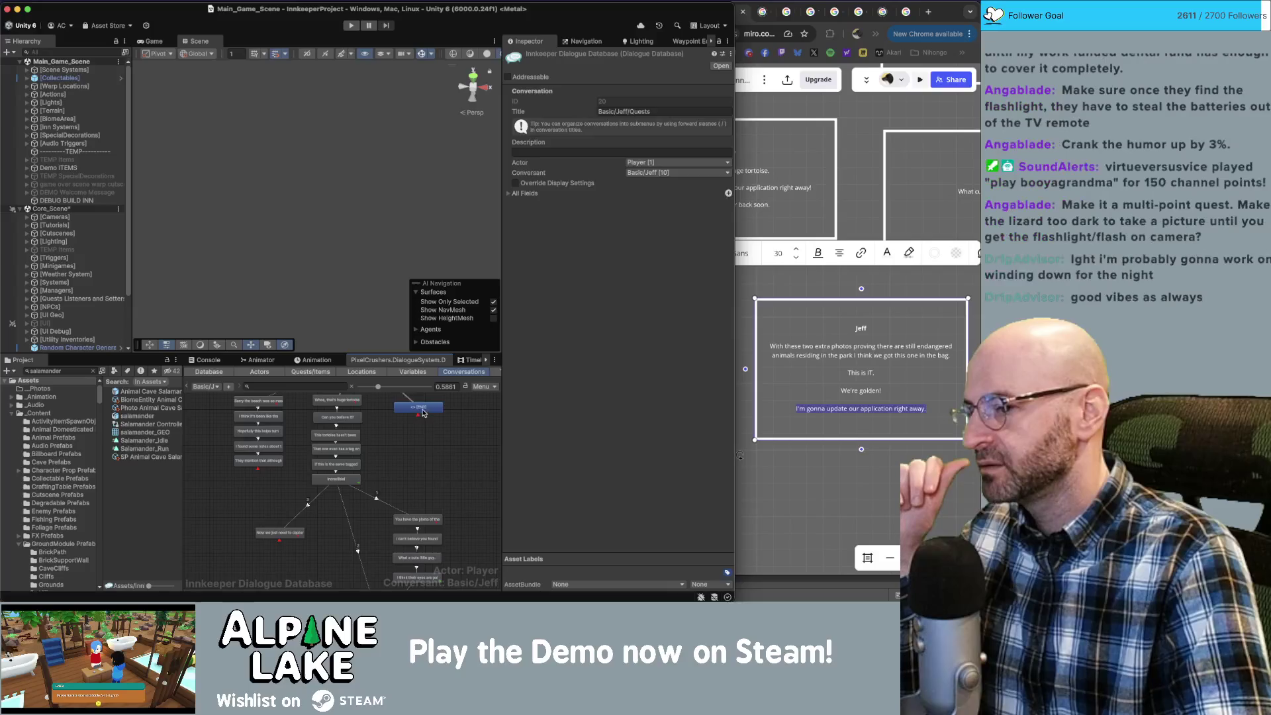
left_click(417, 520)
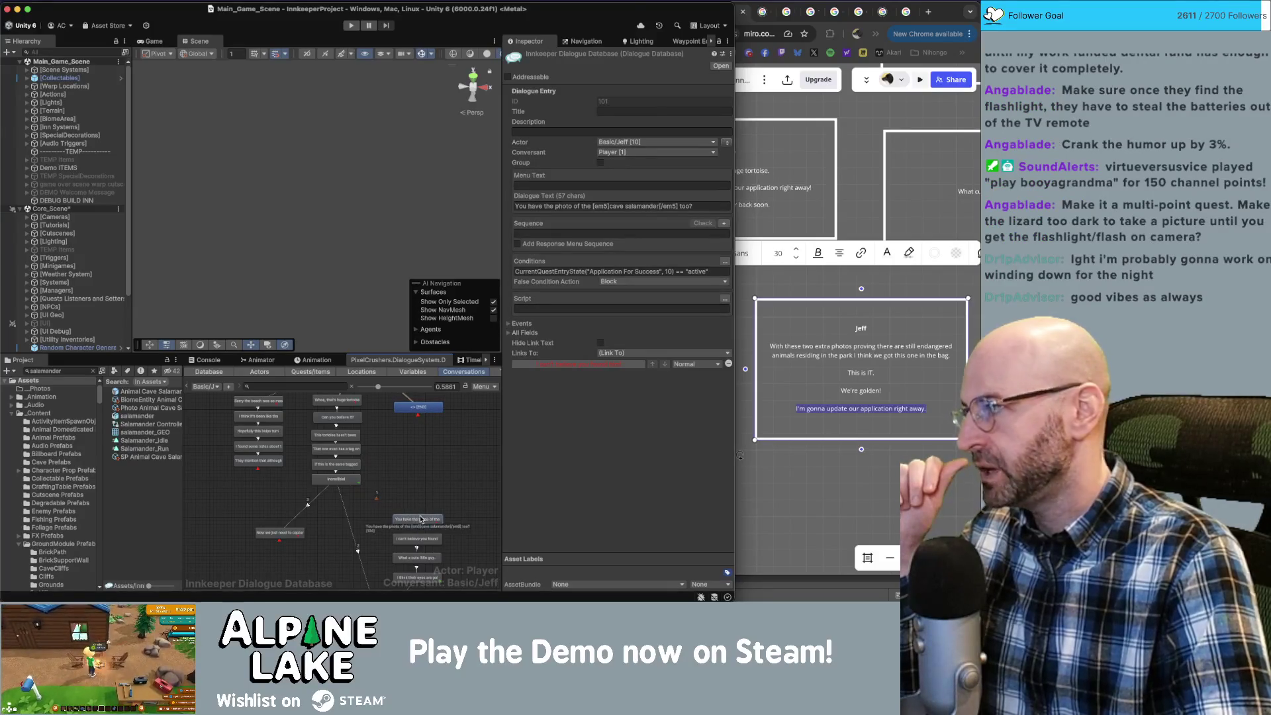
scroll(437, 497, "down", 3)
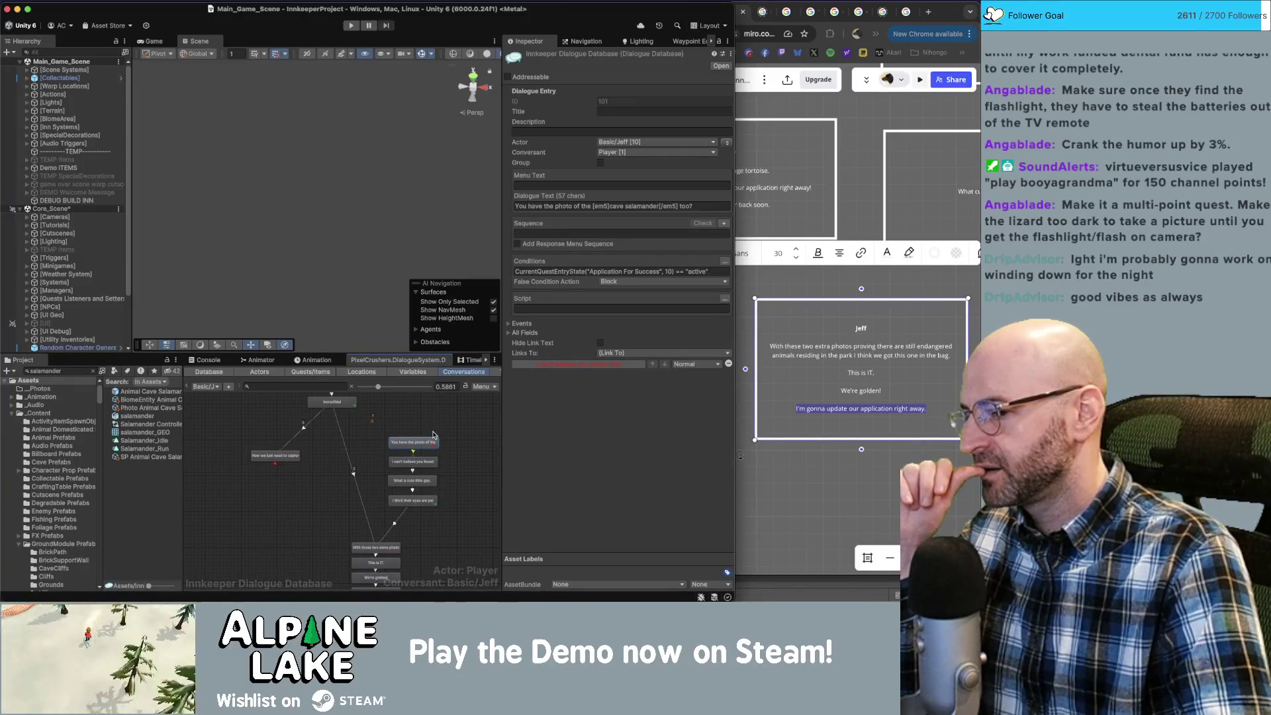
Inspect the pale-eyes and 'With these two extra photos' entries, then reselect the empty Player entry.
left_click(415, 502)
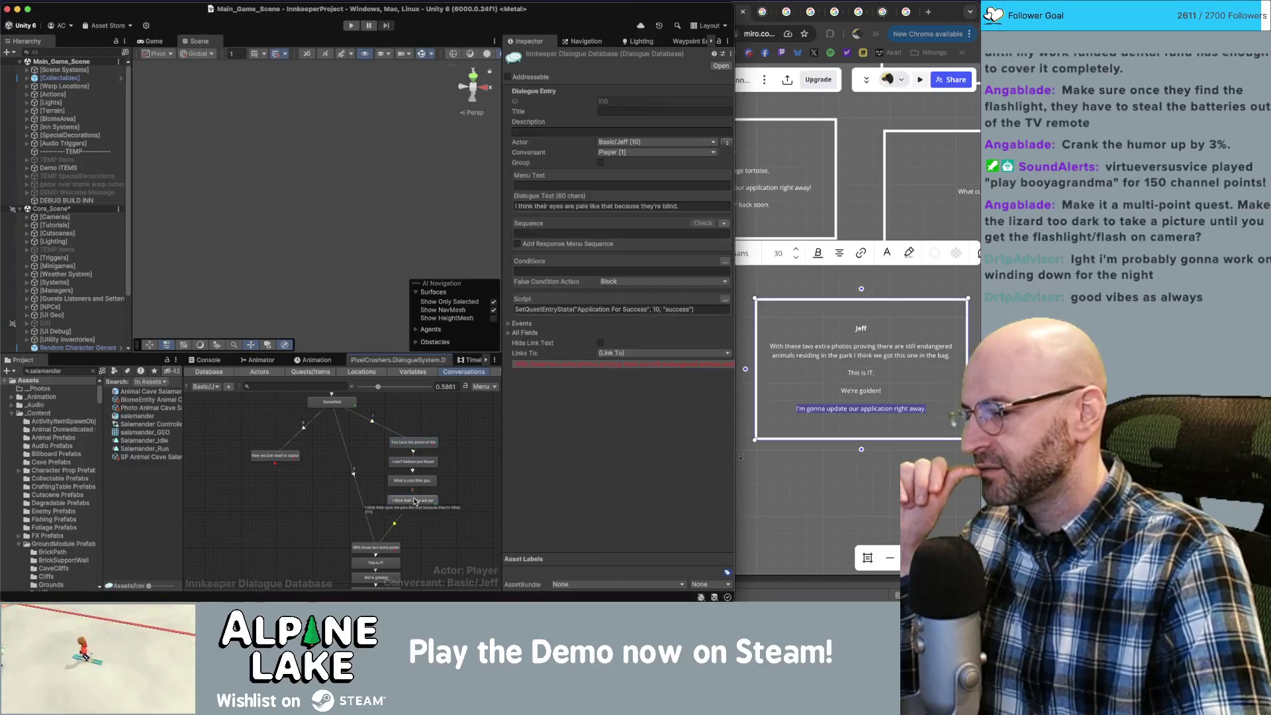
left_click(376, 548)
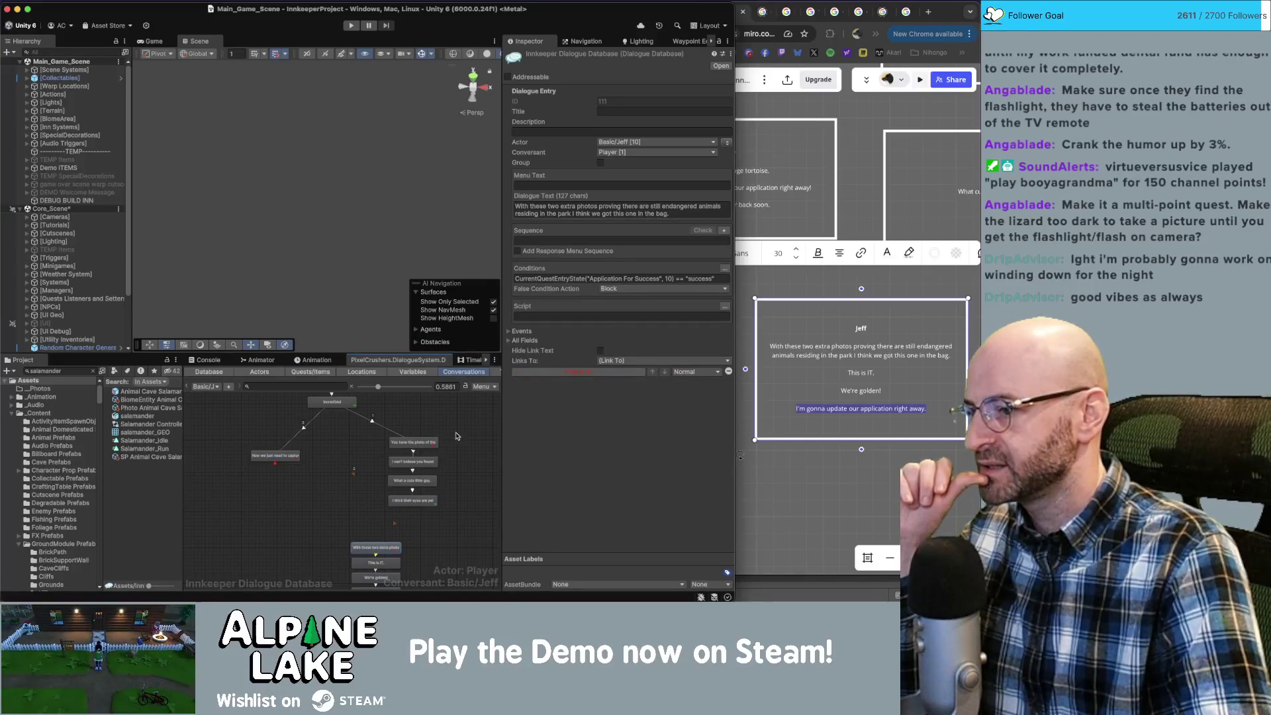
scroll(457, 436, "up", 5)
left_click(391, 432)
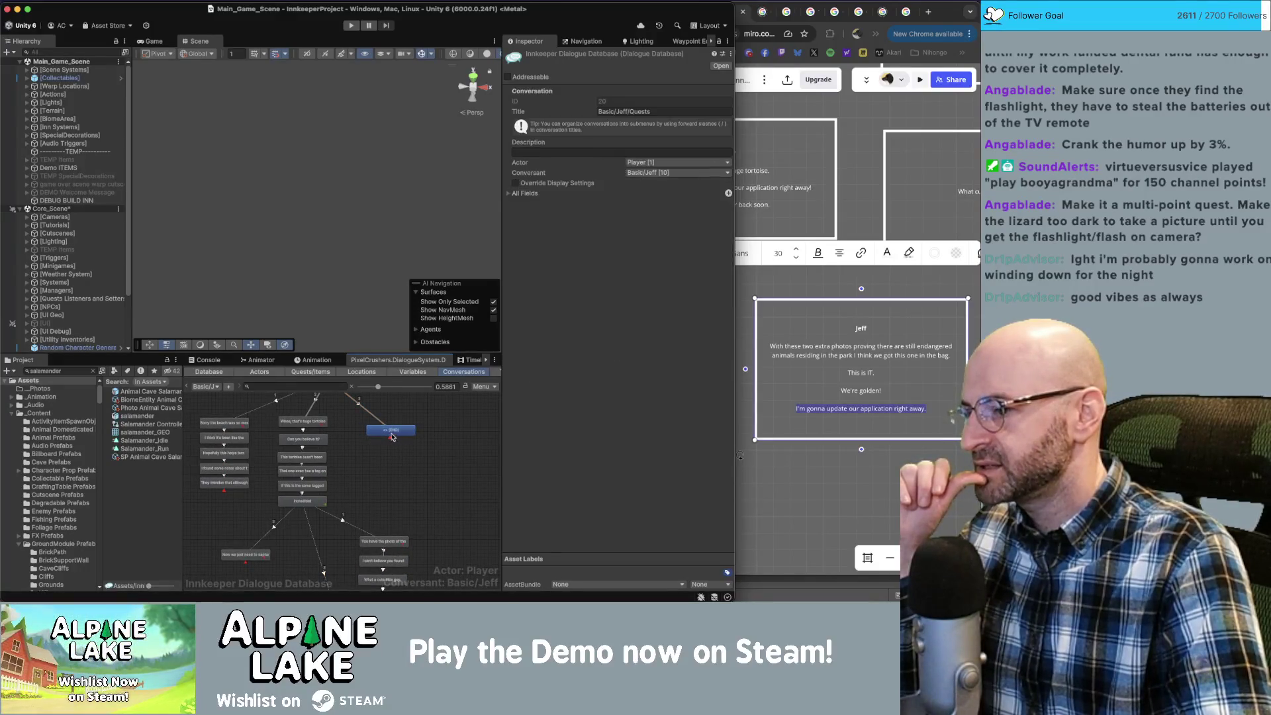
left_click(395, 429)
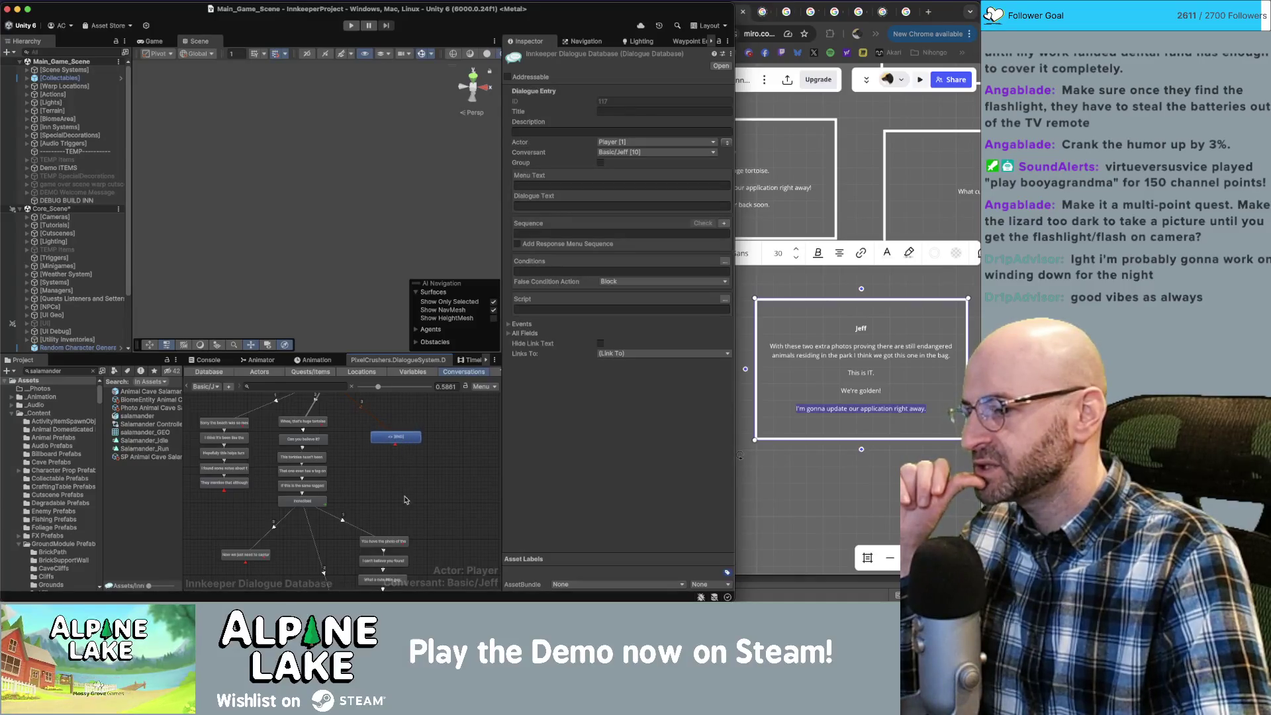
scroll(391, 456, "down", 3)
scroll(407, 457, "up", 2)
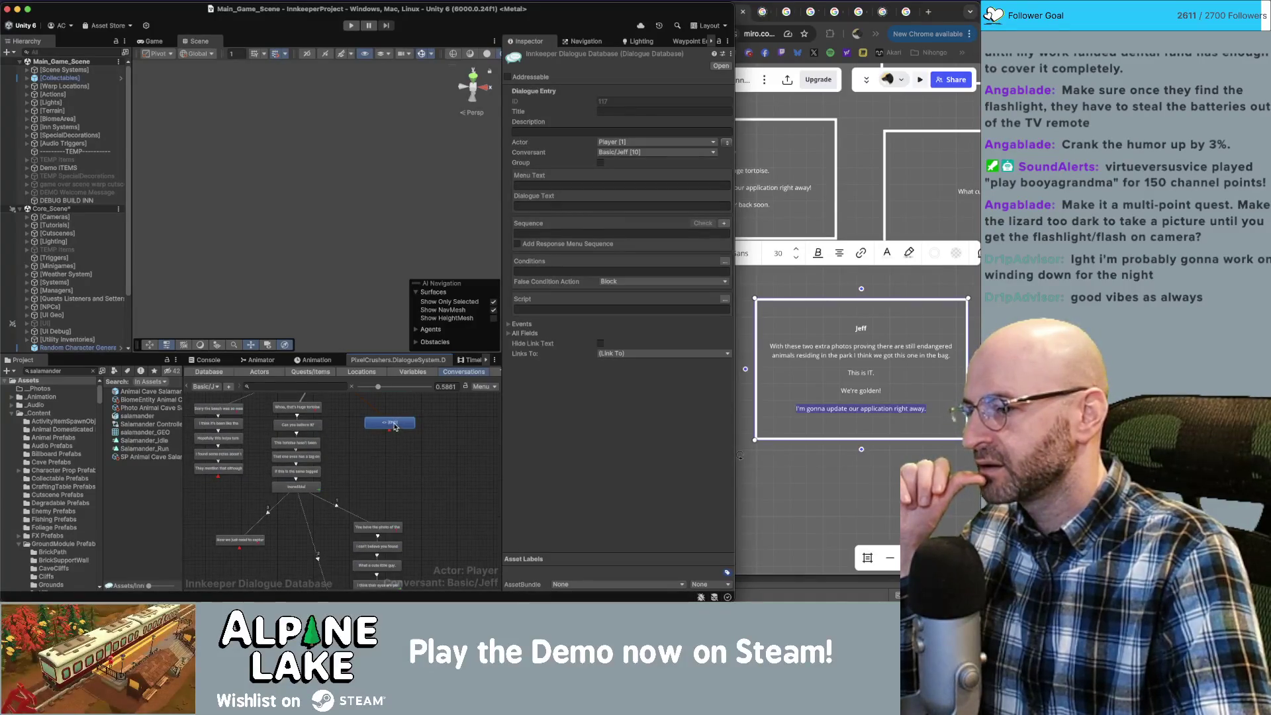
Move the empty Player entry lower and copy the photo question entry's quest-state condition.
left_click_drag(384, 436, 376, 462)
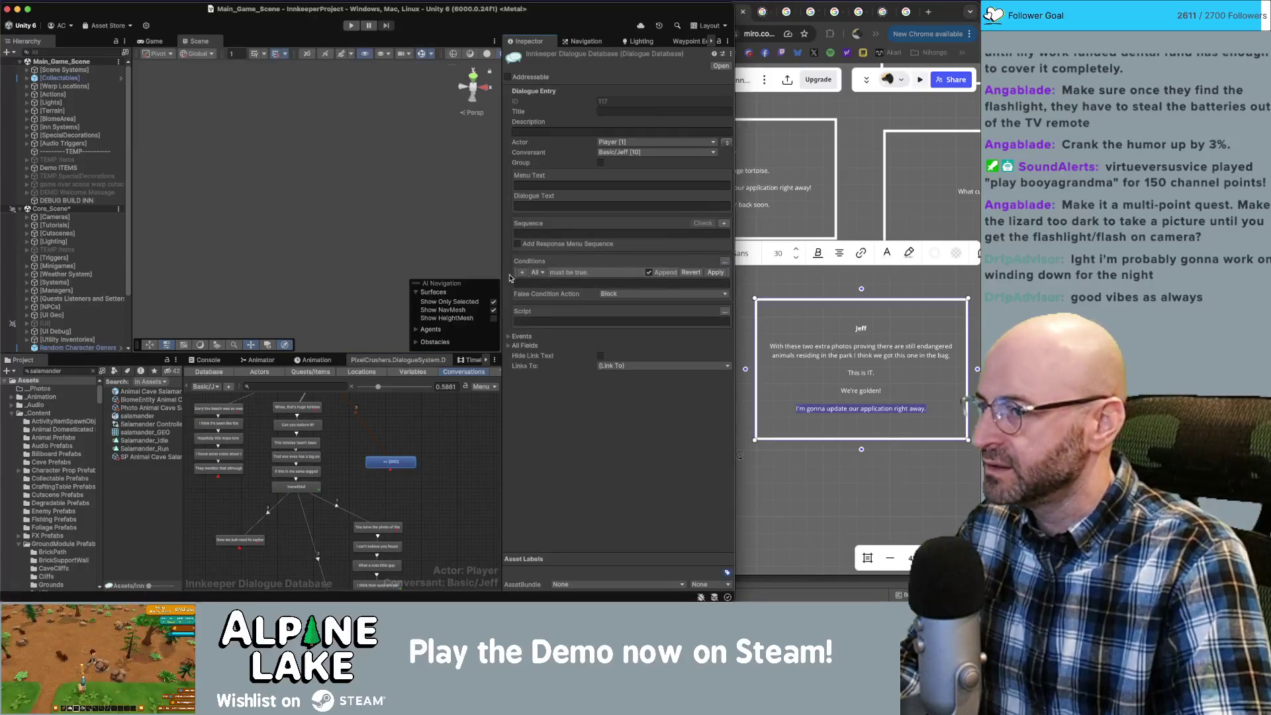
left_click(390, 532)
left_click(390, 531)
left_click(580, 271)
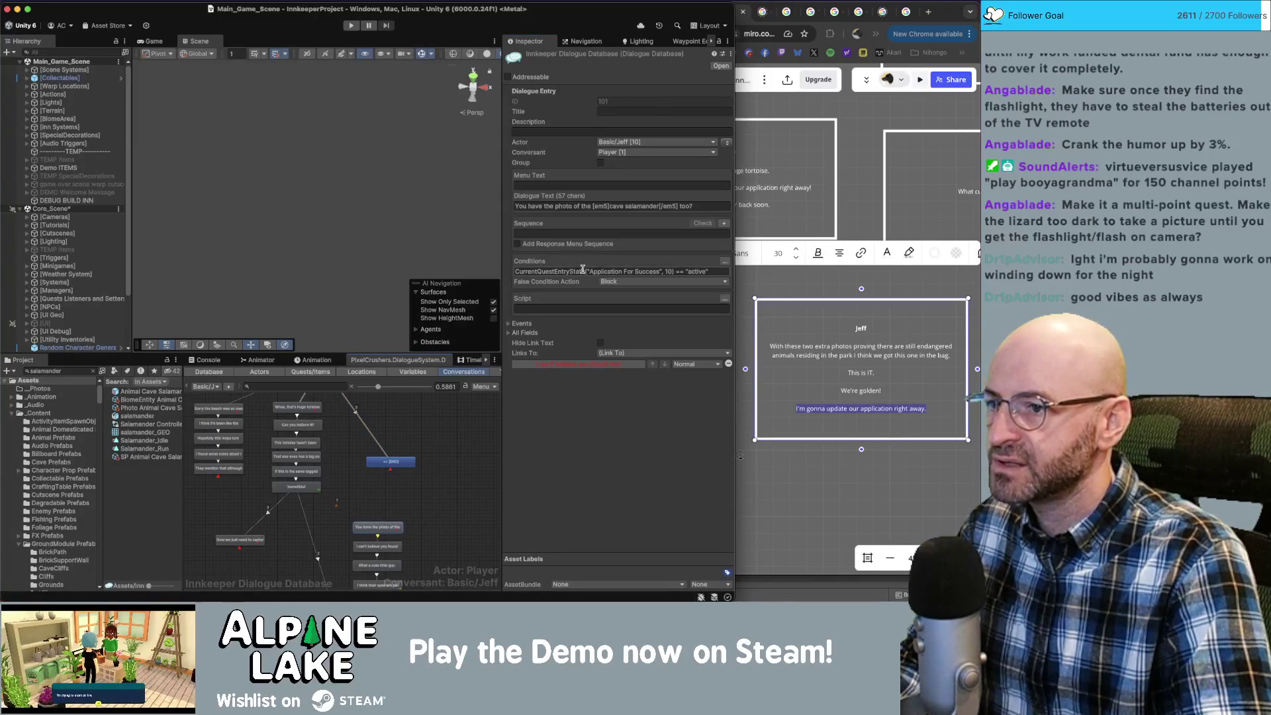
Paste CurrentQuestEntryState("Application For Success", 10) == "active" into the empty Player entry's Conditions.
left_click(401, 463)
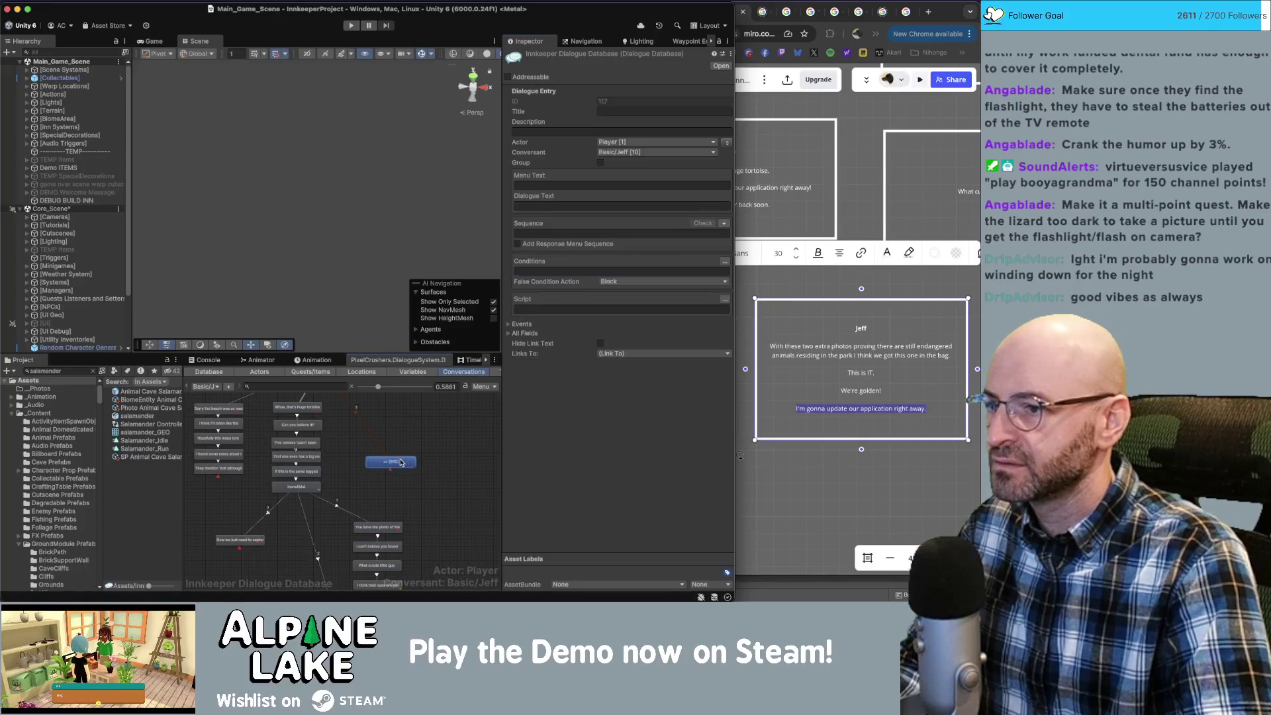
left_click(556, 272)
type("CurrentQuestEntryState(\"Application For Success\", 10) == \"active\"")
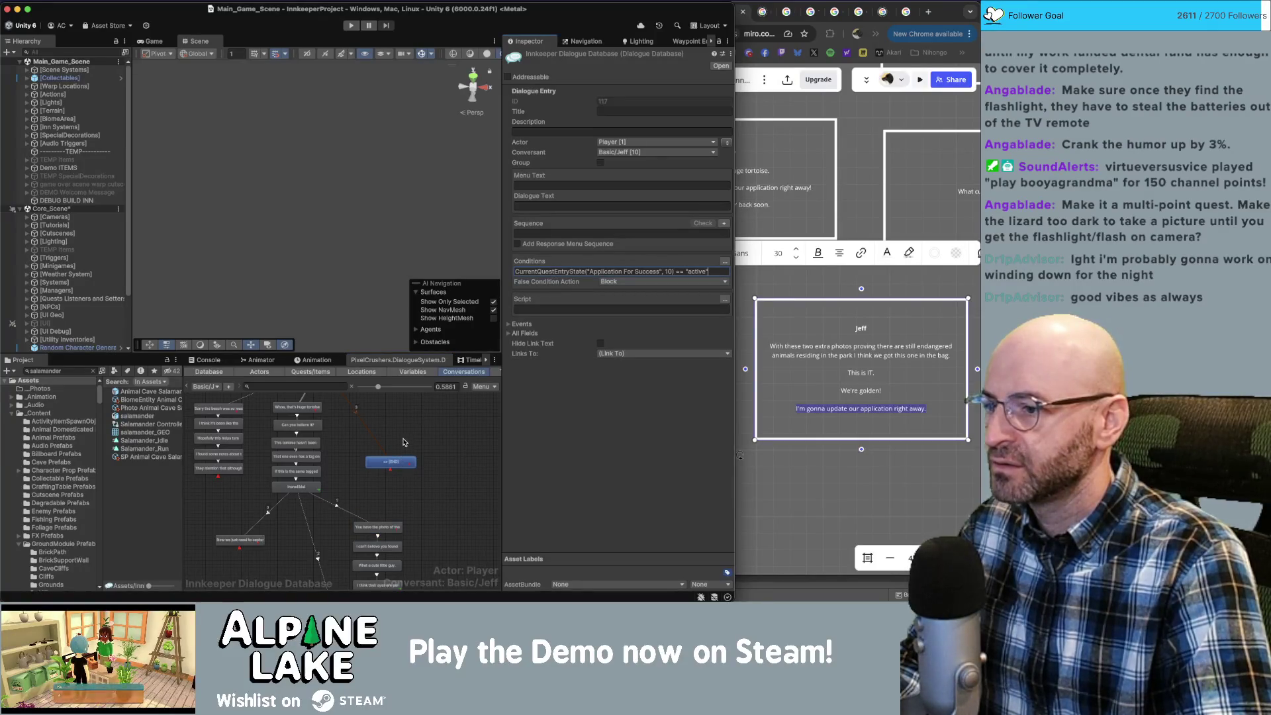
left_click(411, 430)
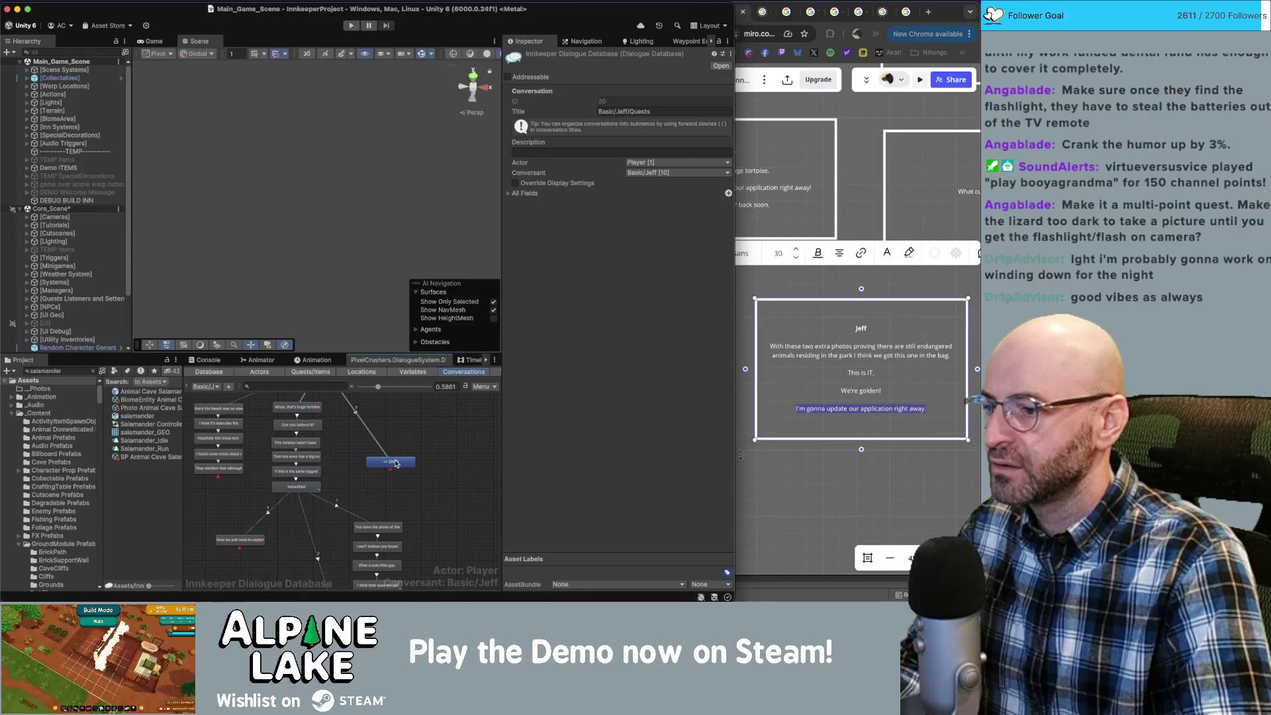
left_click(397, 459)
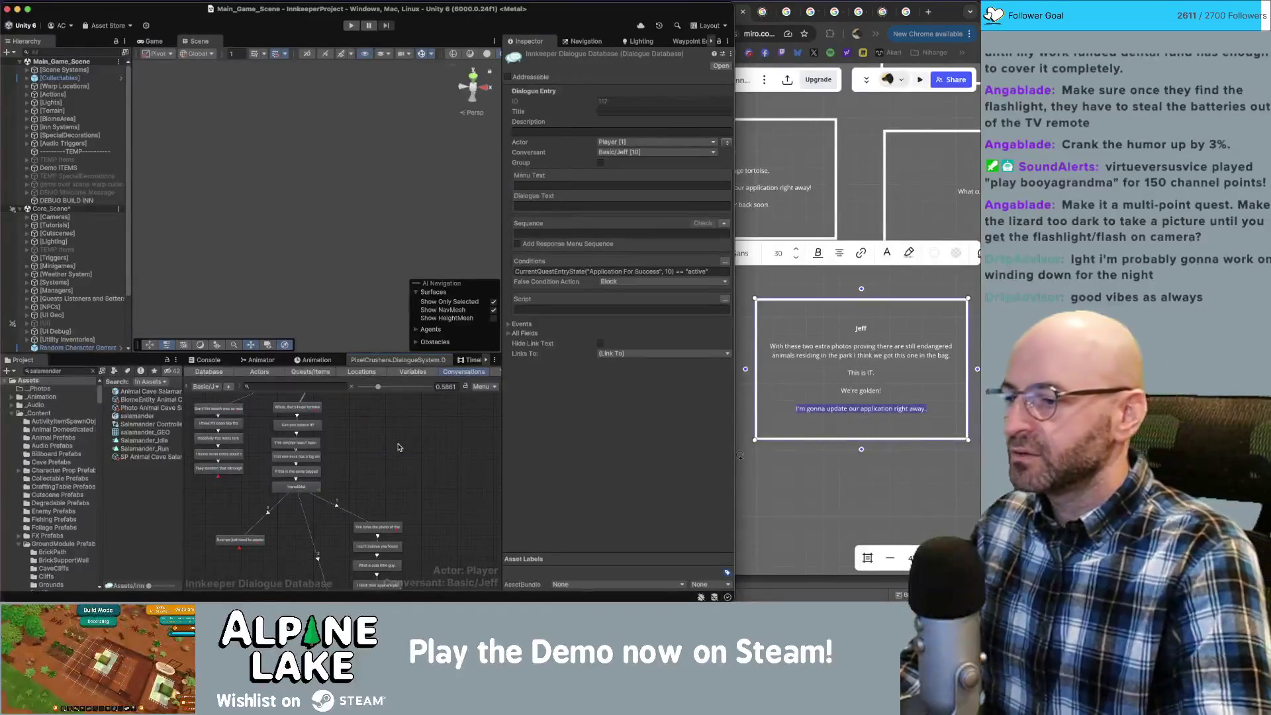
scroll(379, 470, "up", 2)
scroll(339, 406, "up", 1)
Set the START-to-photo-question link priority to Below Normal and nudge the START node slightly.
left_click(326, 417)
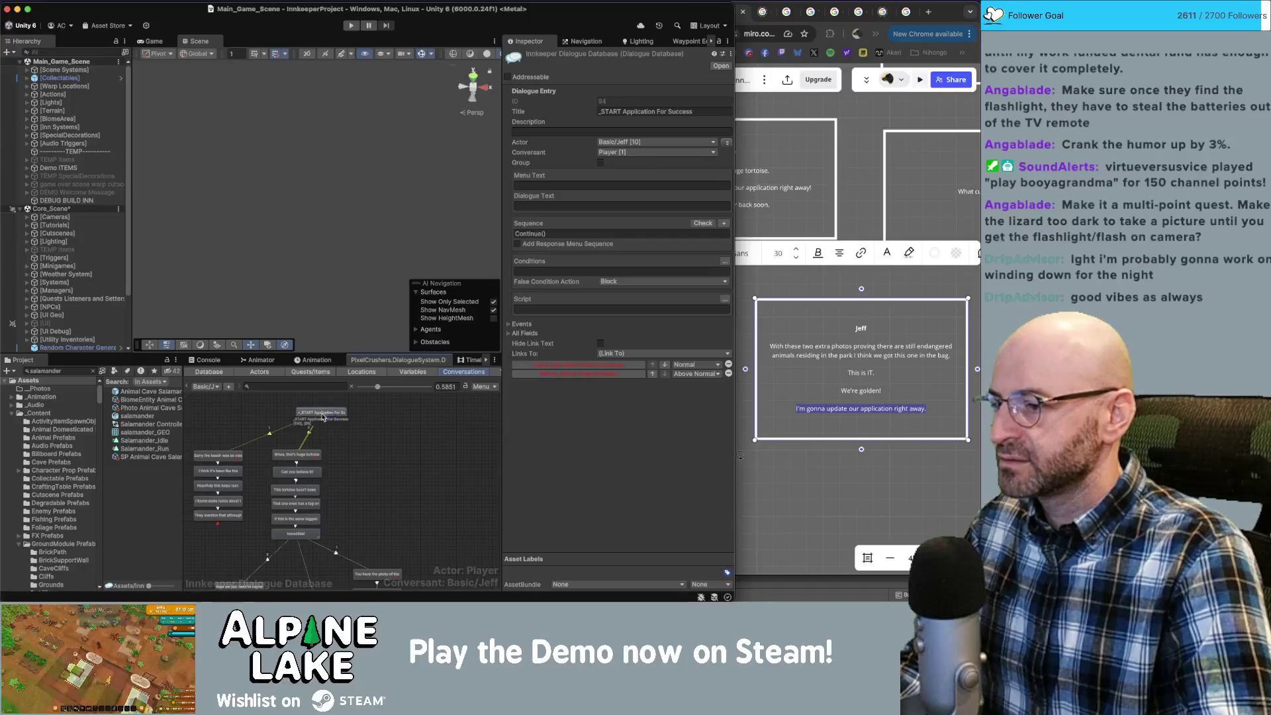
right_click(326, 421)
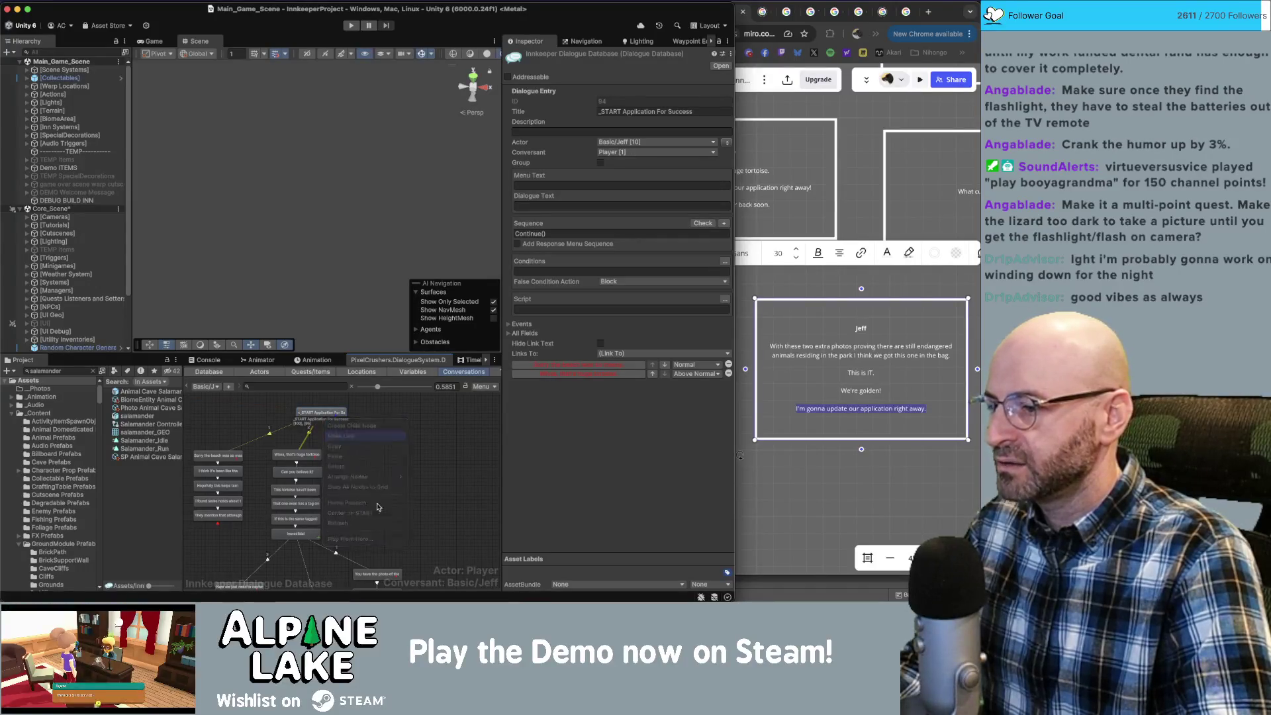
left_click(376, 574)
left_click(351, 497)
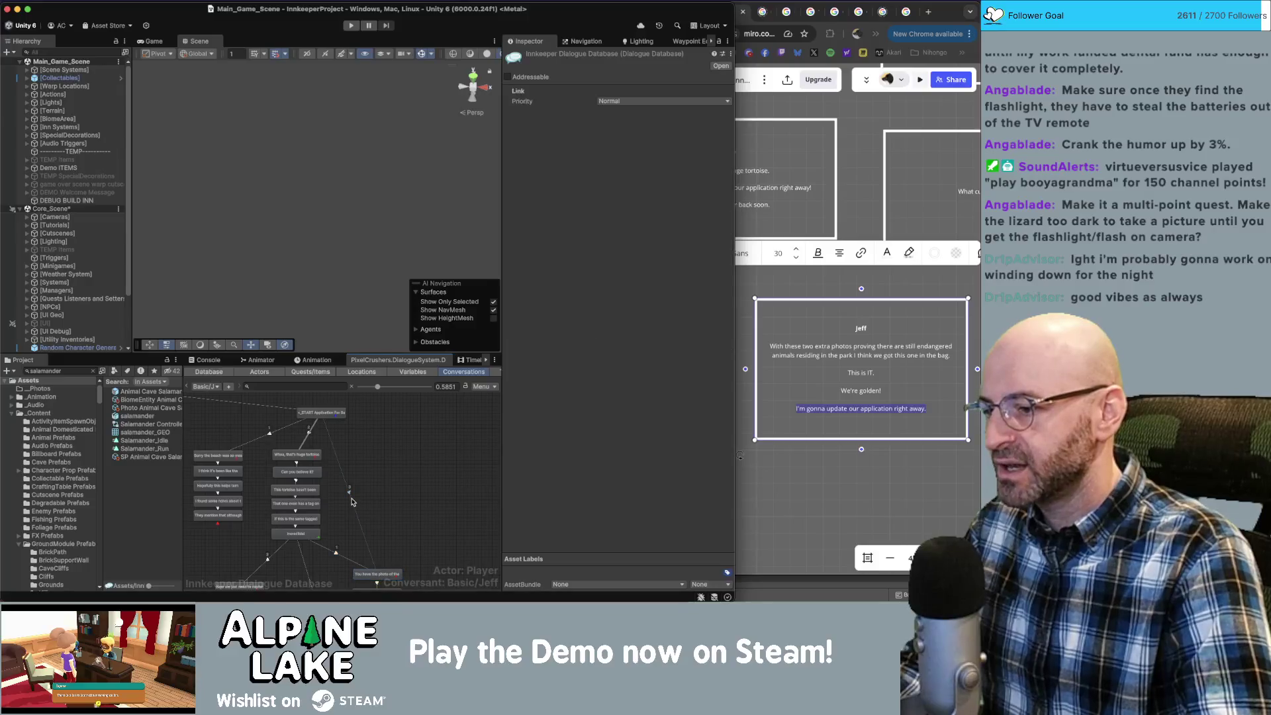
left_click(630, 105)
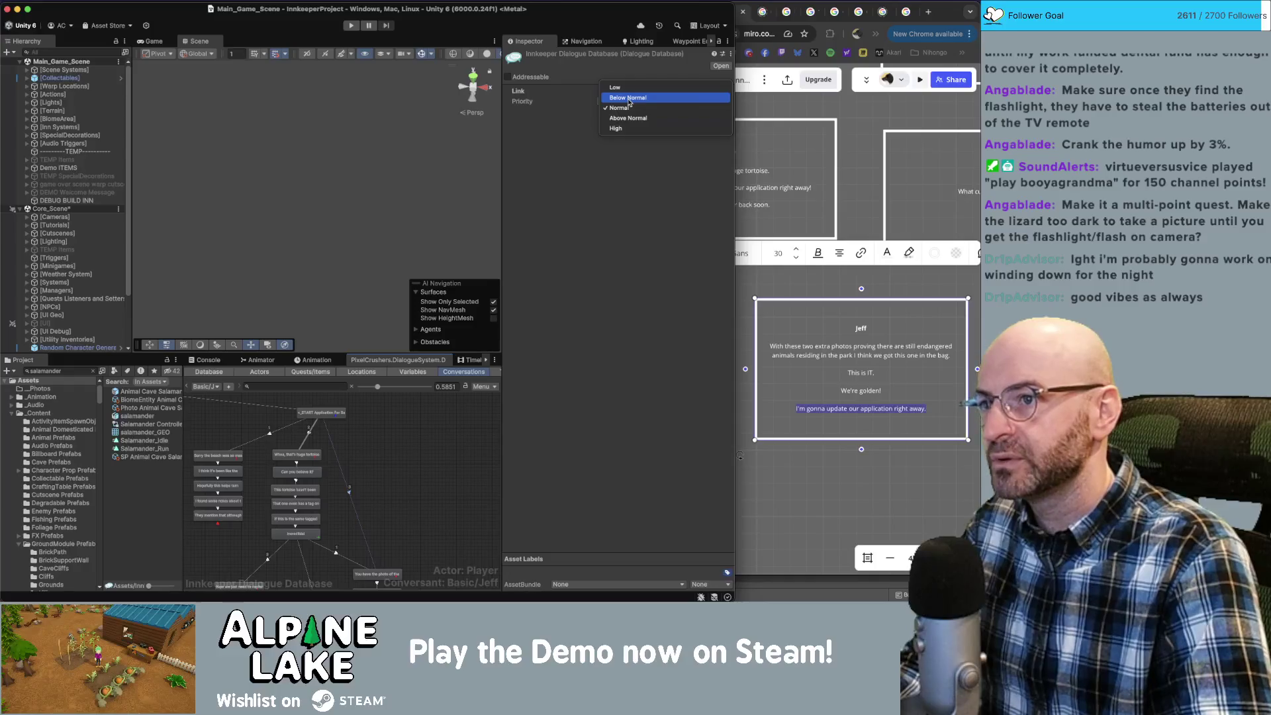
left_click(629, 98)
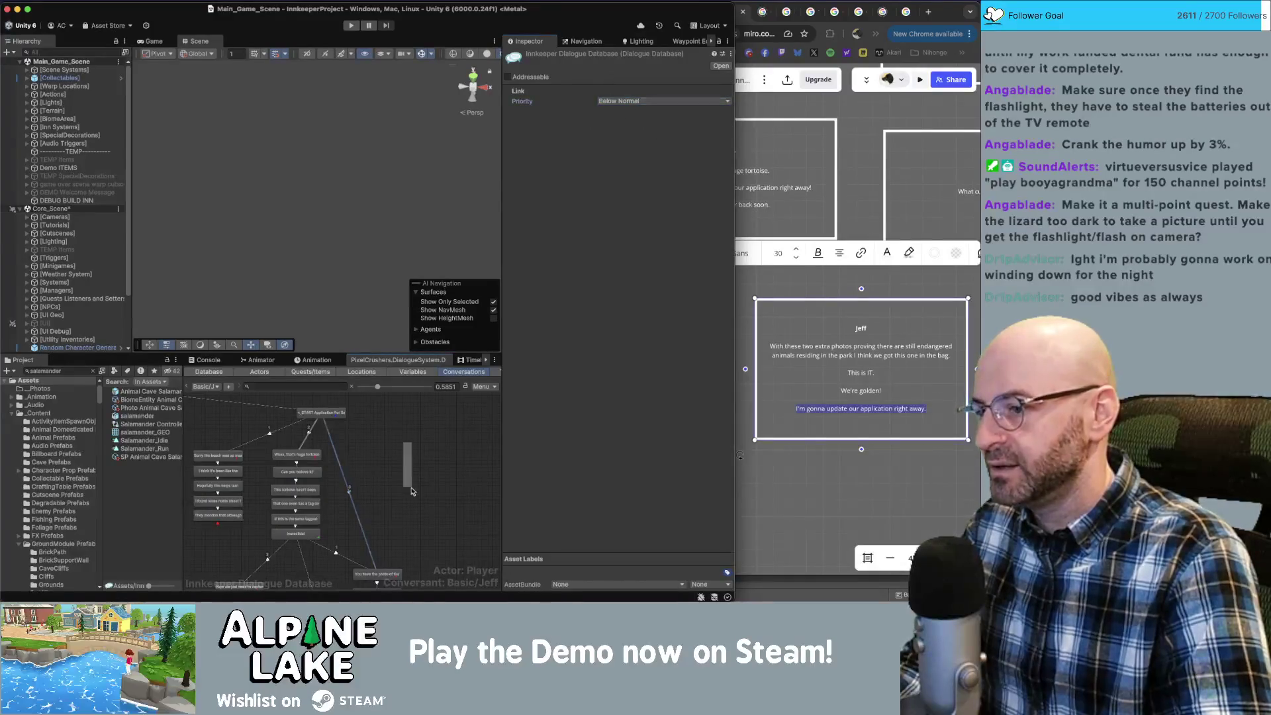
left_click(320, 414)
left_click_drag(320, 414, 324, 409)
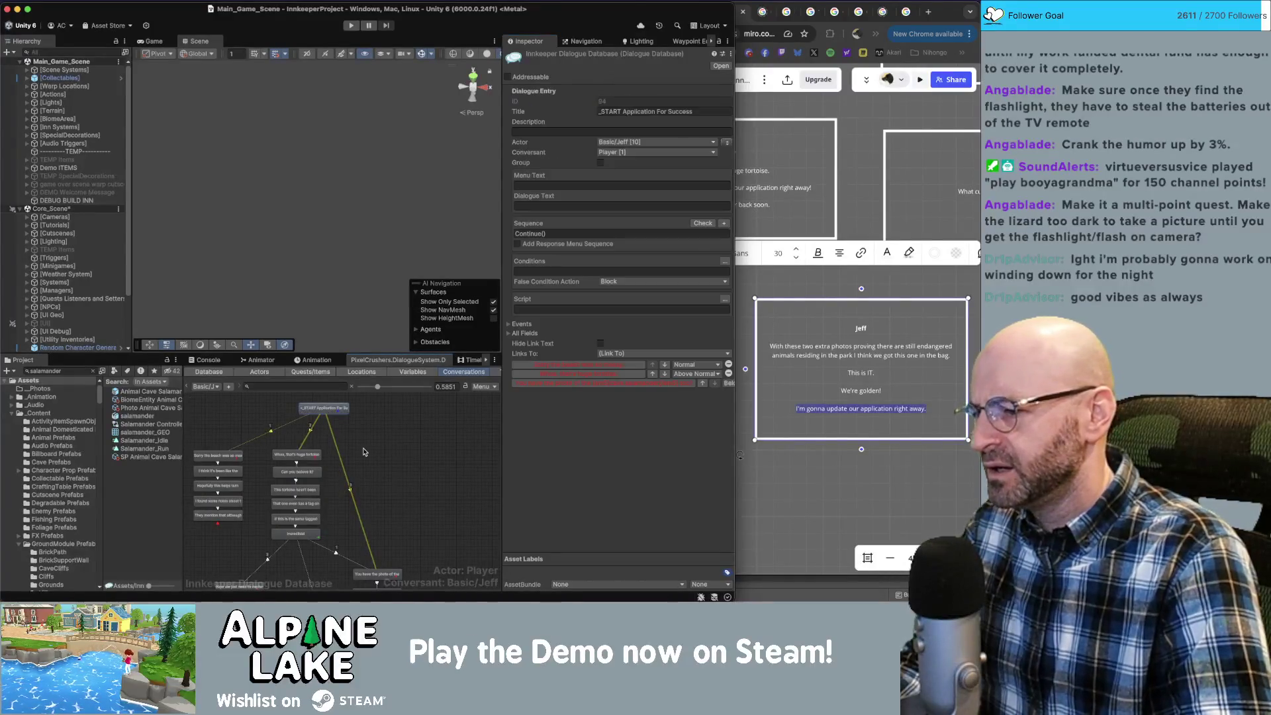
left_click(351, 488)
left_click(357, 466)
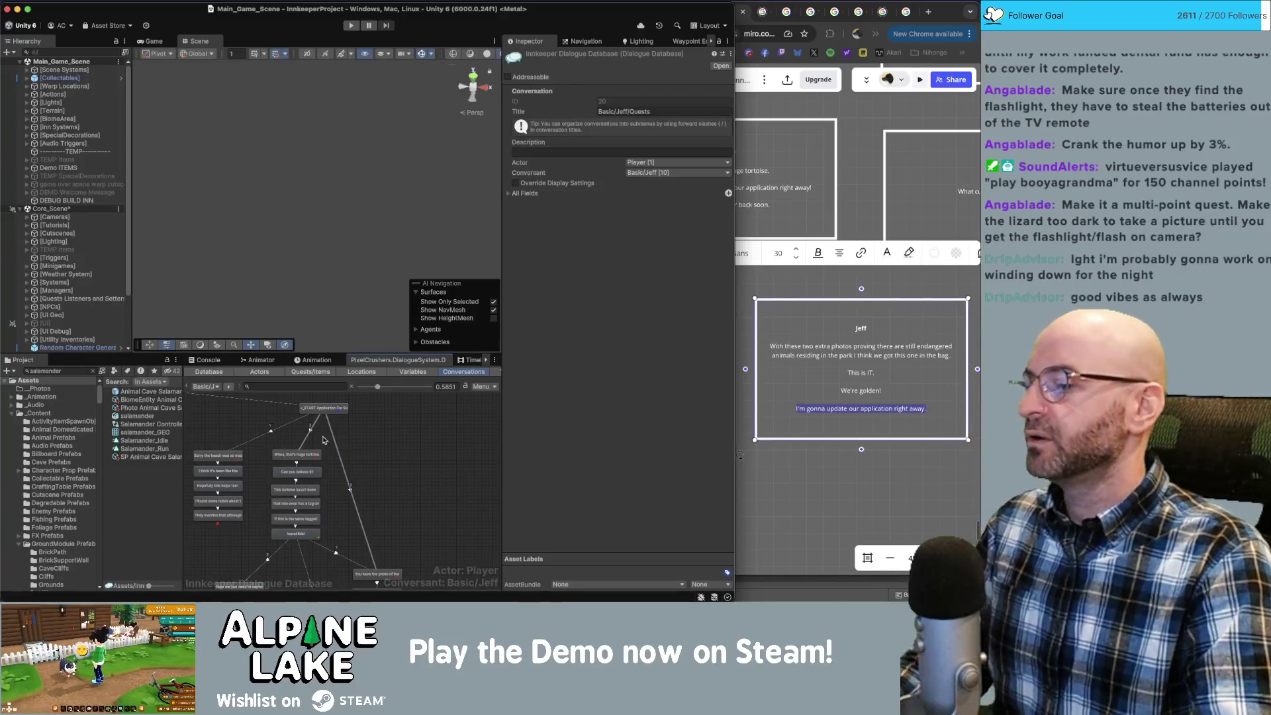
scroll(381, 450, "down", 2)
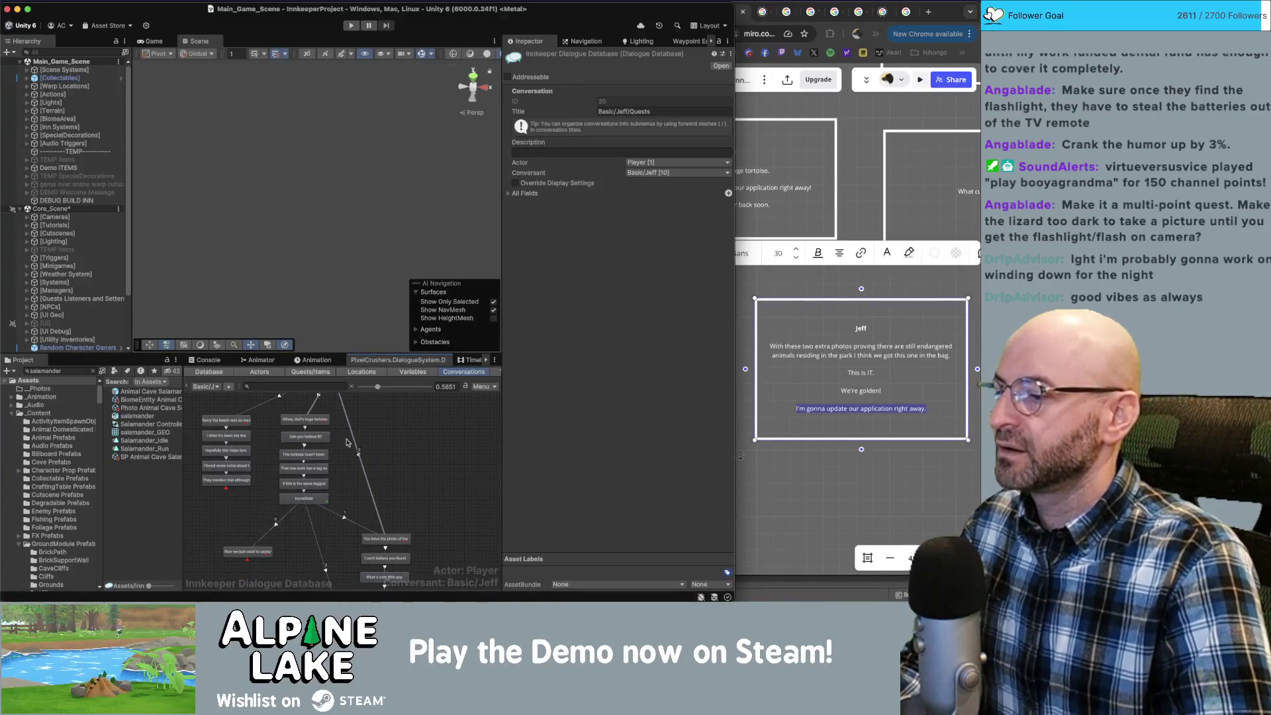
scroll(363, 428, "up", 1)
left_click(315, 437)
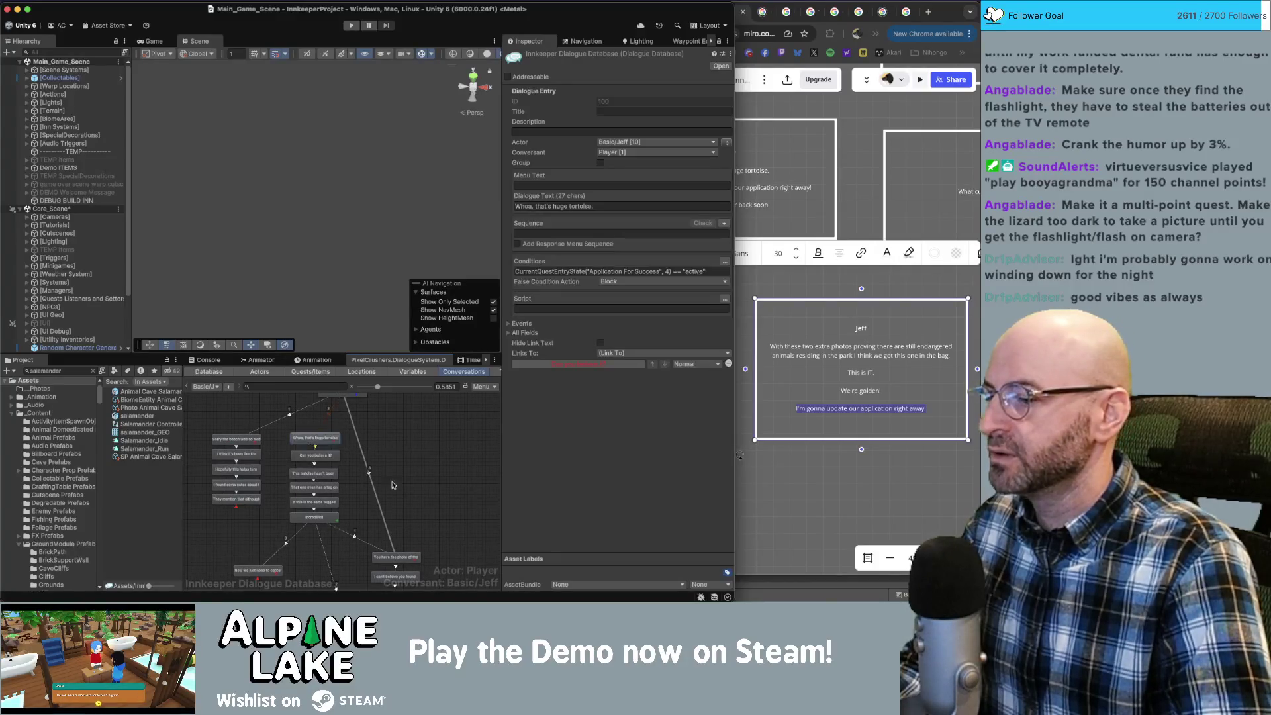
scroll(388, 524, "down", 3)
left_click(423, 517)
left_click(392, 512)
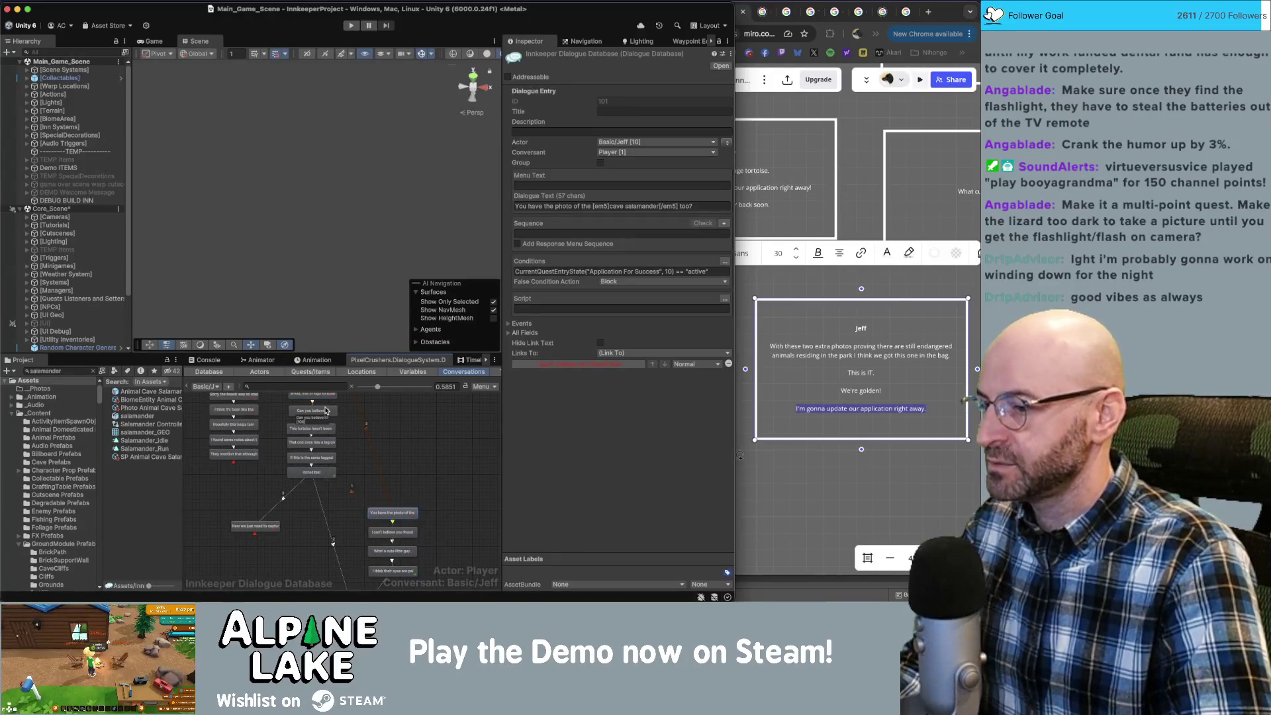
left_click(429, 468)
scroll(421, 437, "down", 3)
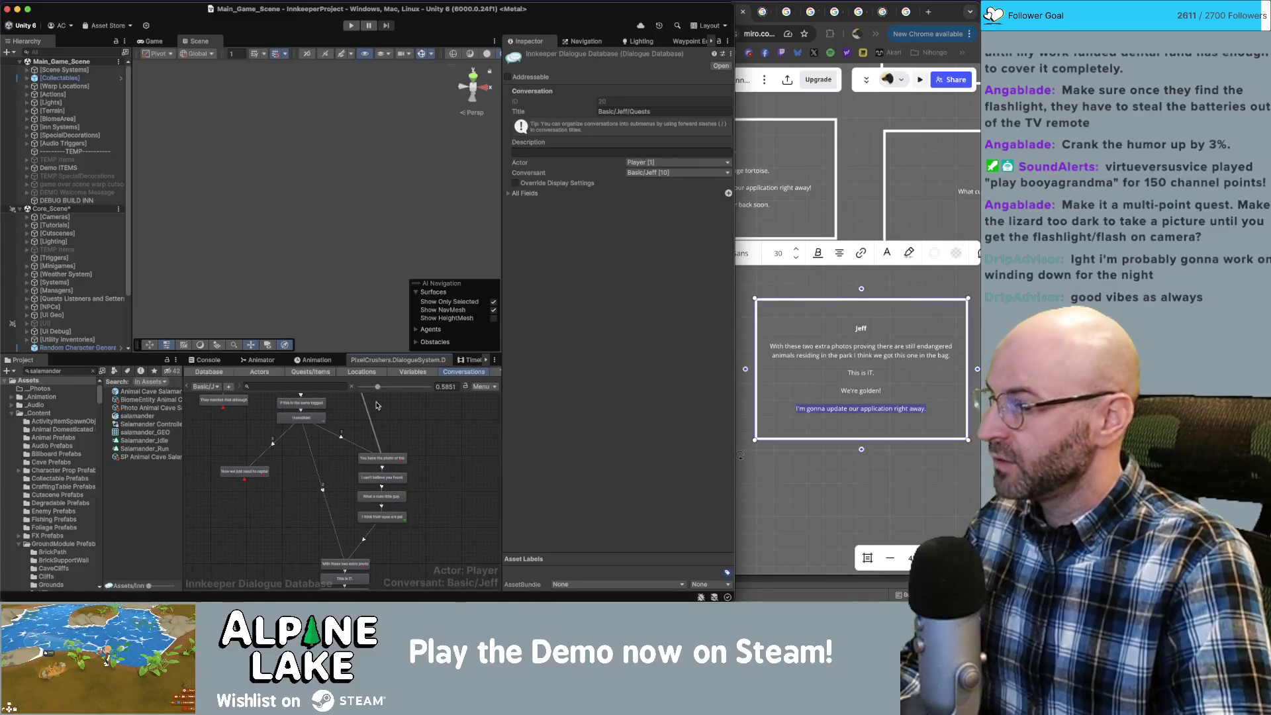
left_click(387, 471)
left_click(406, 469)
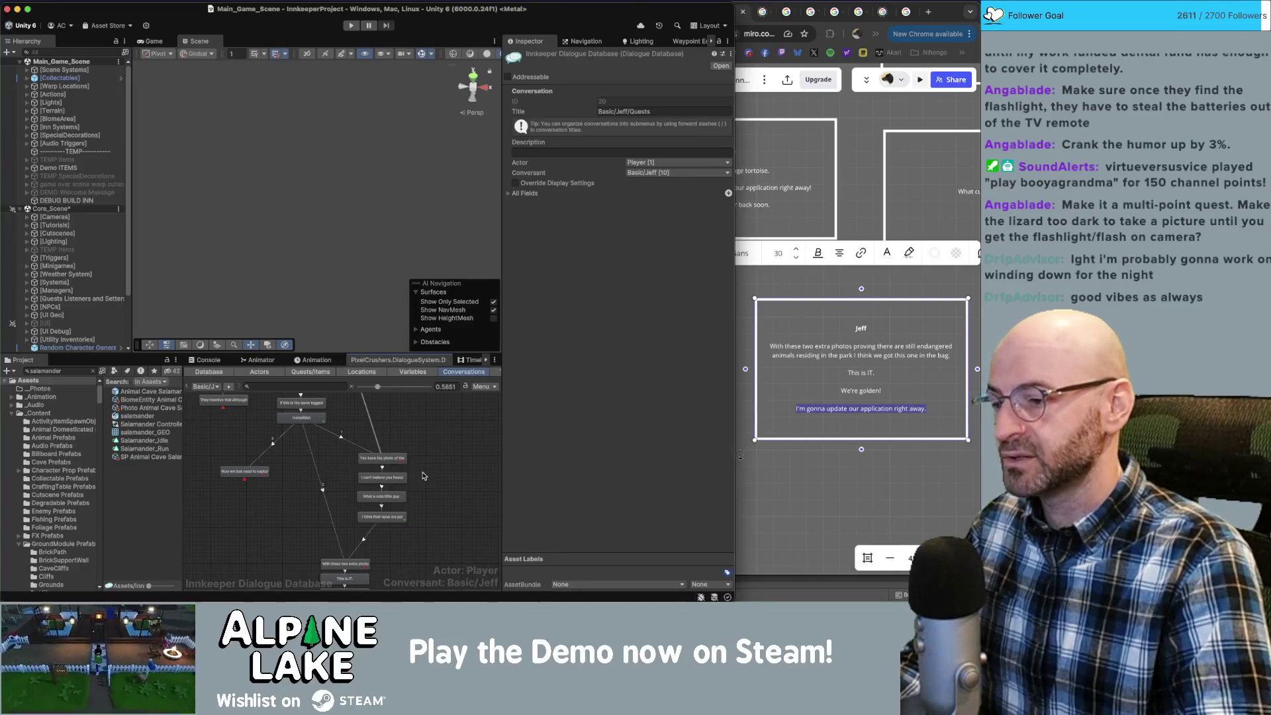
Create a child node after the pale, blind eyes line and select it.
scroll(350, 470, "down", 3)
right_click(368, 453)
left_click(393, 464)
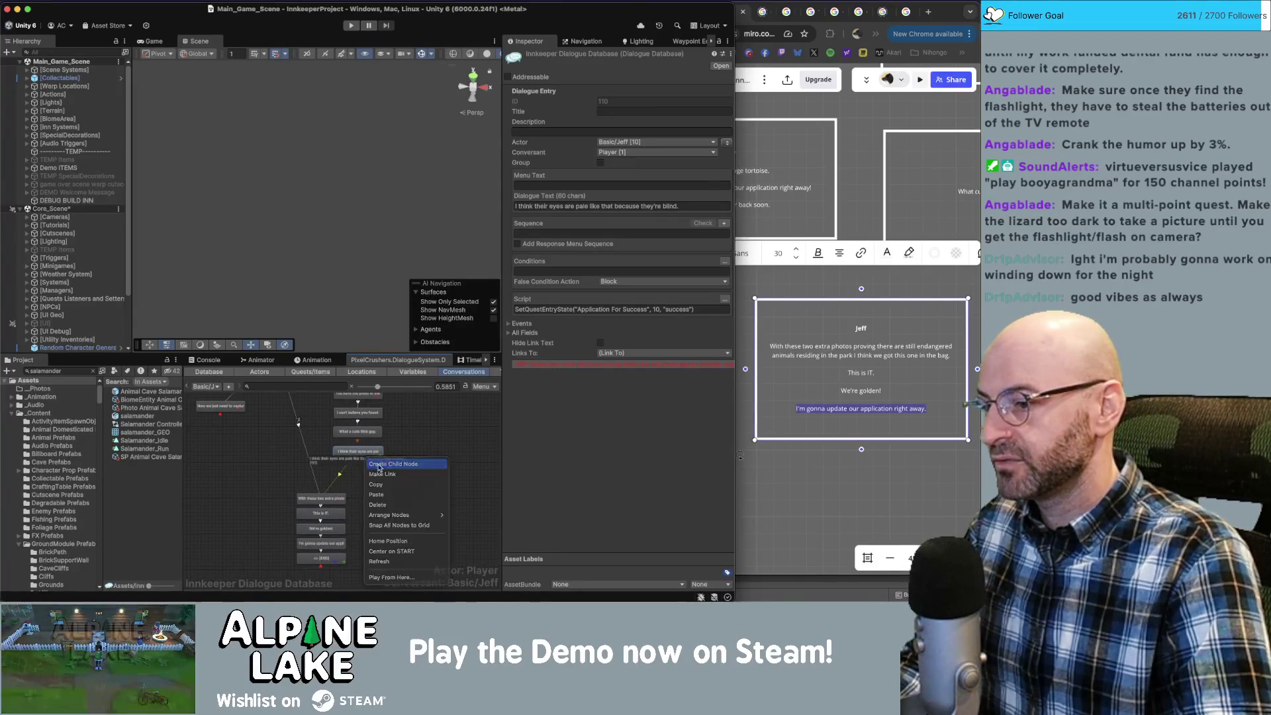
left_click(344, 483)
left_click(329, 502)
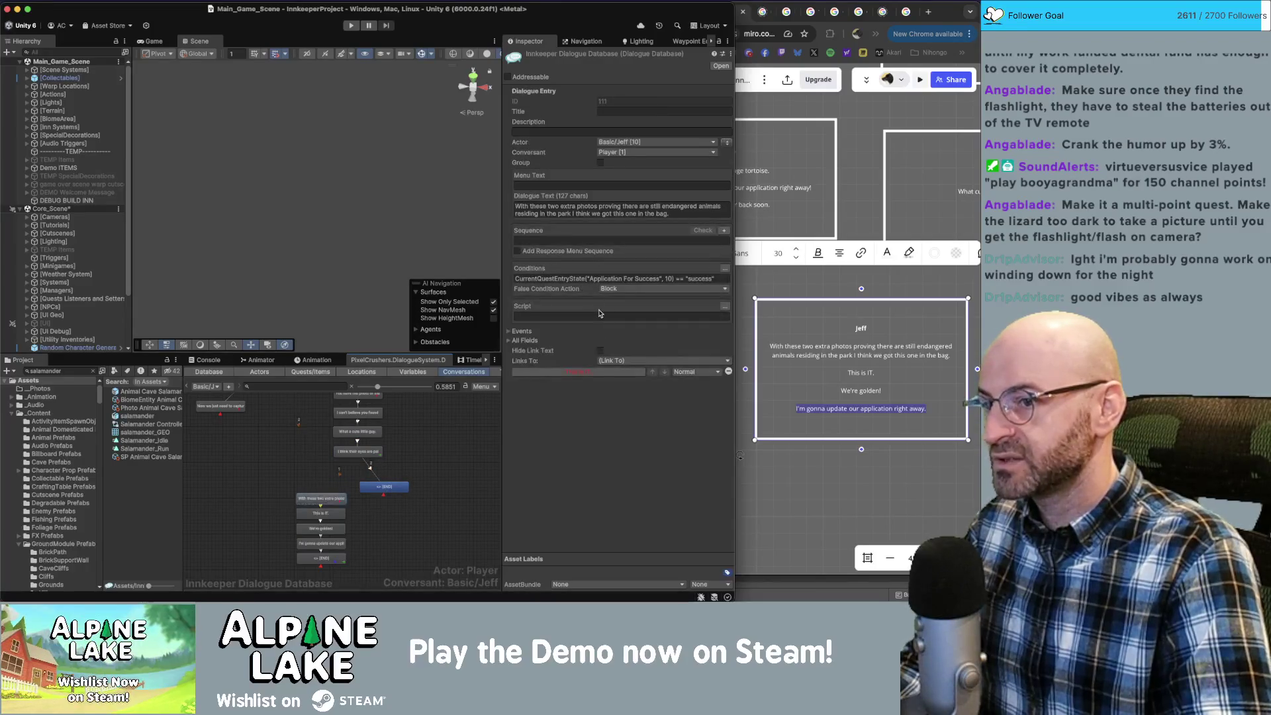
left_click(384, 486)
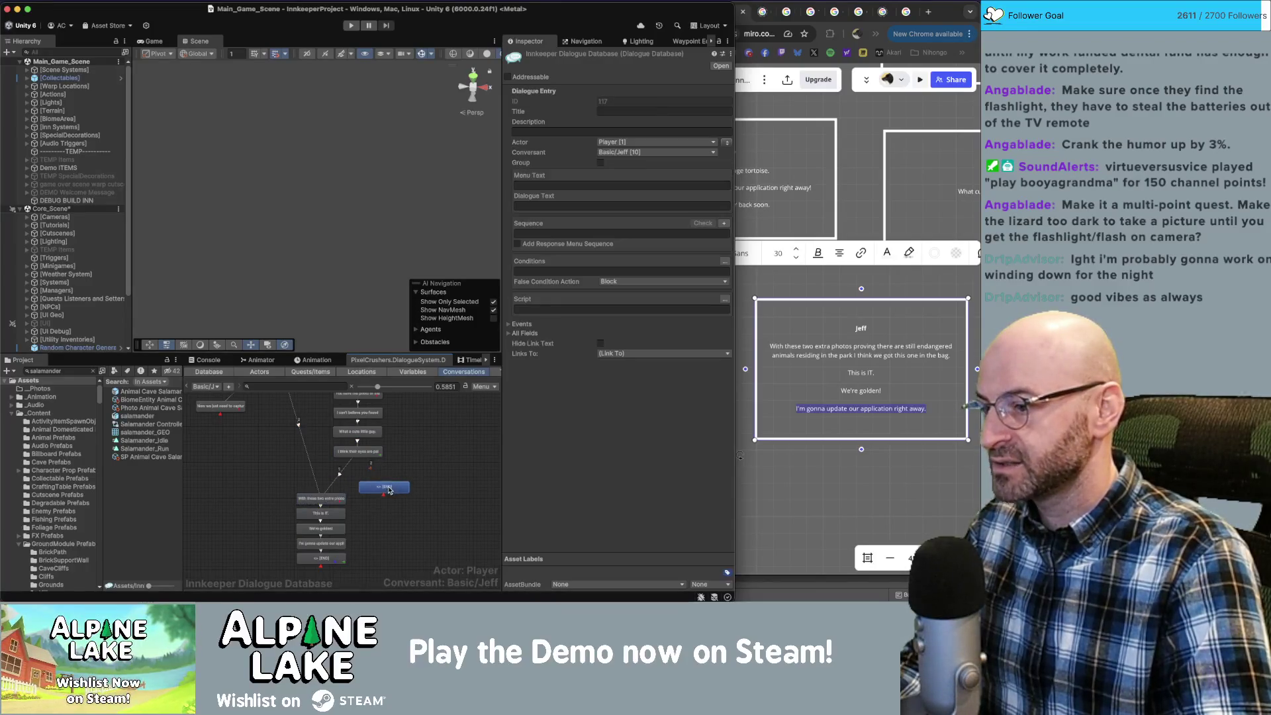
Condition the new node on Application For Success entry 4 being unassigned, then select the photo-capture line's text.
left_click(725, 262)
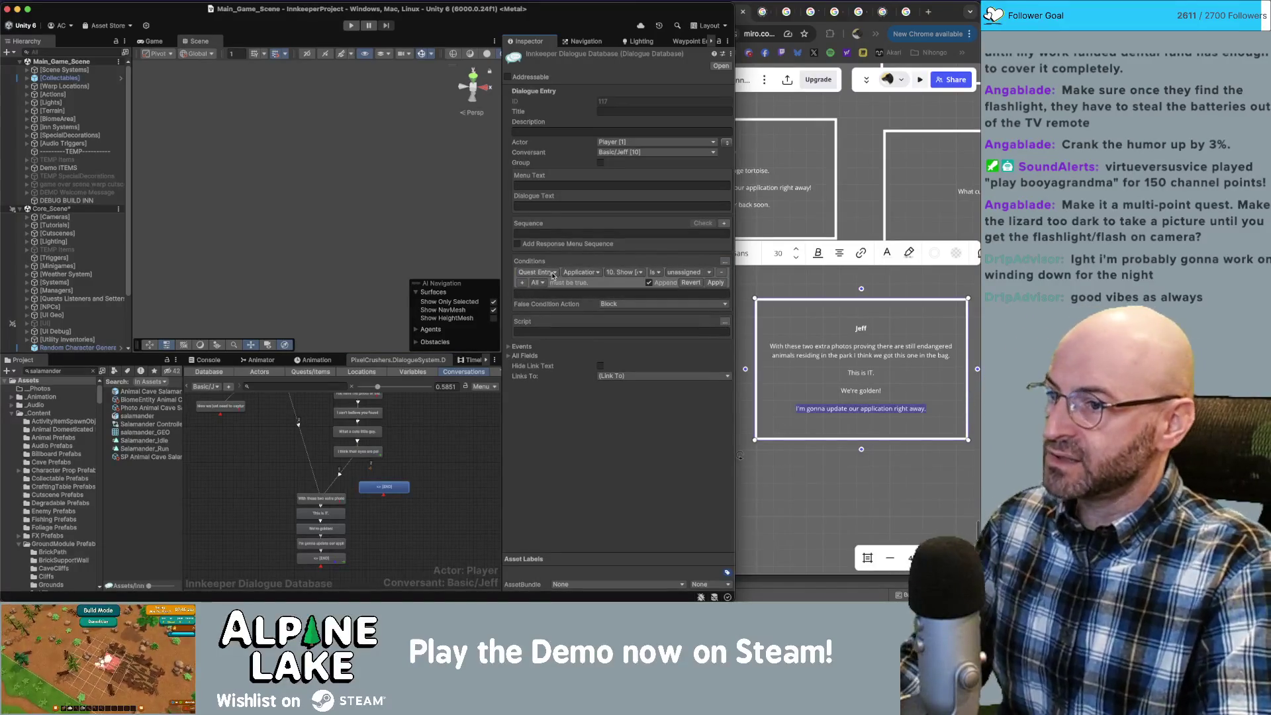
left_click(621, 273)
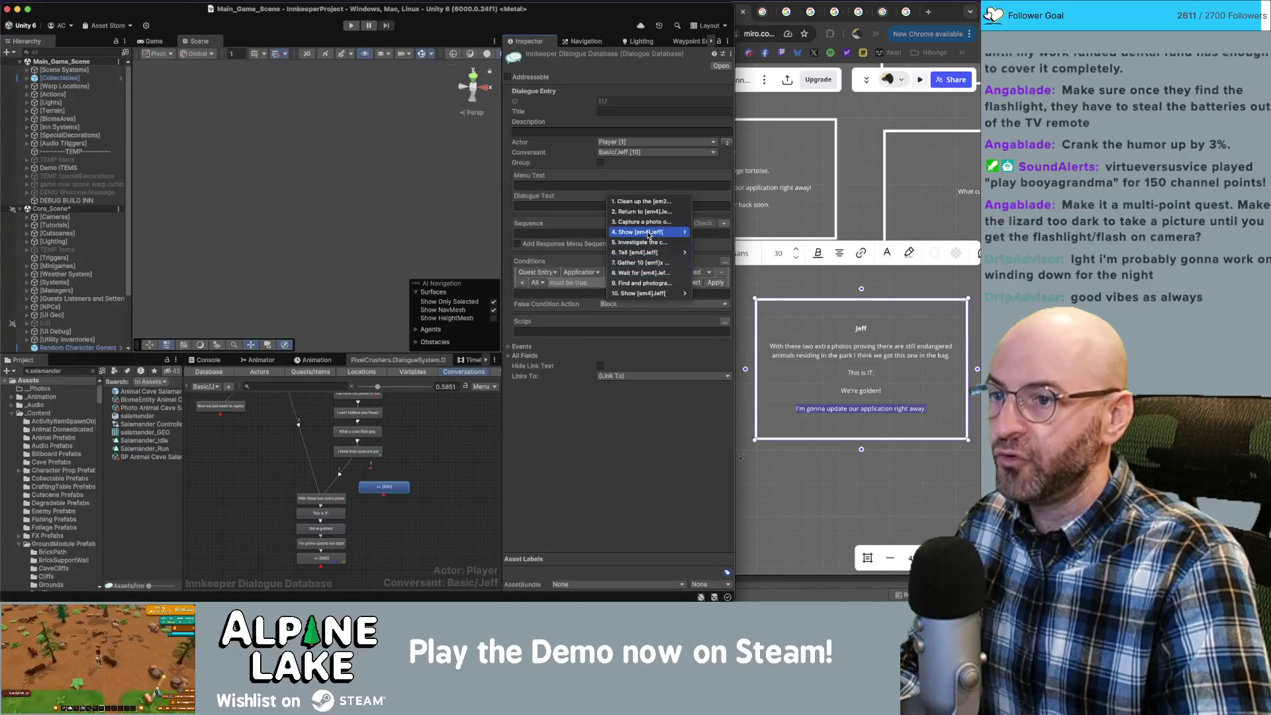
left_click(699, 234)
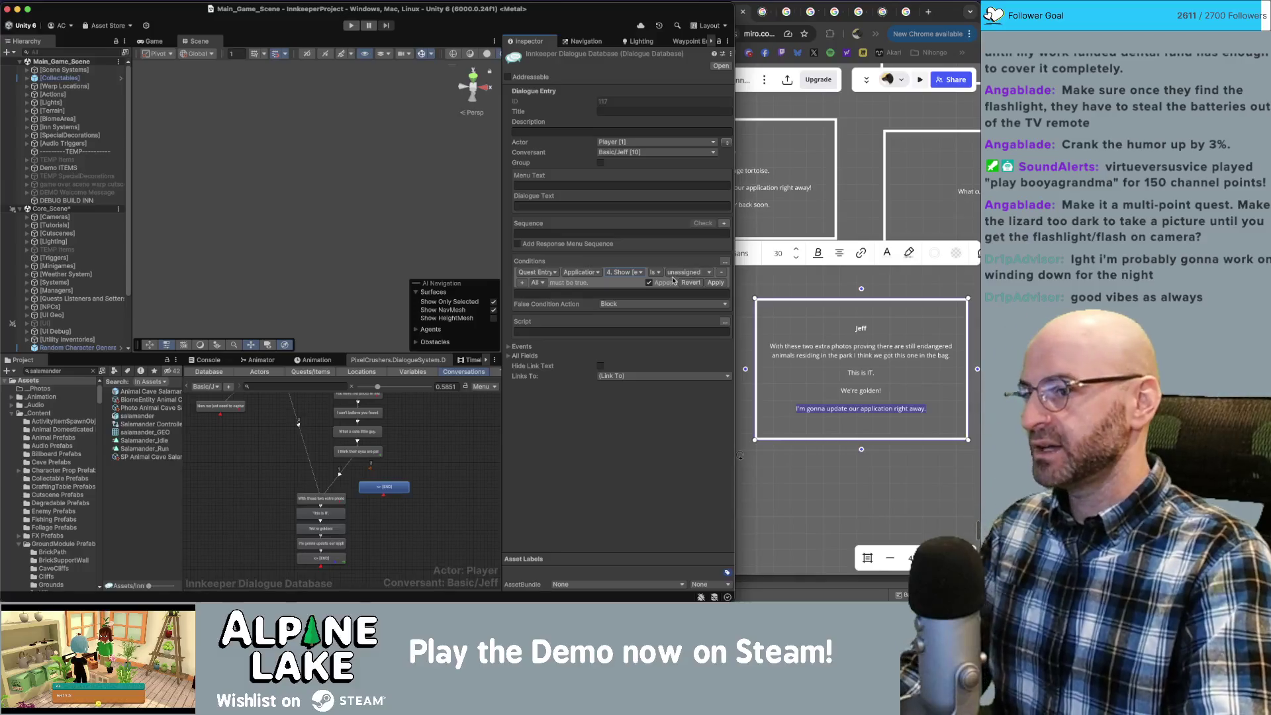
left_click(716, 282)
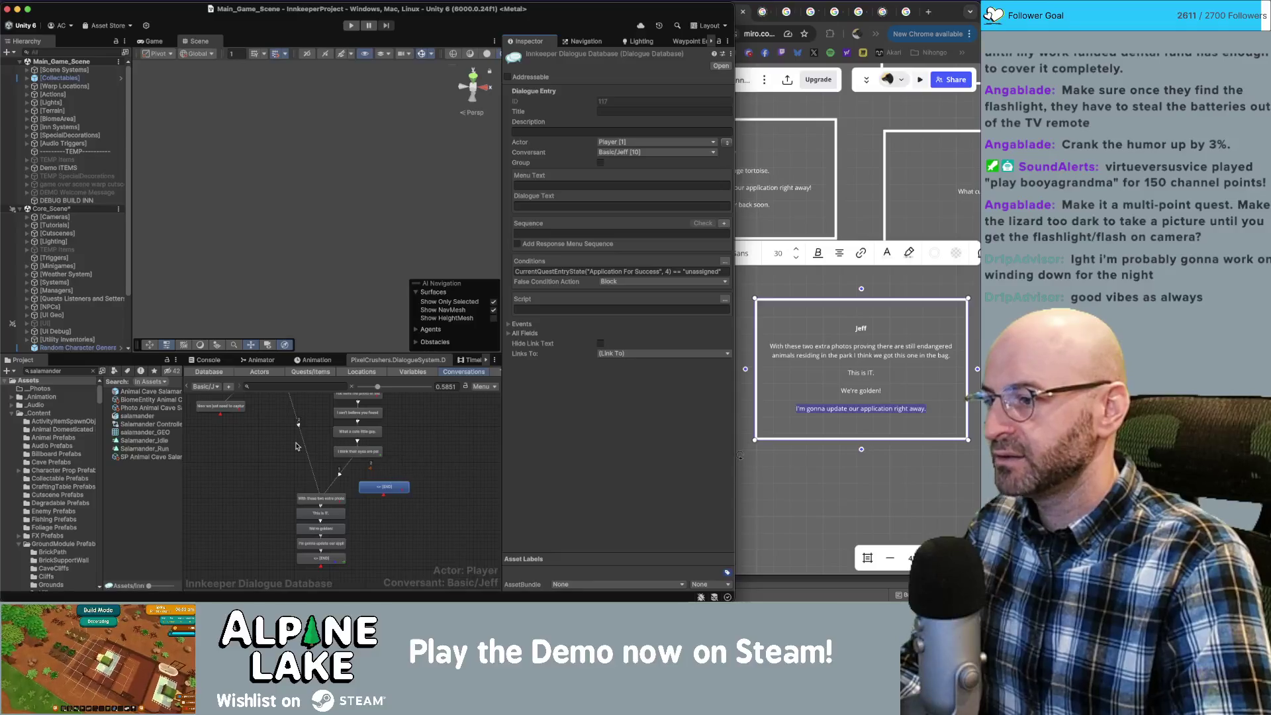
left_click(221, 406)
left_click(619, 210)
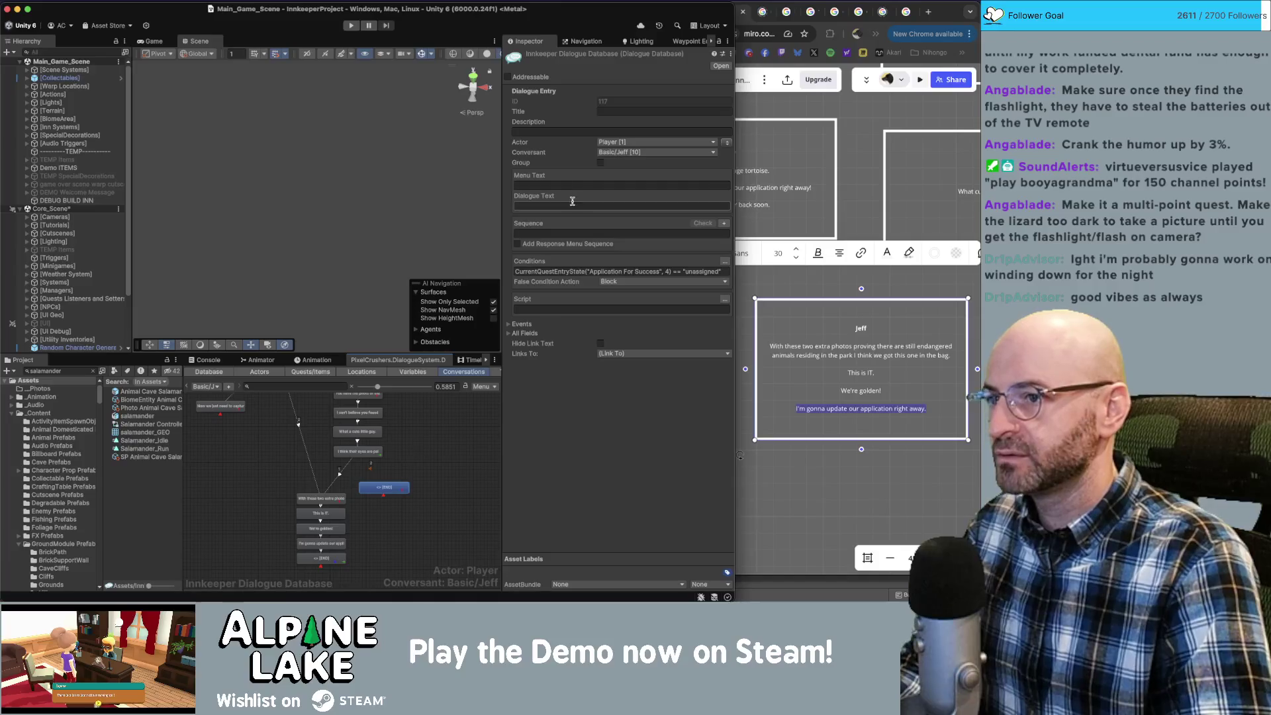
Paste the capture line into the new node and reword it to 'Now we just need to prove bigole tortoise still exists with a photo.'.
left_click(650, 210)
type("Now we just need to capture a photo of the [em5]bigole salamander[/em5].")
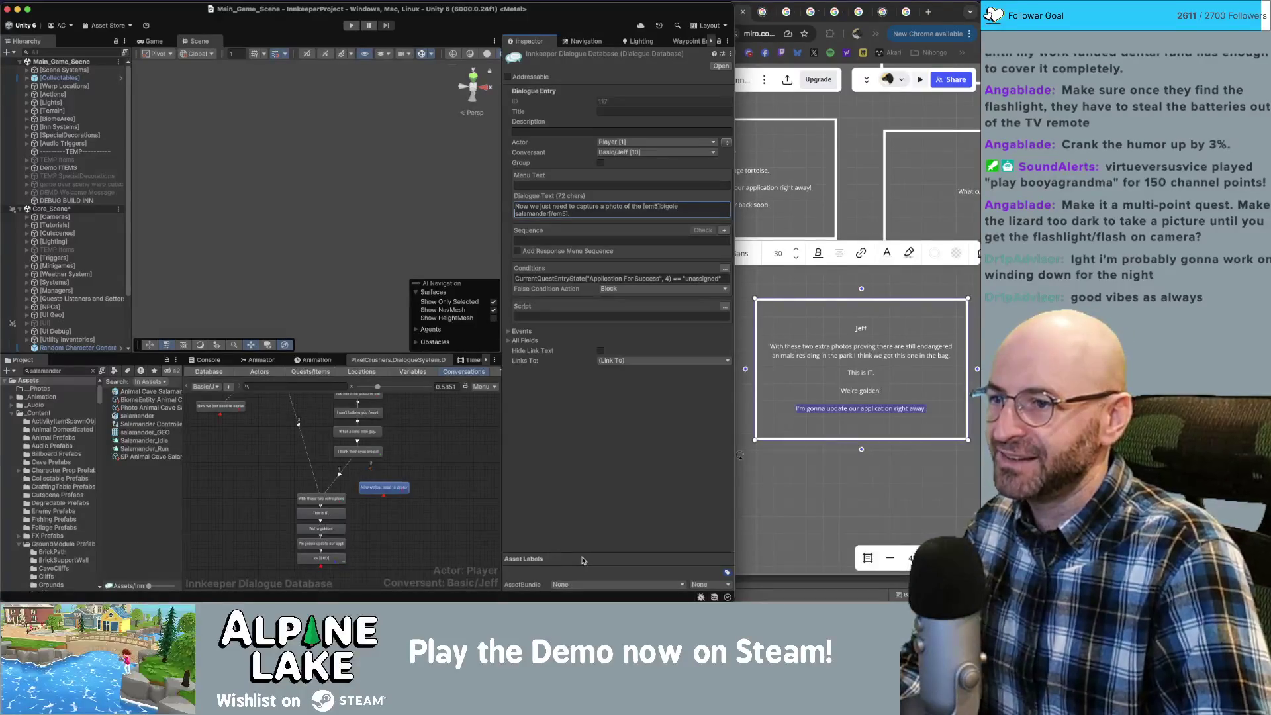
key("alt+shift+Left")
type("tortoi")
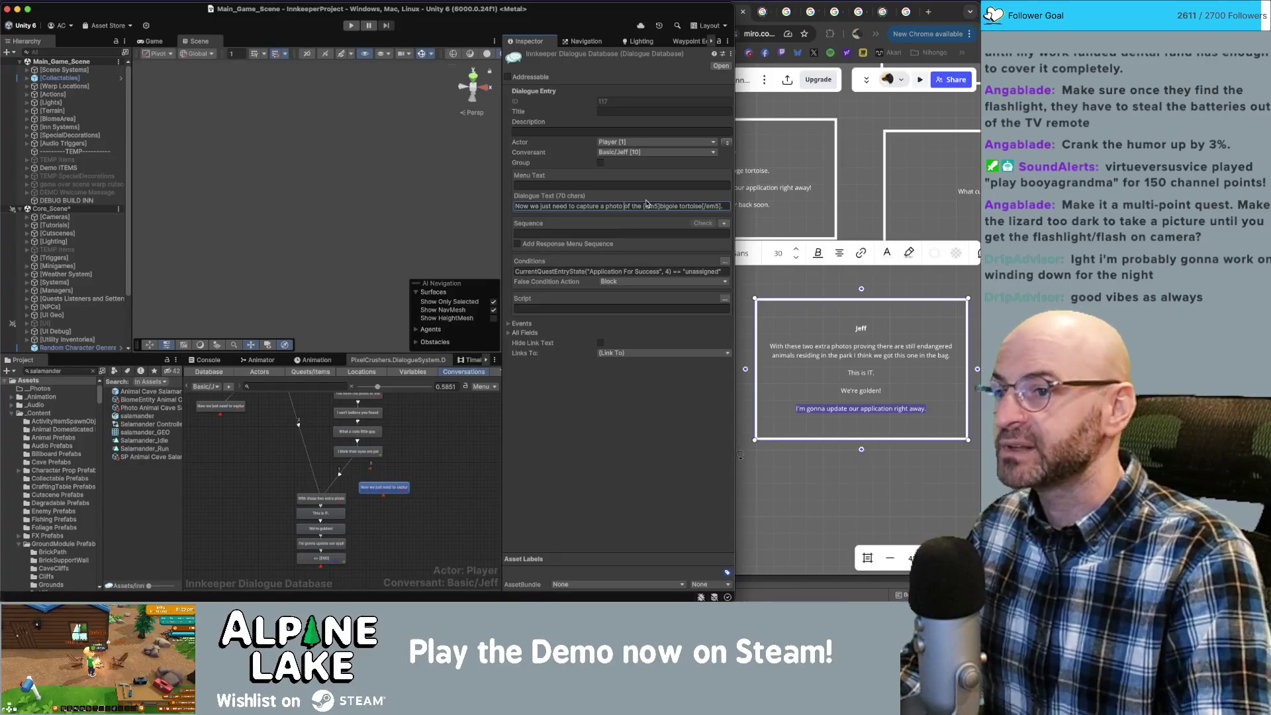
key("alt+shift+Right")
key("alt+shift+Right")
key("alt+shift+Right")
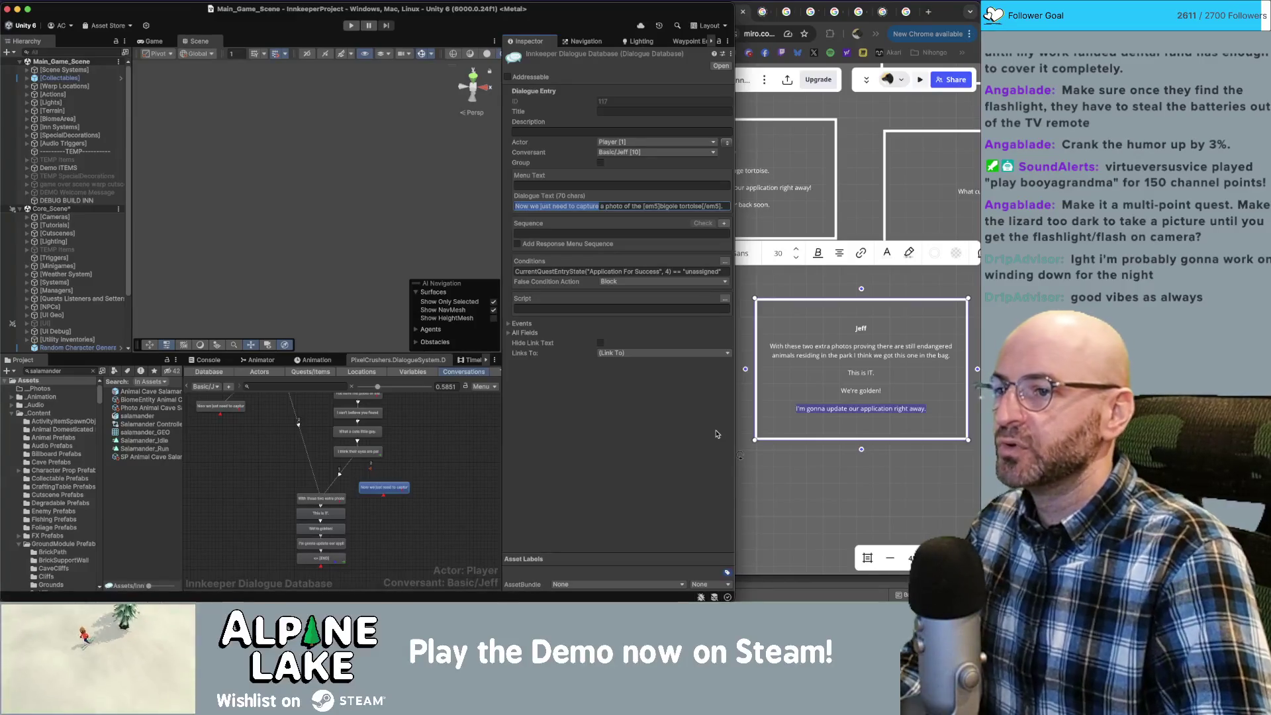
key("Left")
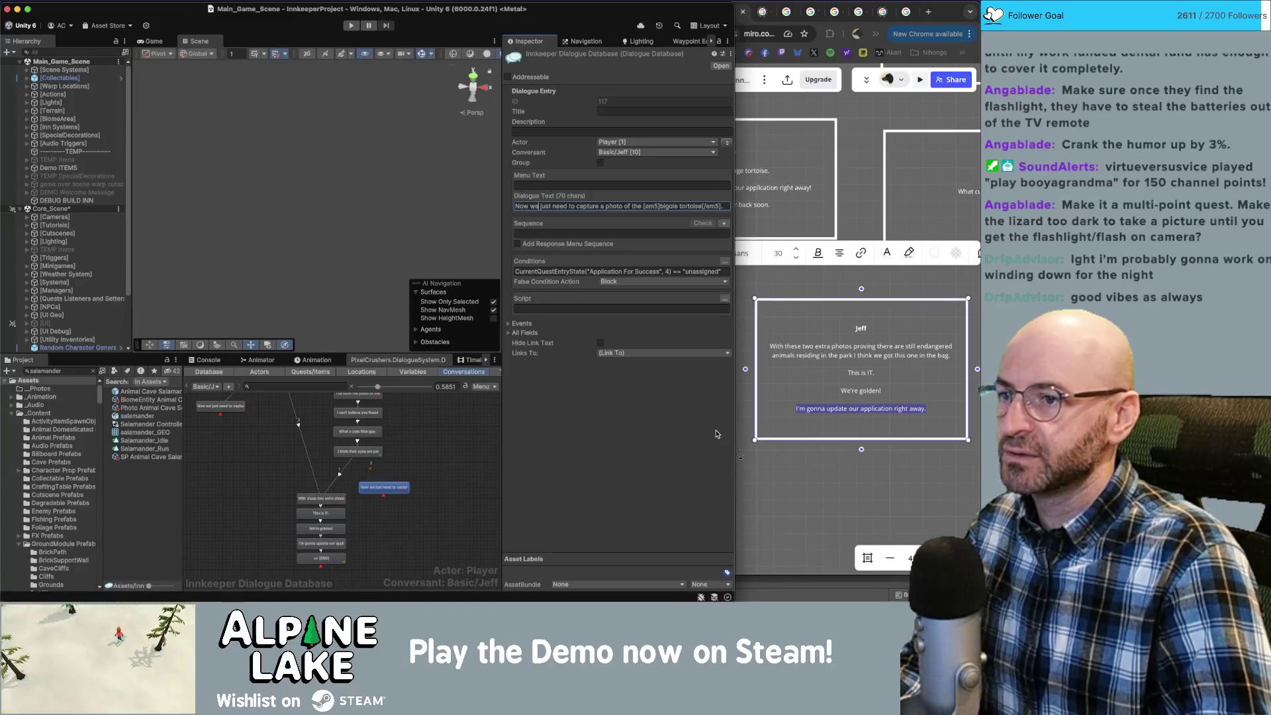
key("alt+Right")
key("alt+shift+Right")
key("alt+shift+Right")
key("alt+shift+Right")
key("alt+shift+Right")
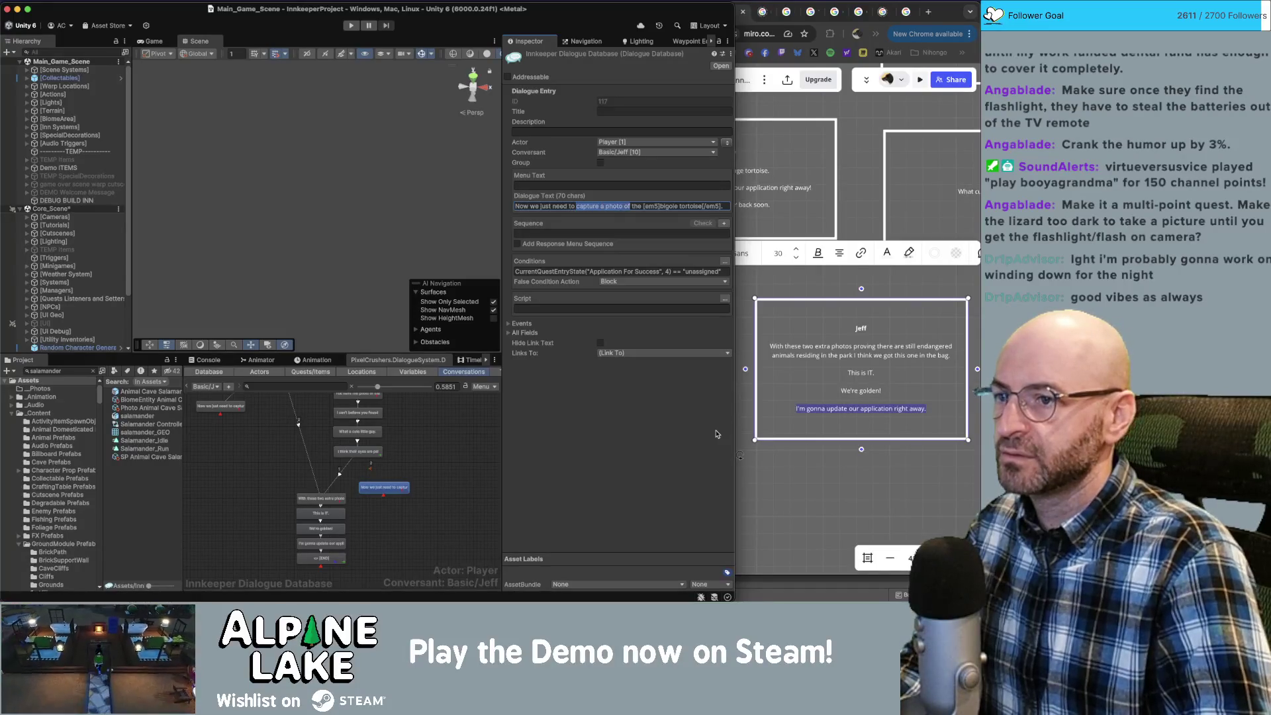
type("prove")
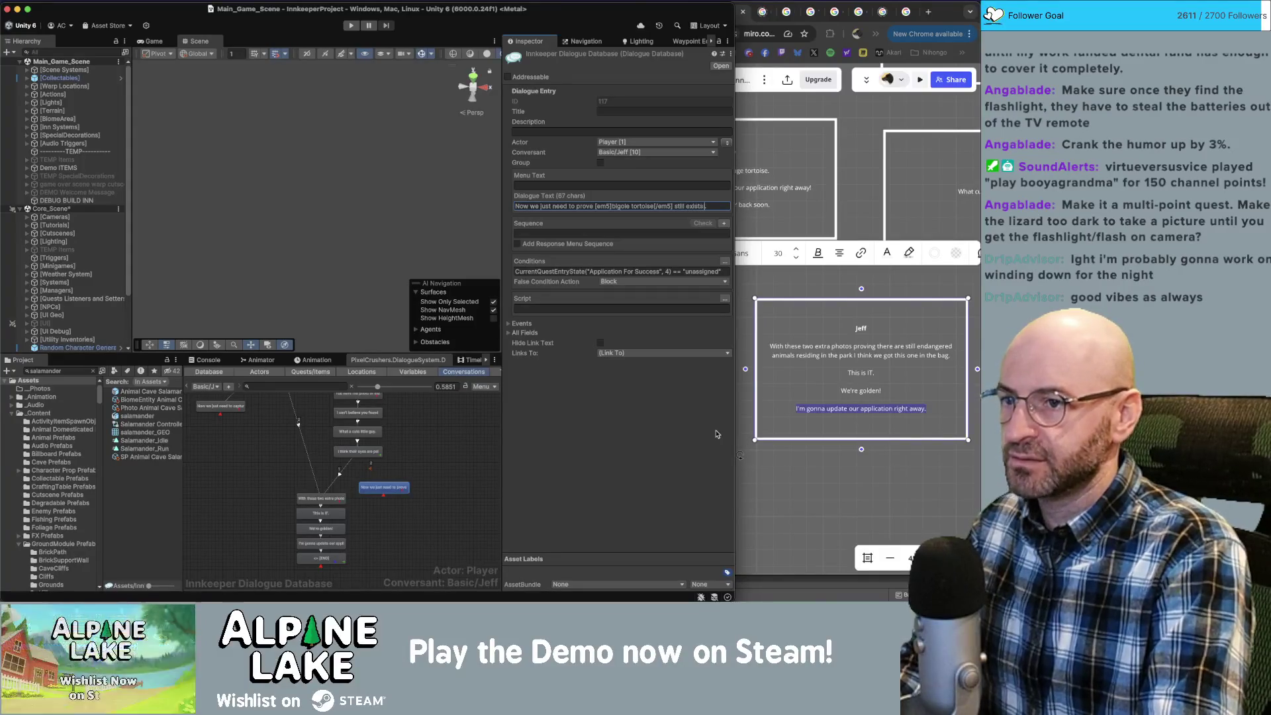
type(" photo")
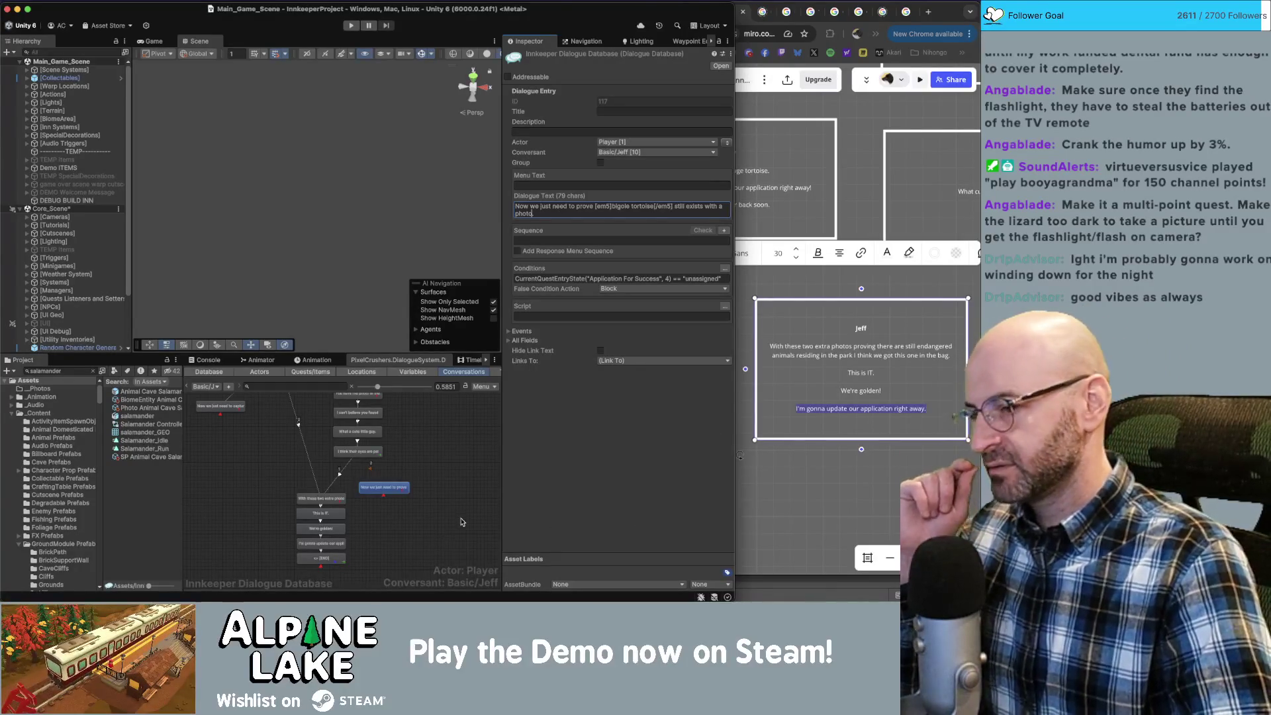
Make Jeff the speaker of the new tortoise line and move its node down-right.
left_click(463, 524)
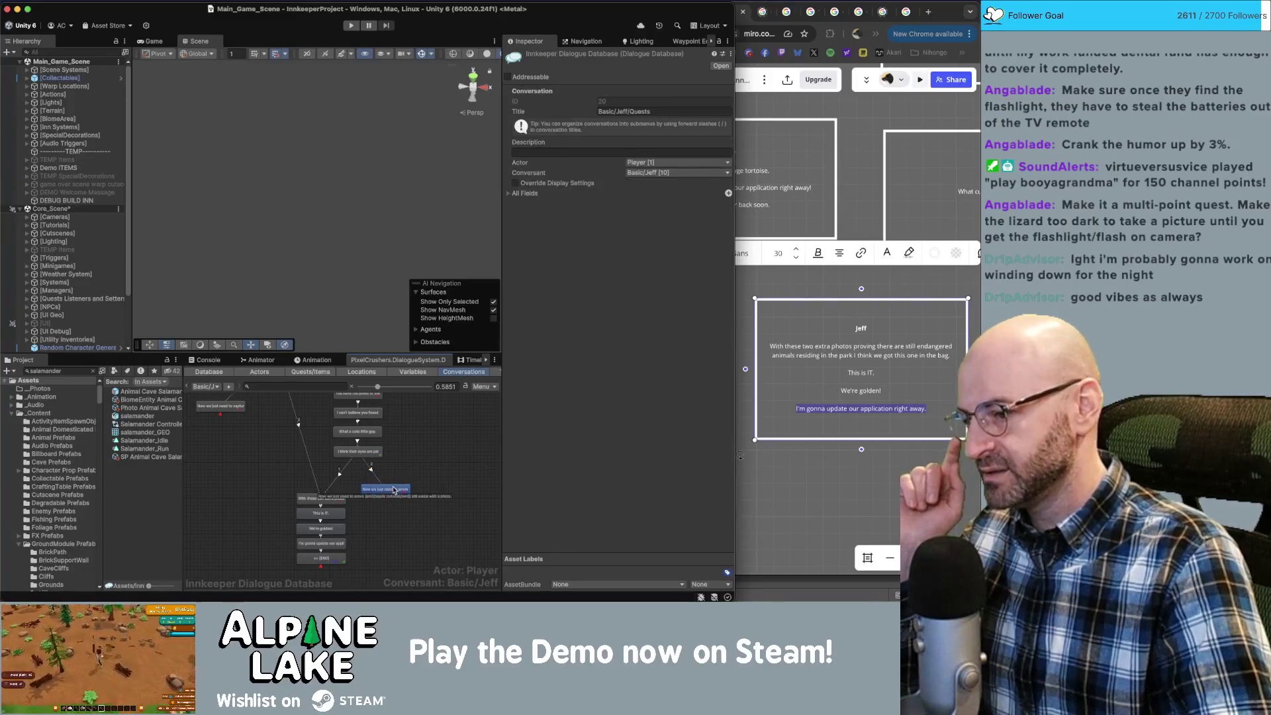
left_click(394, 490)
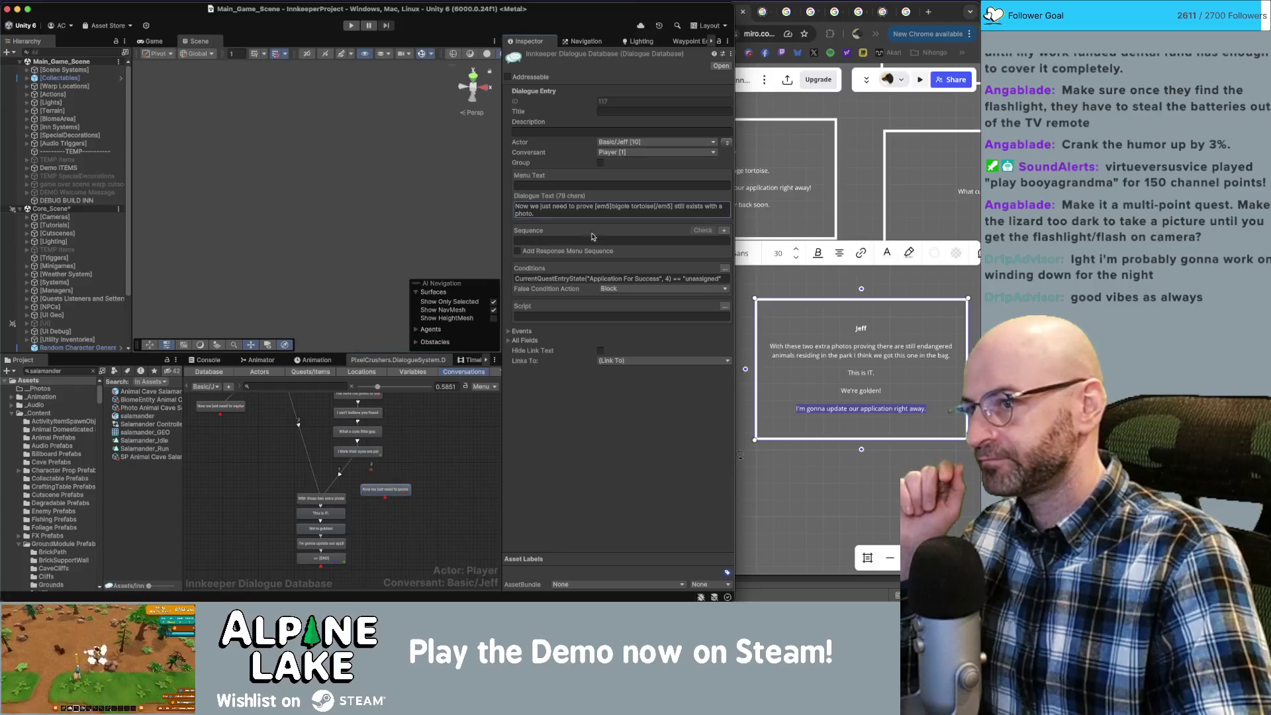
left_click(727, 142)
left_click_drag(392, 496, 402, 506)
left_click(402, 506)
scroll(391, 493, "down", 5)
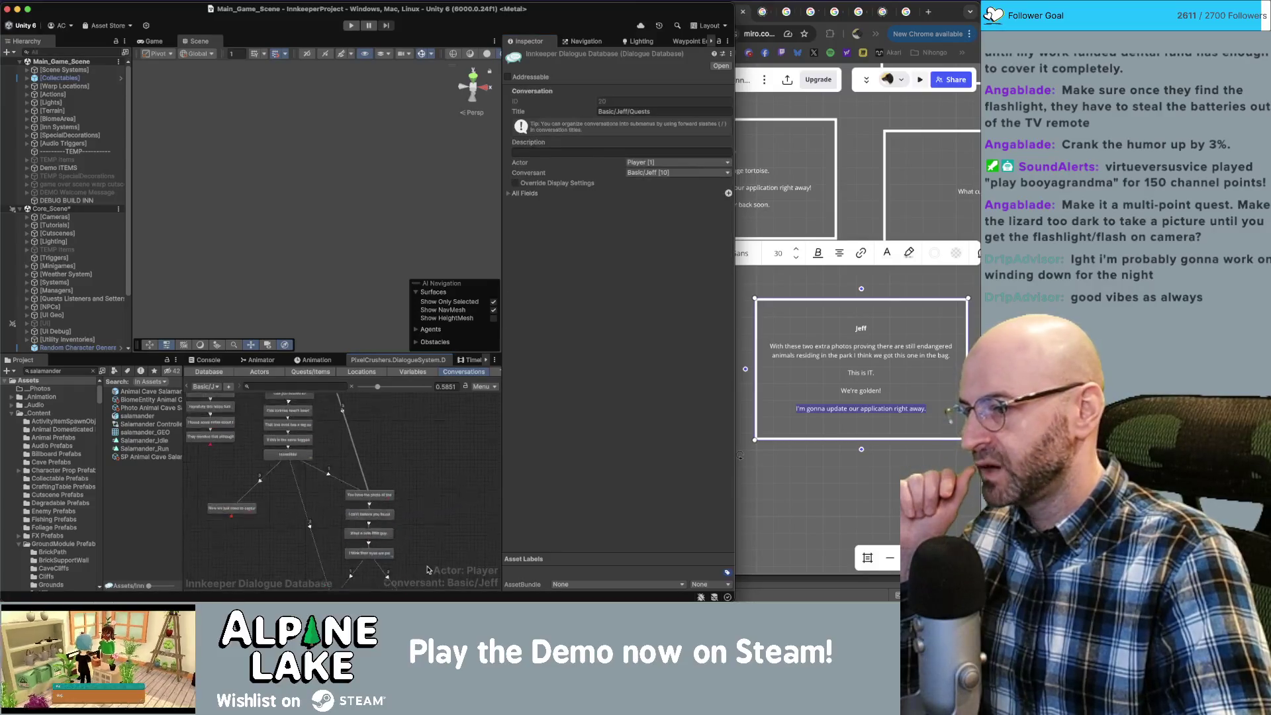
scroll(439, 469, "down", 3)
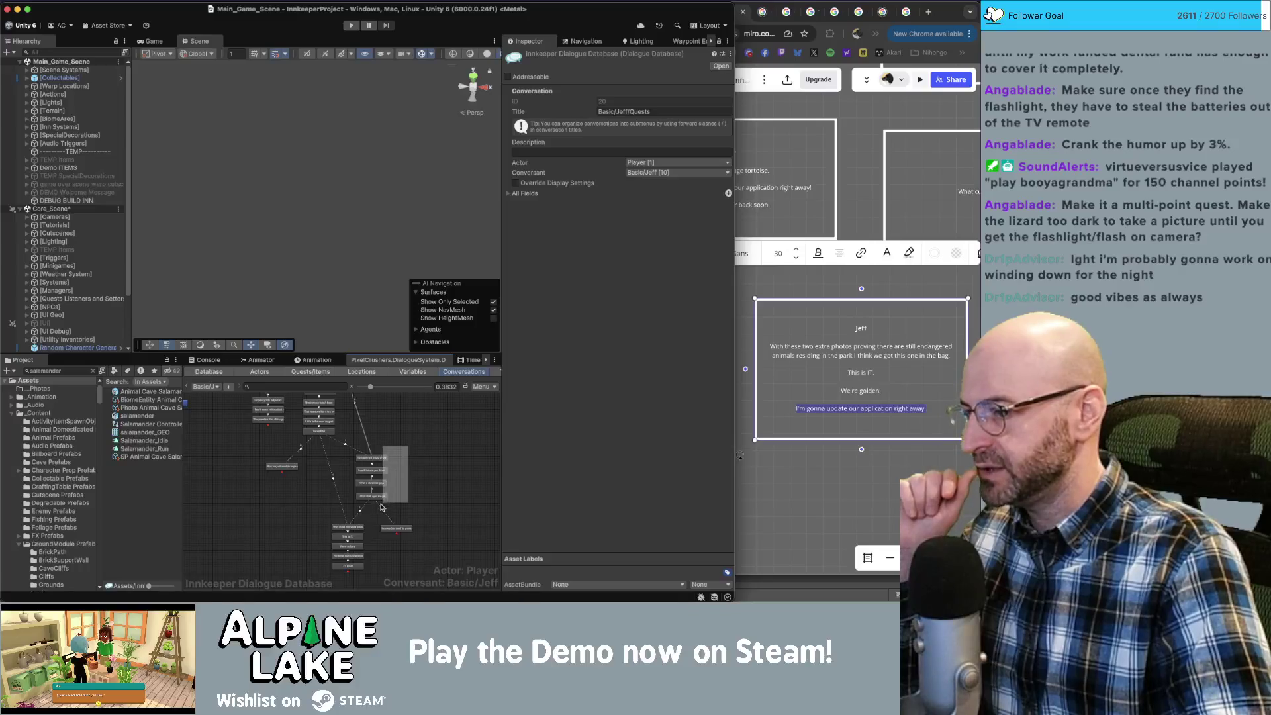
Rearrange the graph: cave salamander line down-left, right-hand node group slightly up.
left_click(282, 469)
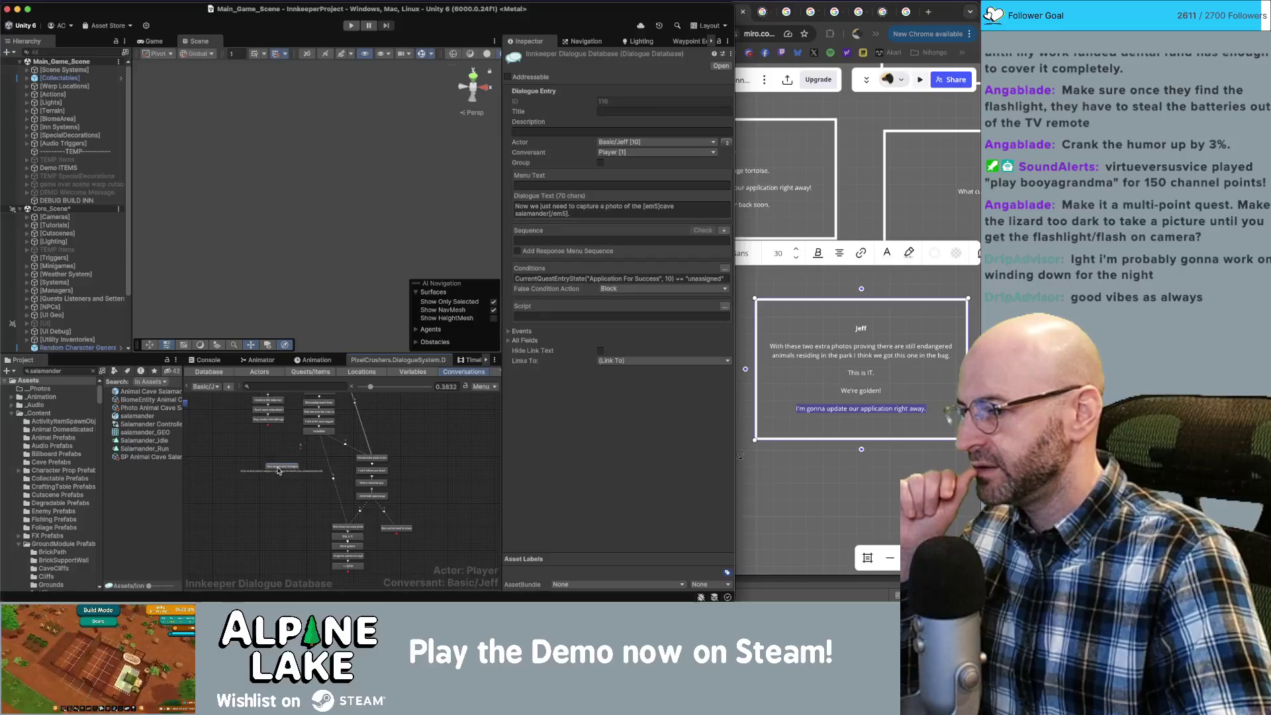
left_click_drag(283, 468, 268, 481)
left_click(323, 430)
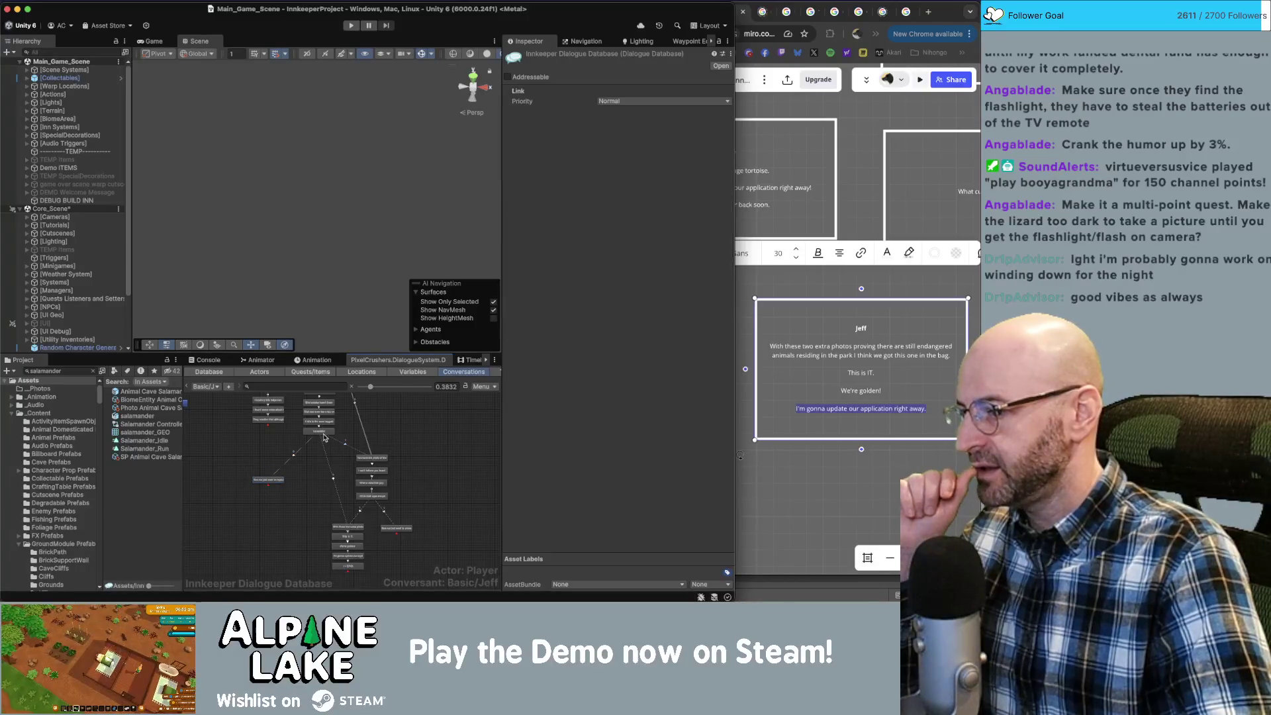
left_click(334, 464)
left_click_drag(411, 444, 341, 507)
left_click_drag(374, 463, 377, 455)
left_click(340, 454)
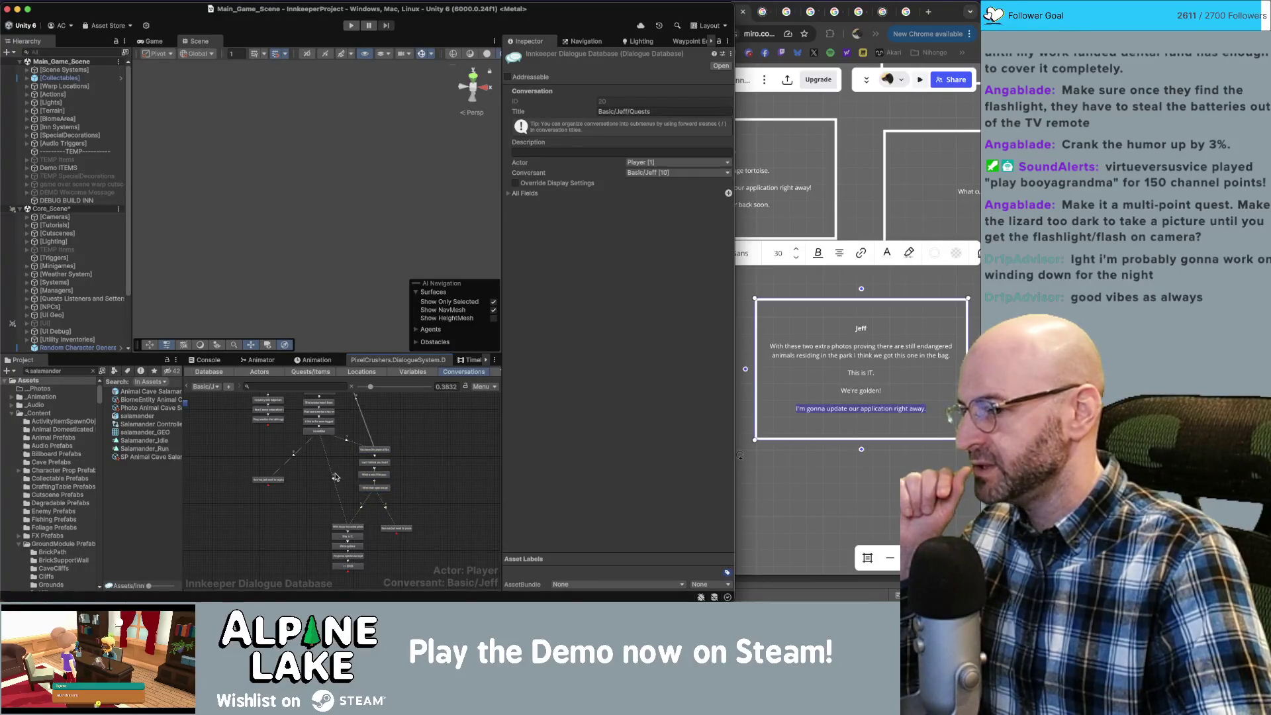
Review the two-extra-photos, cave salamander question and new tortoise lines.
left_click(344, 527)
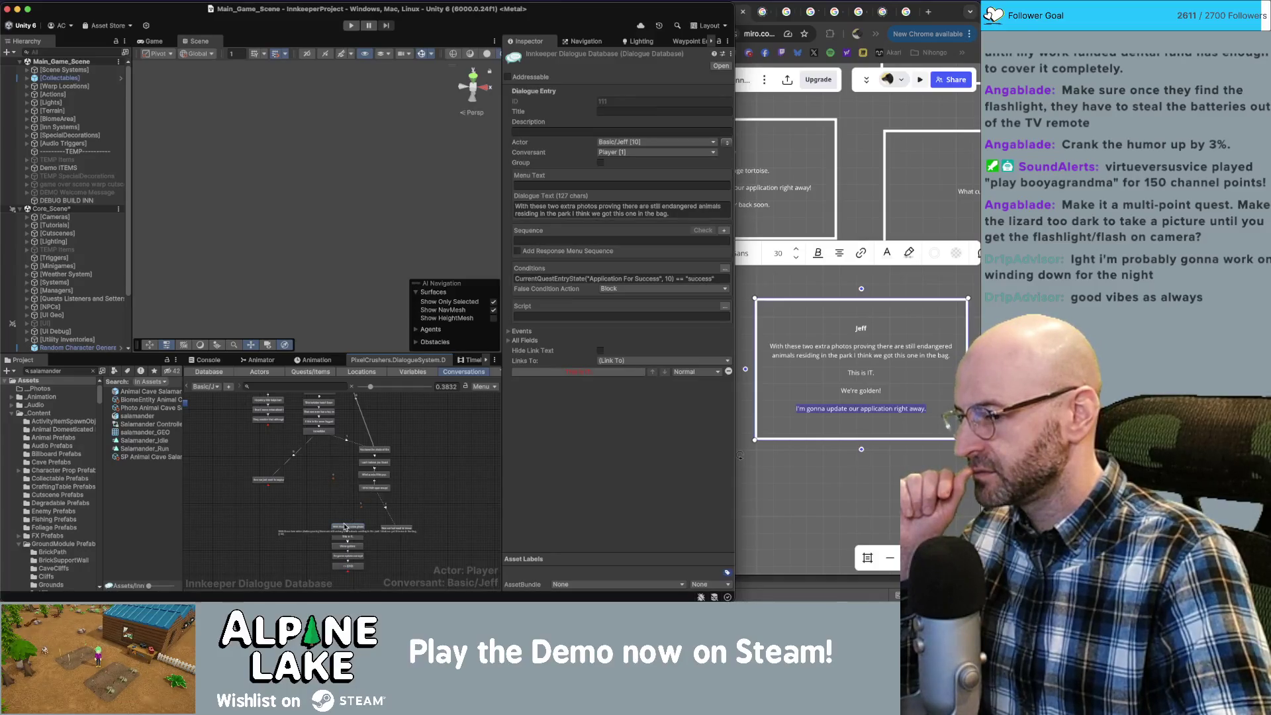
left_click(417, 472)
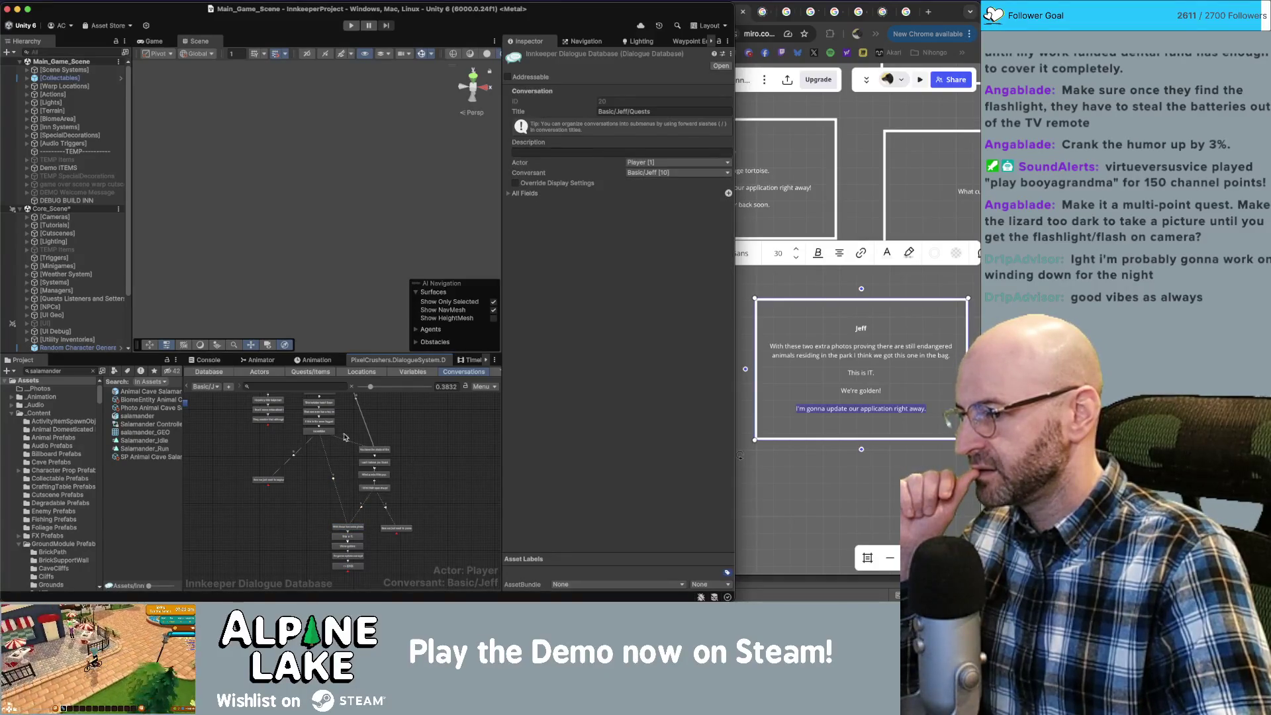
left_click(323, 434)
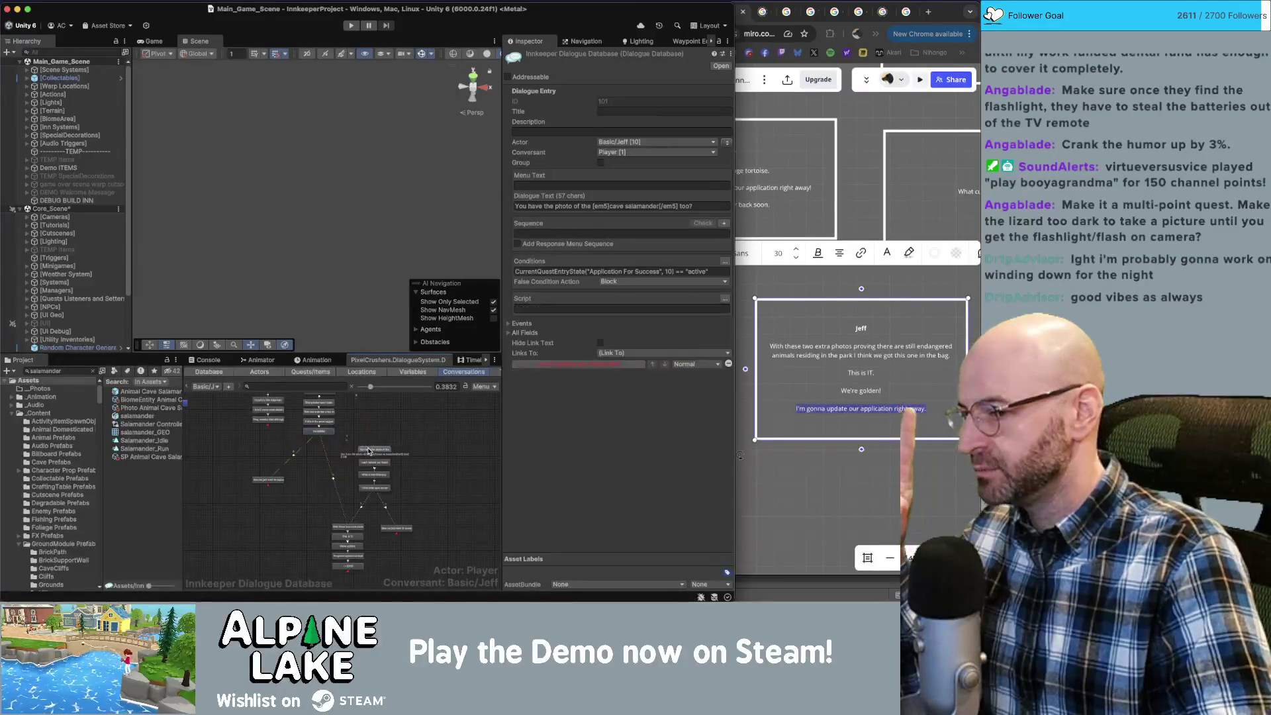
left_click(408, 434)
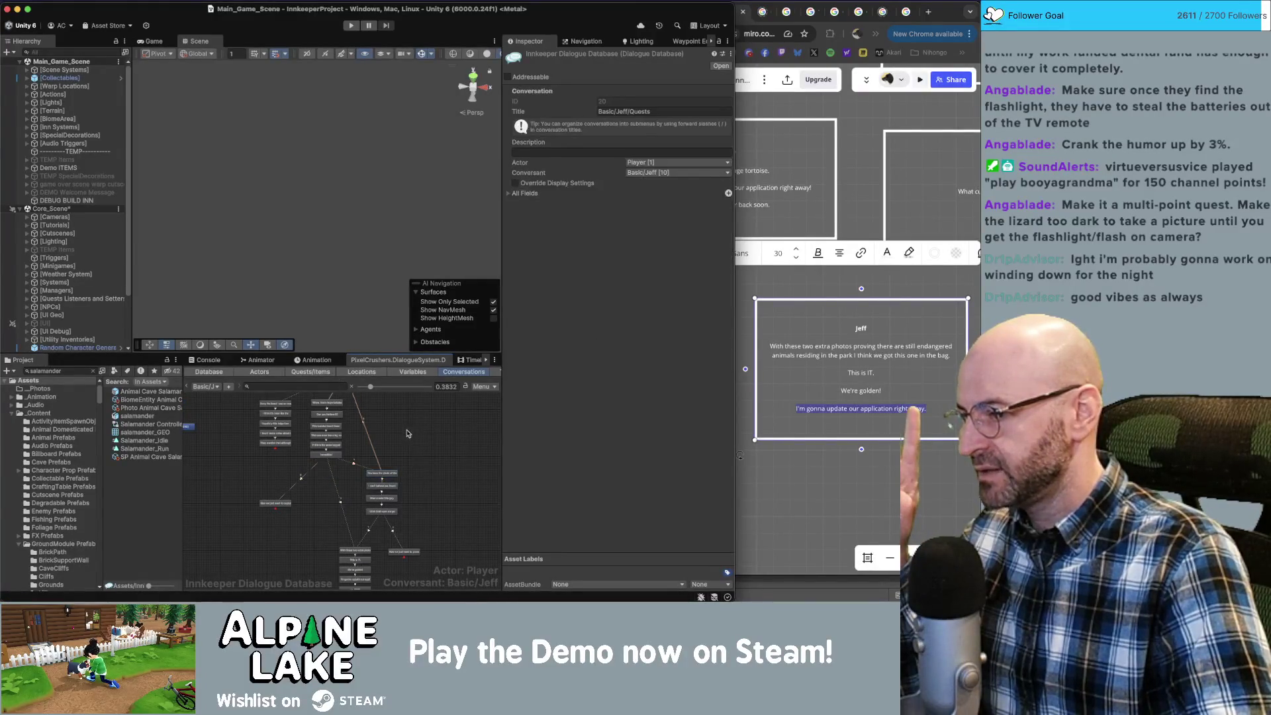
left_click(395, 501)
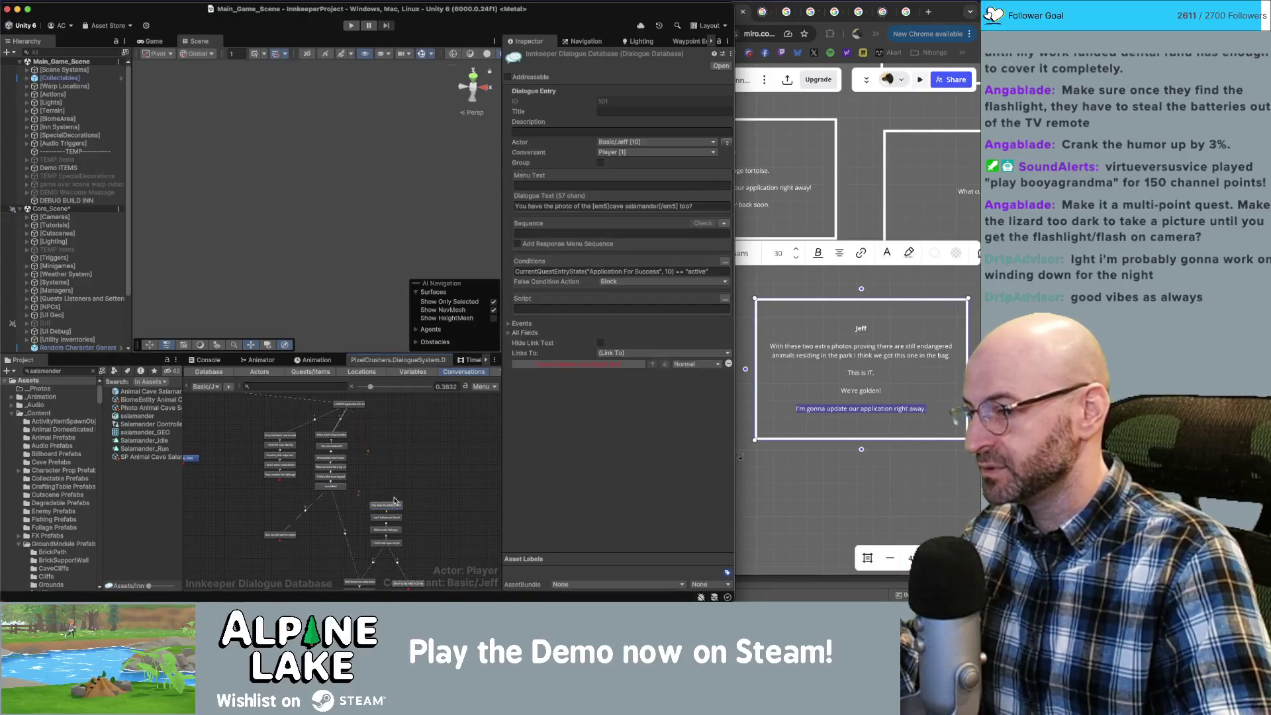
scroll(395, 493, "down", 1)
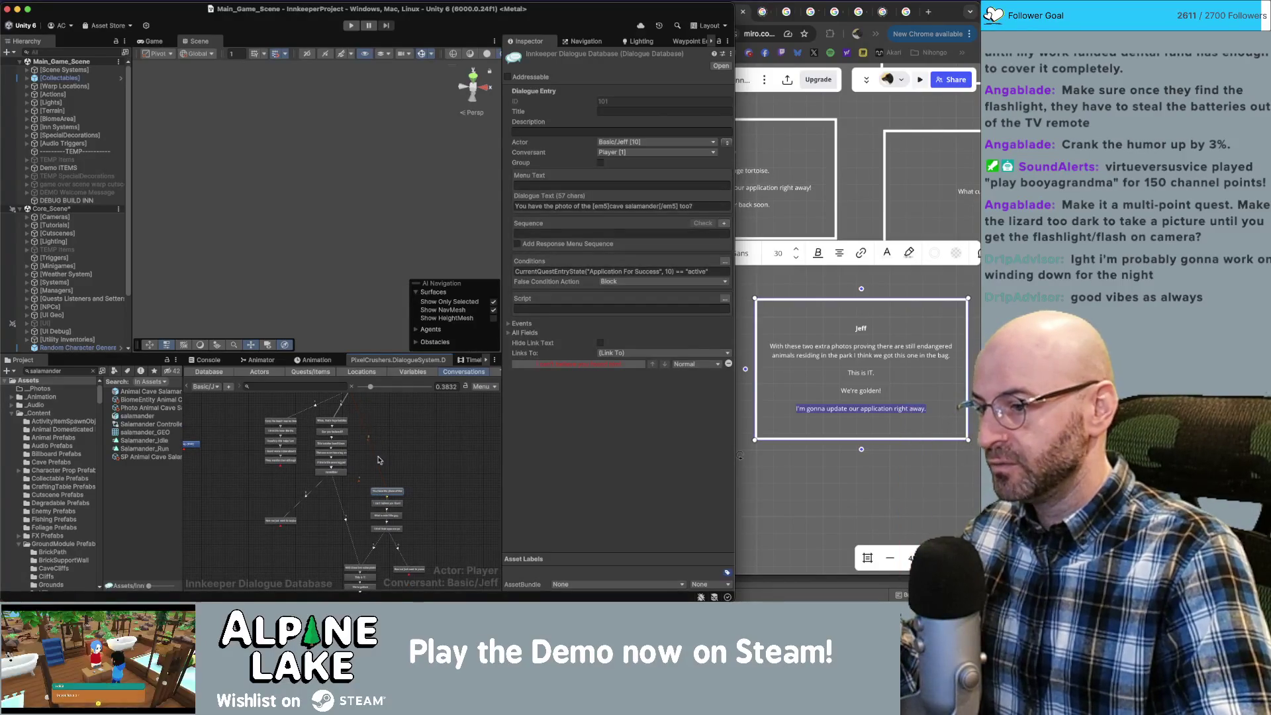
scroll(379, 460, "down", 2)
left_click(404, 537)
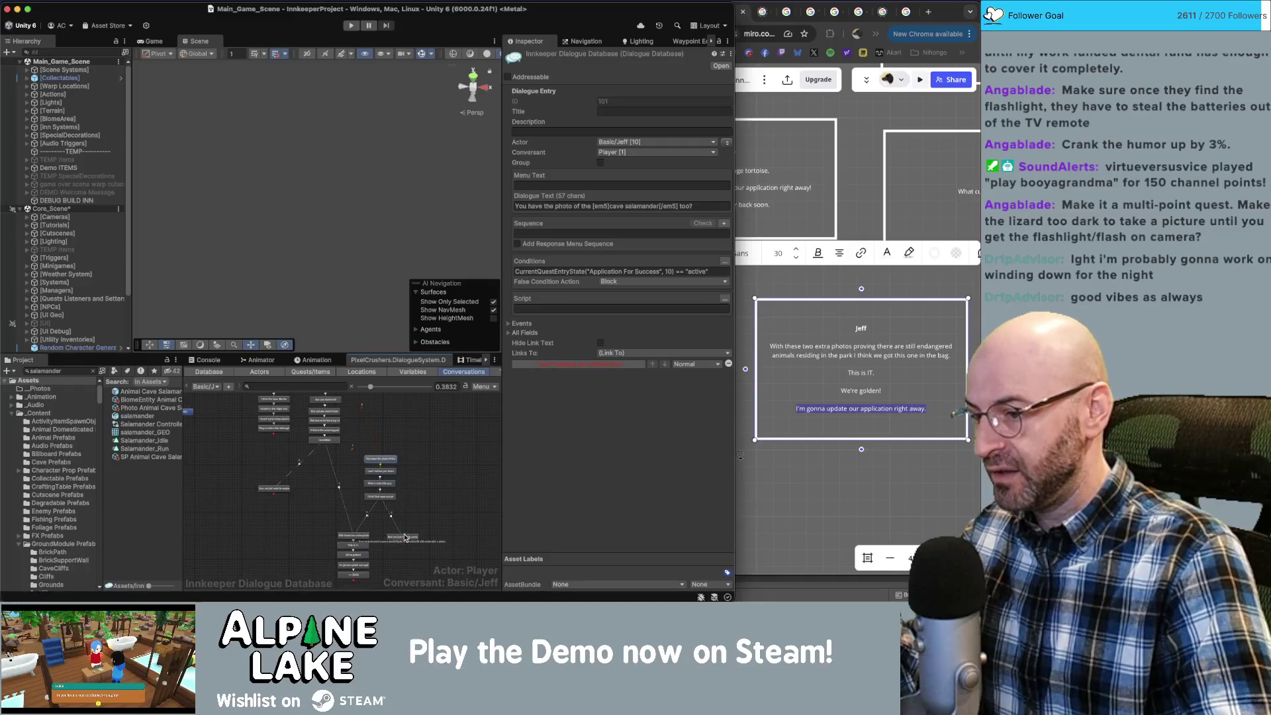
left_click(361, 535)
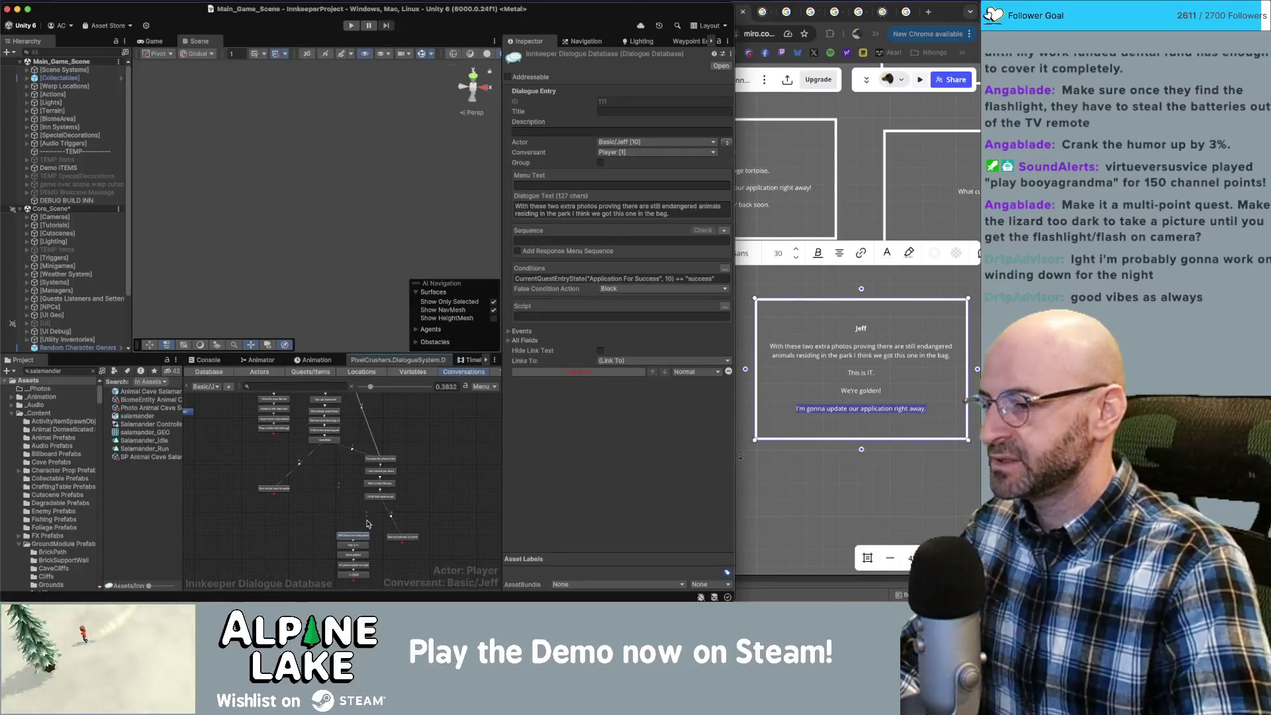
left_click(368, 516)
scroll(351, 463, "up", 2)
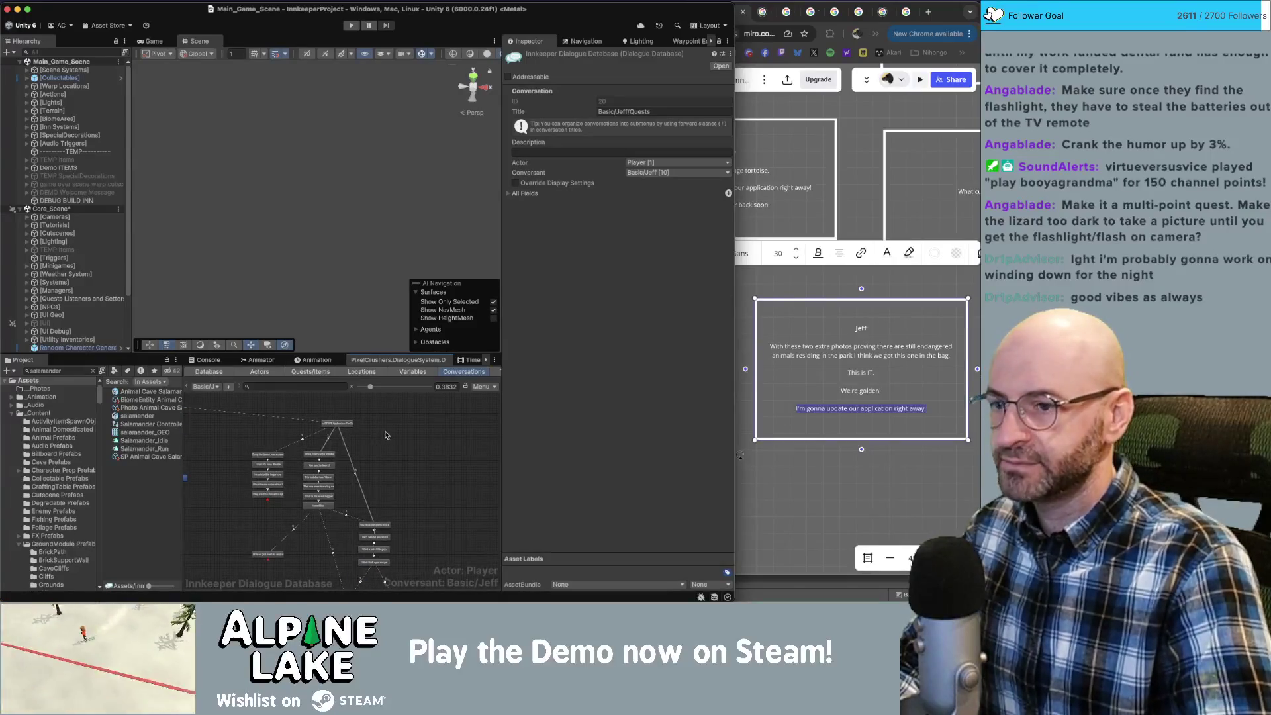
scroll(371, 445, "down", 3)
scroll(384, 454, "up", 1)
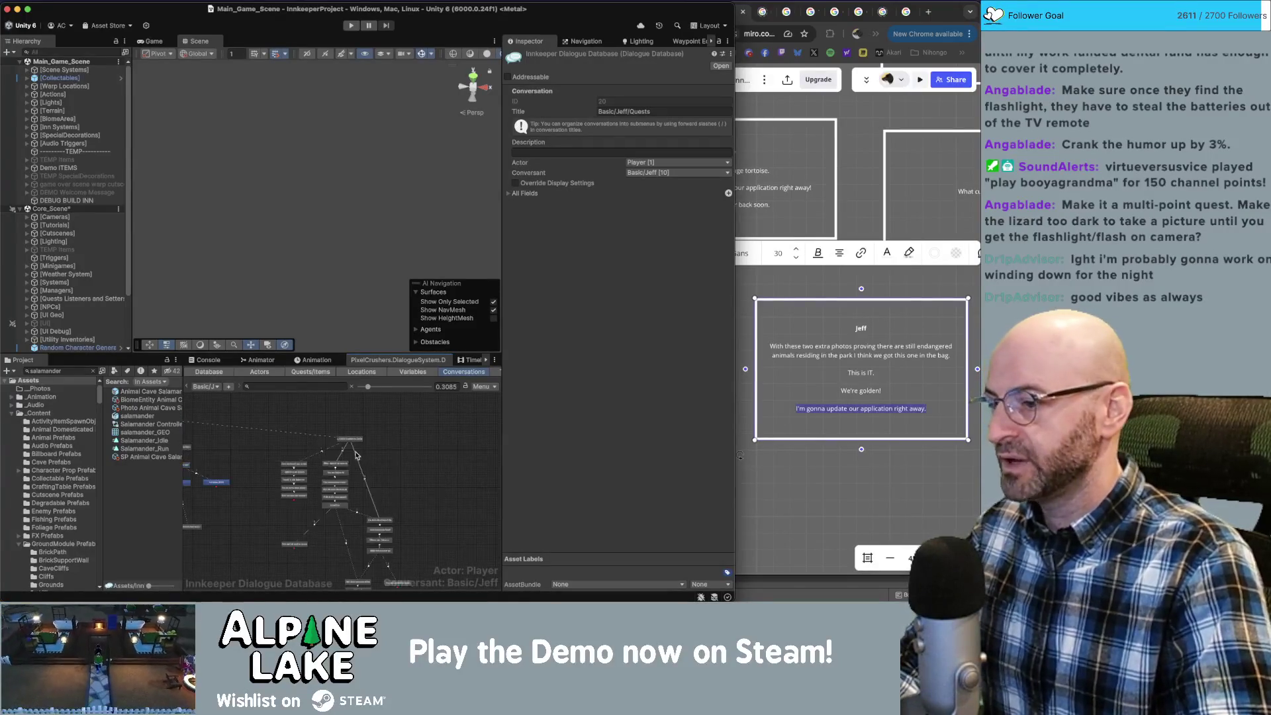
Bring the Miro script board forward and scroll to Jeff's dialogue cards.
left_click_drag(349, 440, 364, 439)
left_click(416, 451)
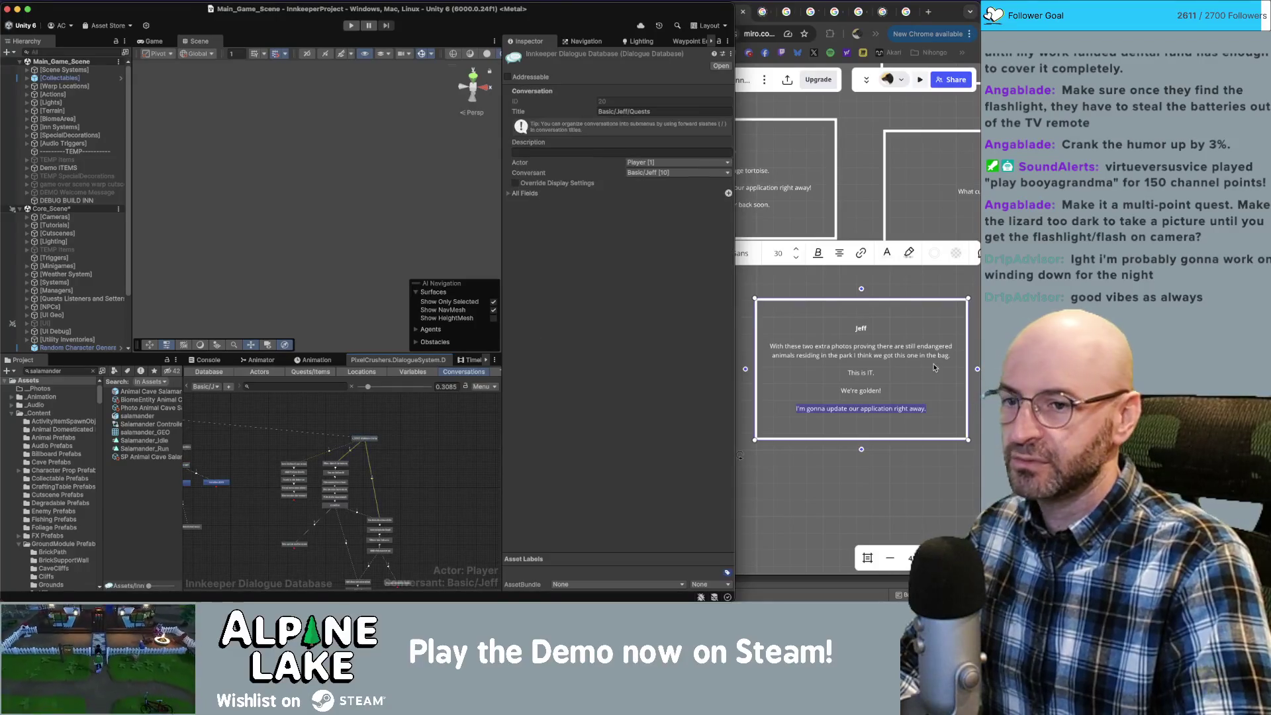
left_click(911, 325)
scroll(884, 180, "down", 10)
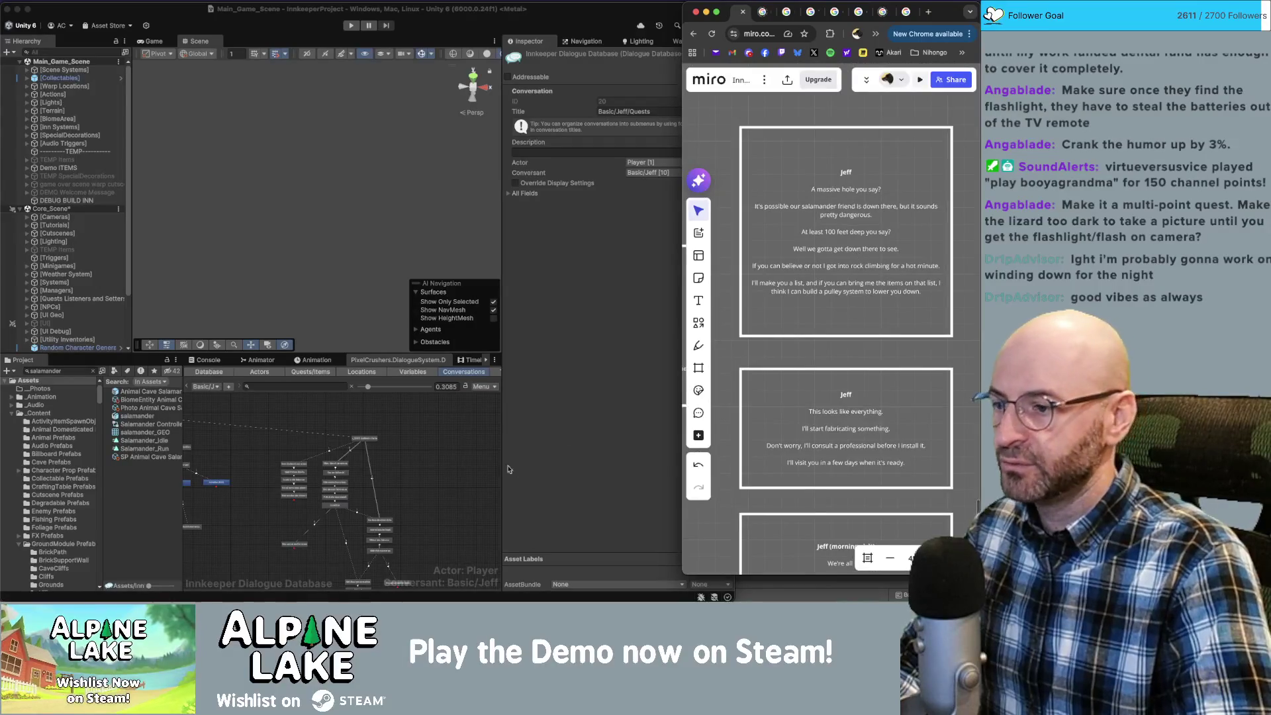
Create a new child node under START in the Jeff quest conversation and select it.
left_click(363, 440)
right_click(375, 446)
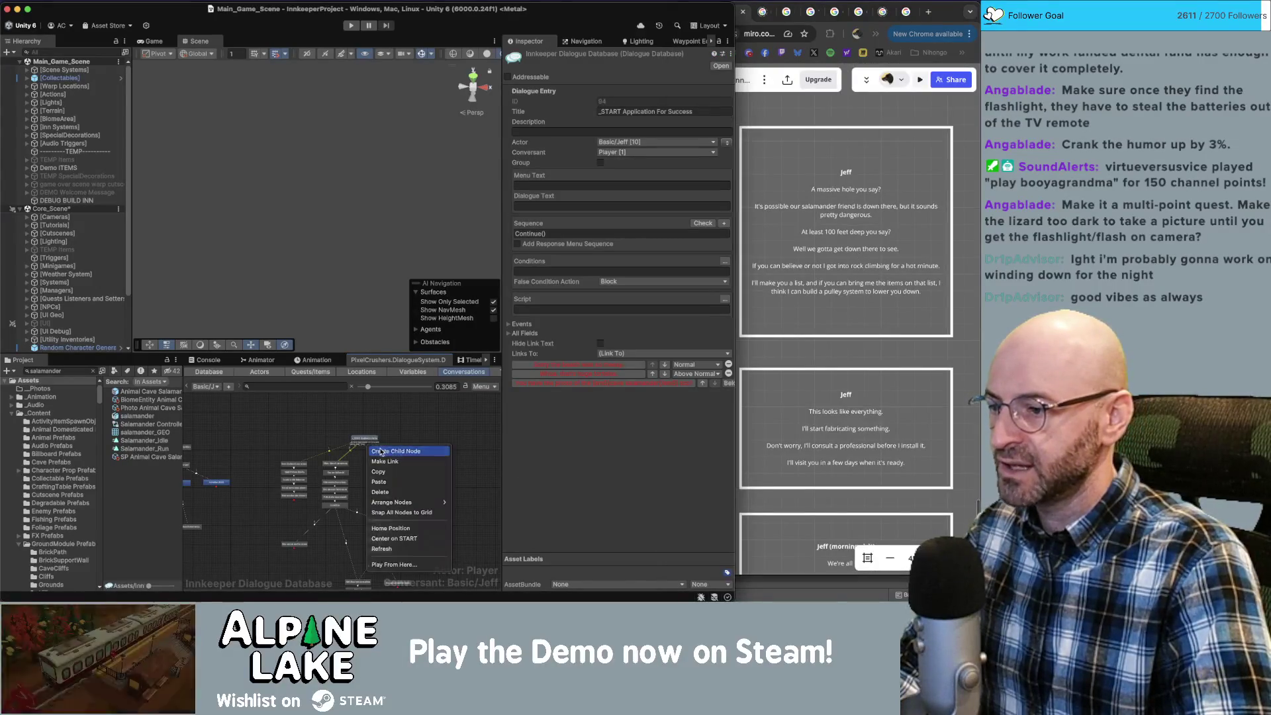
left_click(384, 451)
left_click_drag(376, 452, 409, 460)
scroll(410, 455, "up", 3)
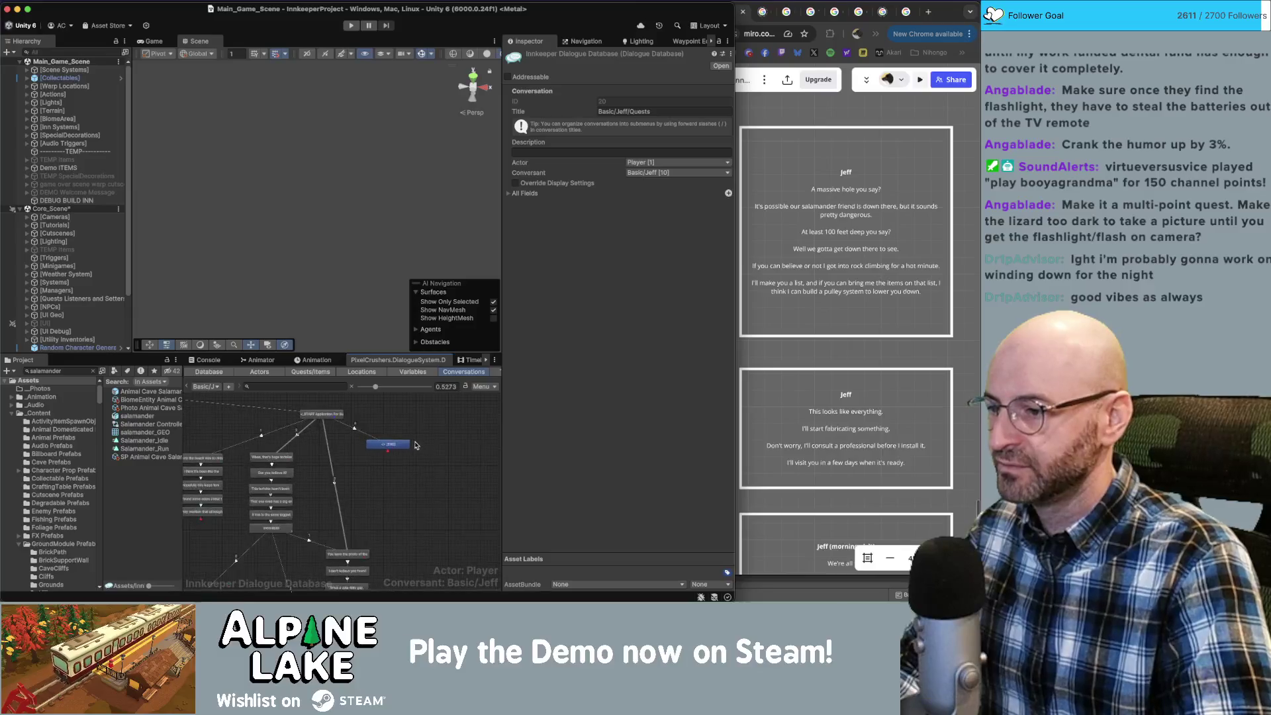
left_click(395, 446)
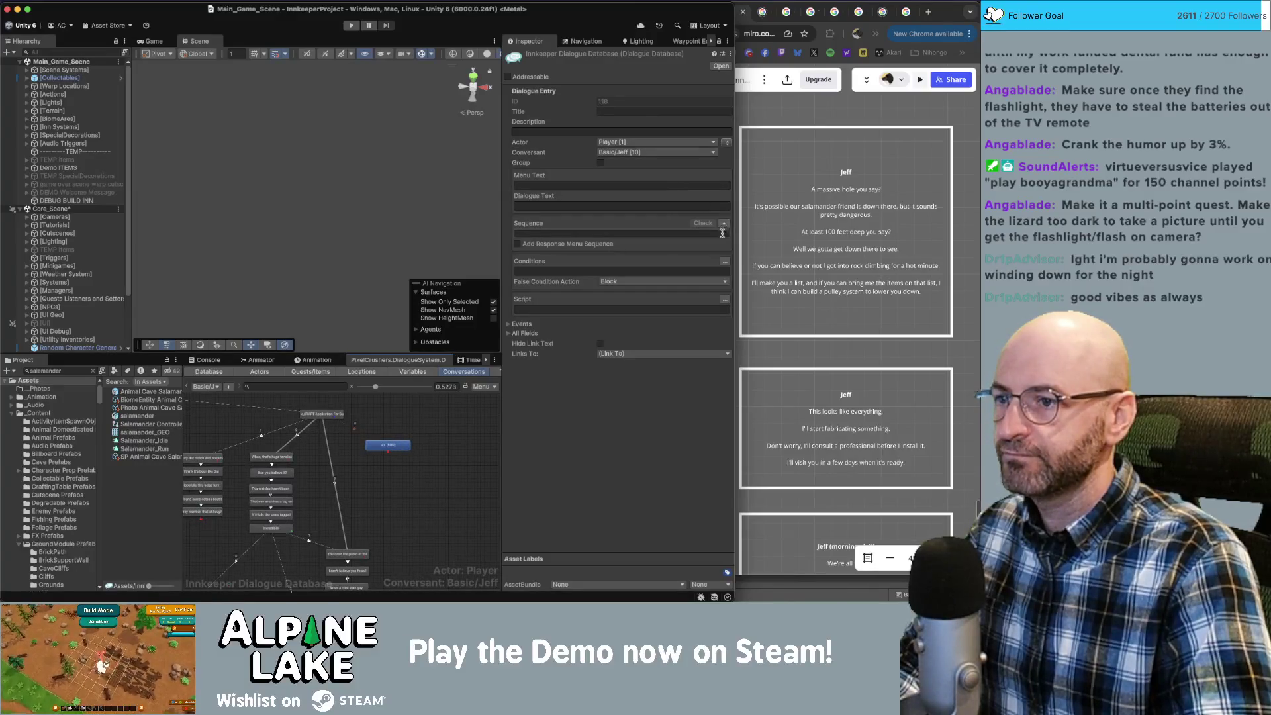
Start a Quest Entry condition on the new node, then discard it unfinished.
left_click(724, 223)
left_click(610, 226)
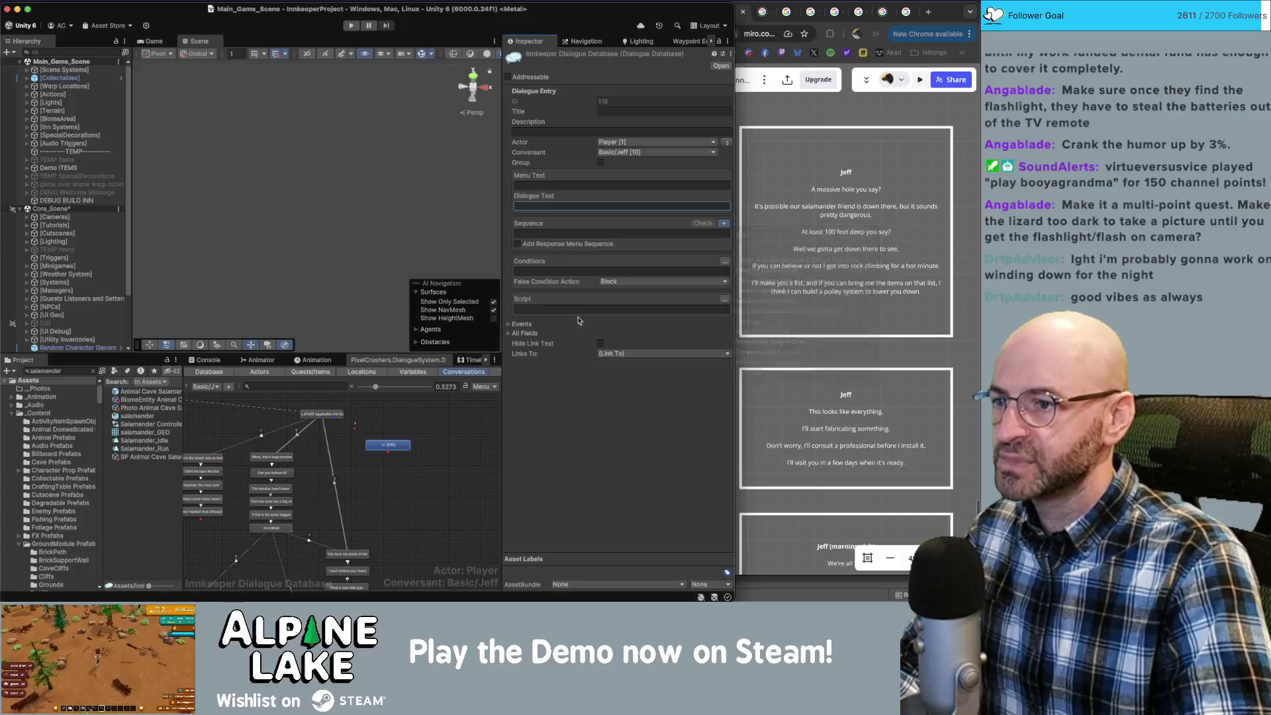
left_click(725, 261)
left_click(524, 272)
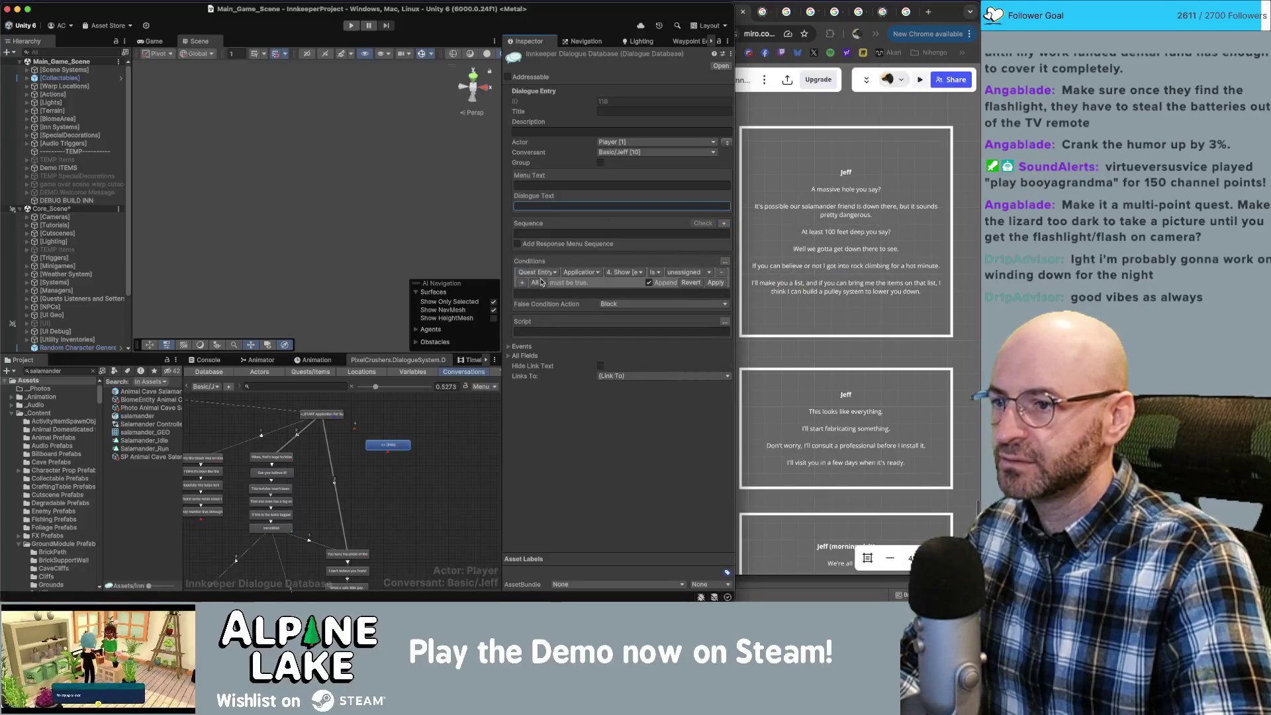
left_click(546, 276)
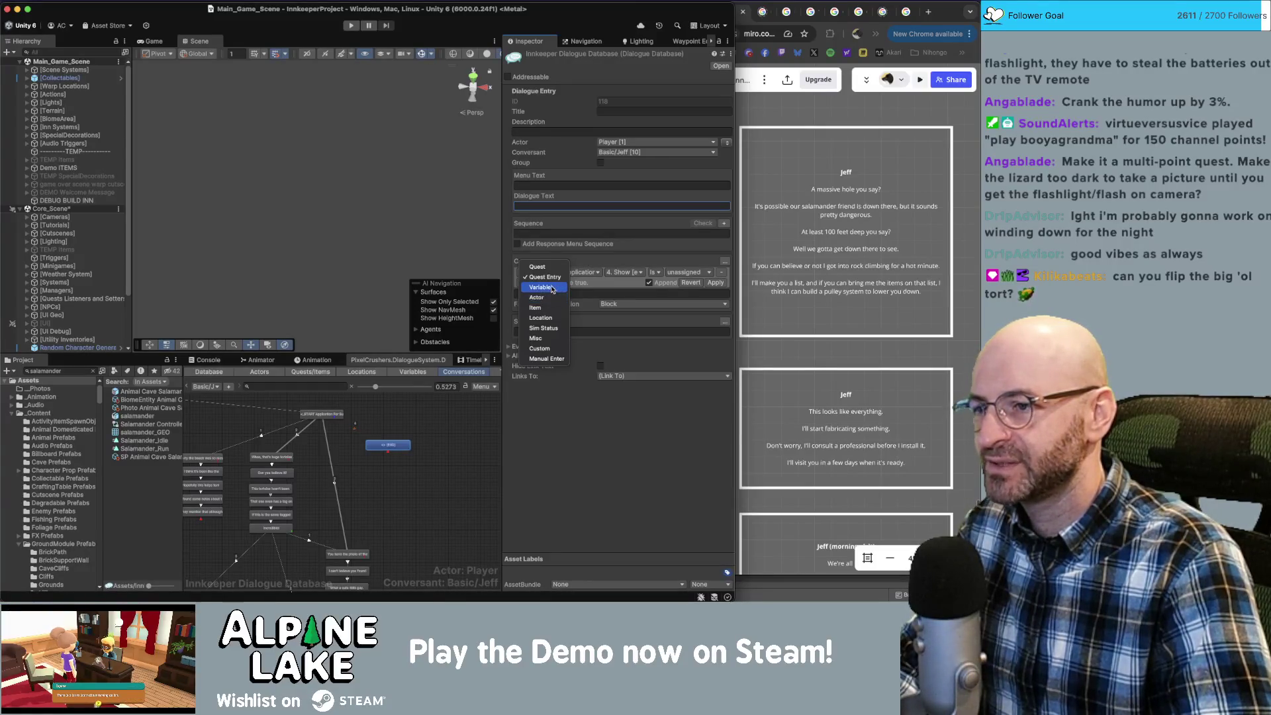
left_click(547, 278)
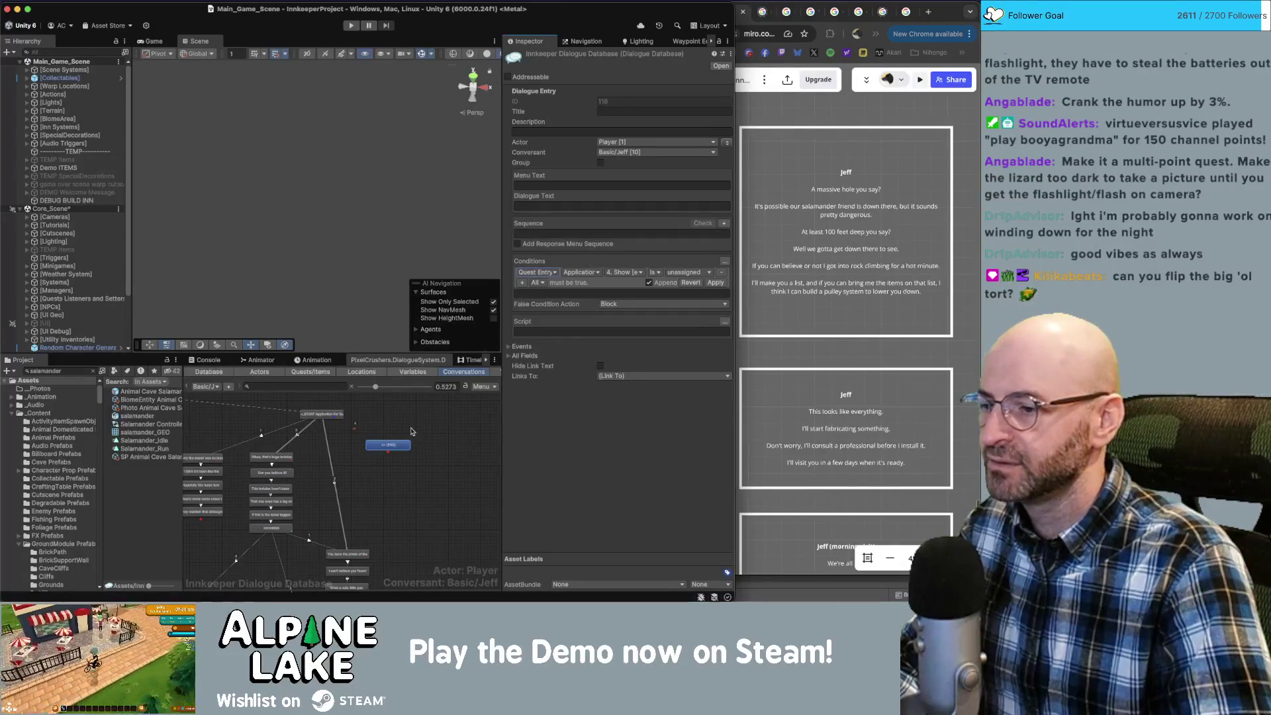
left_click(388, 444)
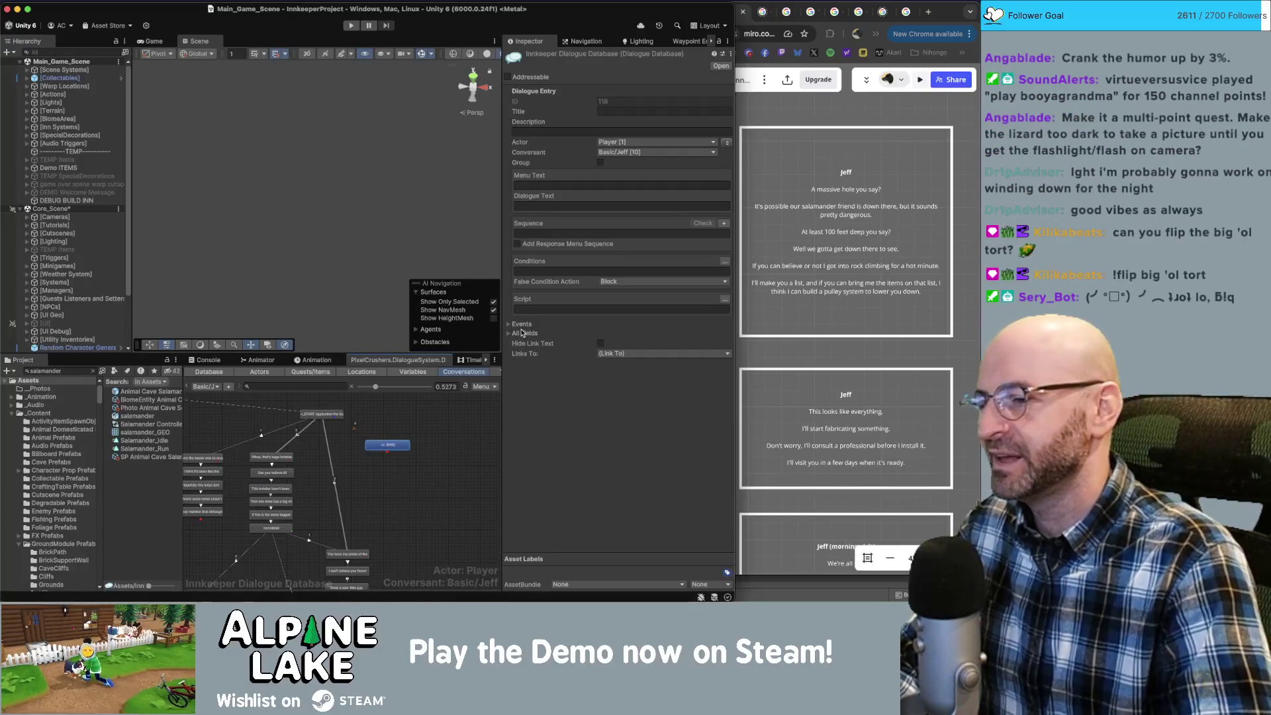
left_click(392, 445)
Drag the new END node a few pixels down-left, then deselect it.
left_click(392, 446)
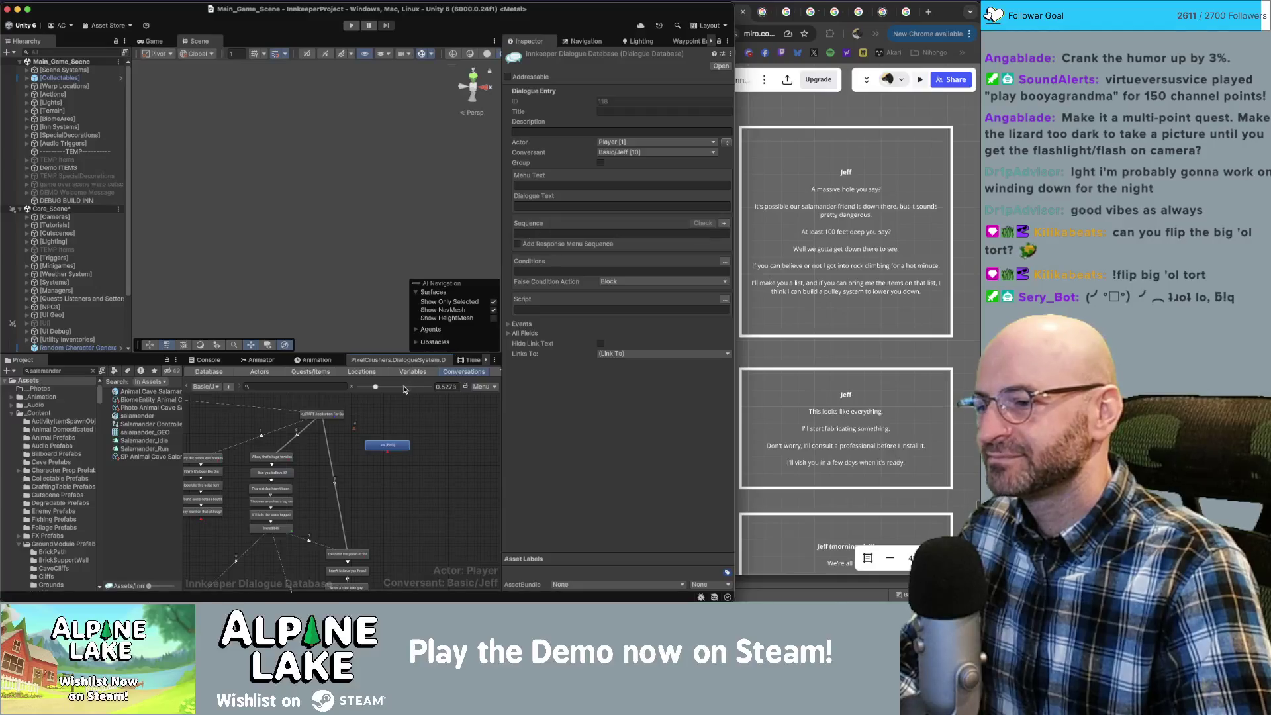
left_click_drag(388, 445, 386, 449)
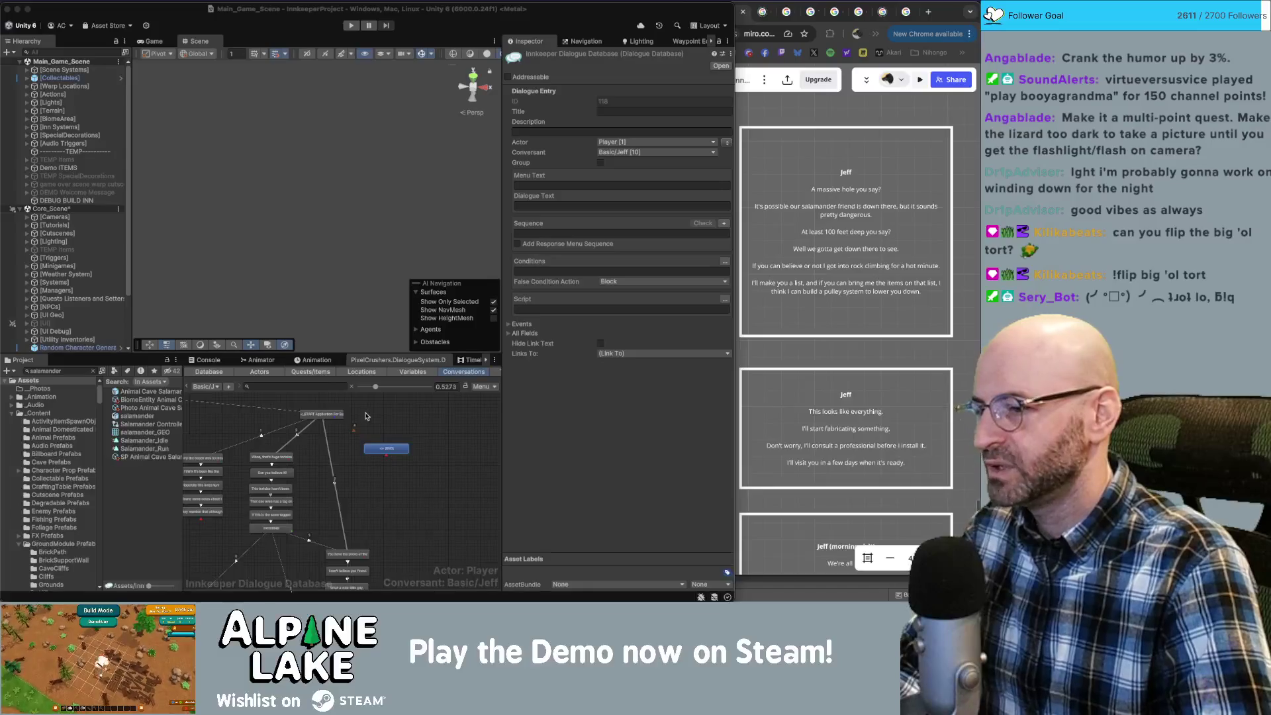
left_click(372, 474)
scroll(374, 474, "left", 3)
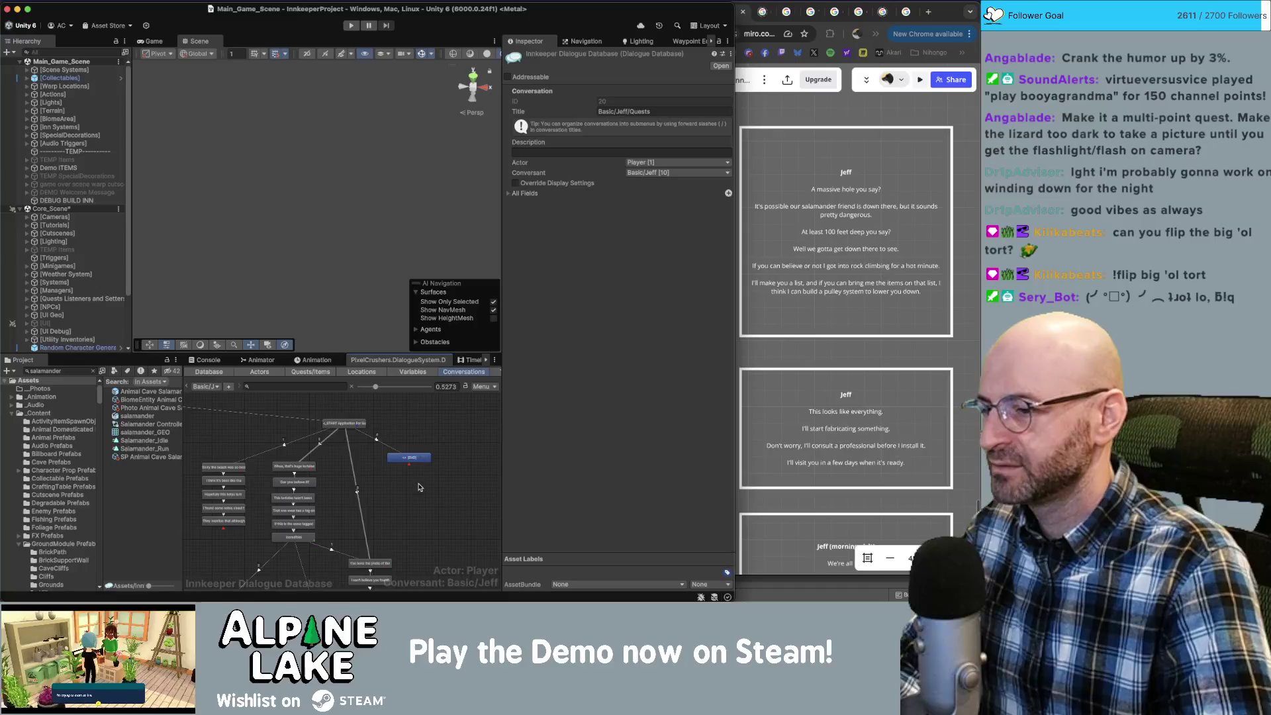
left_click(412, 458)
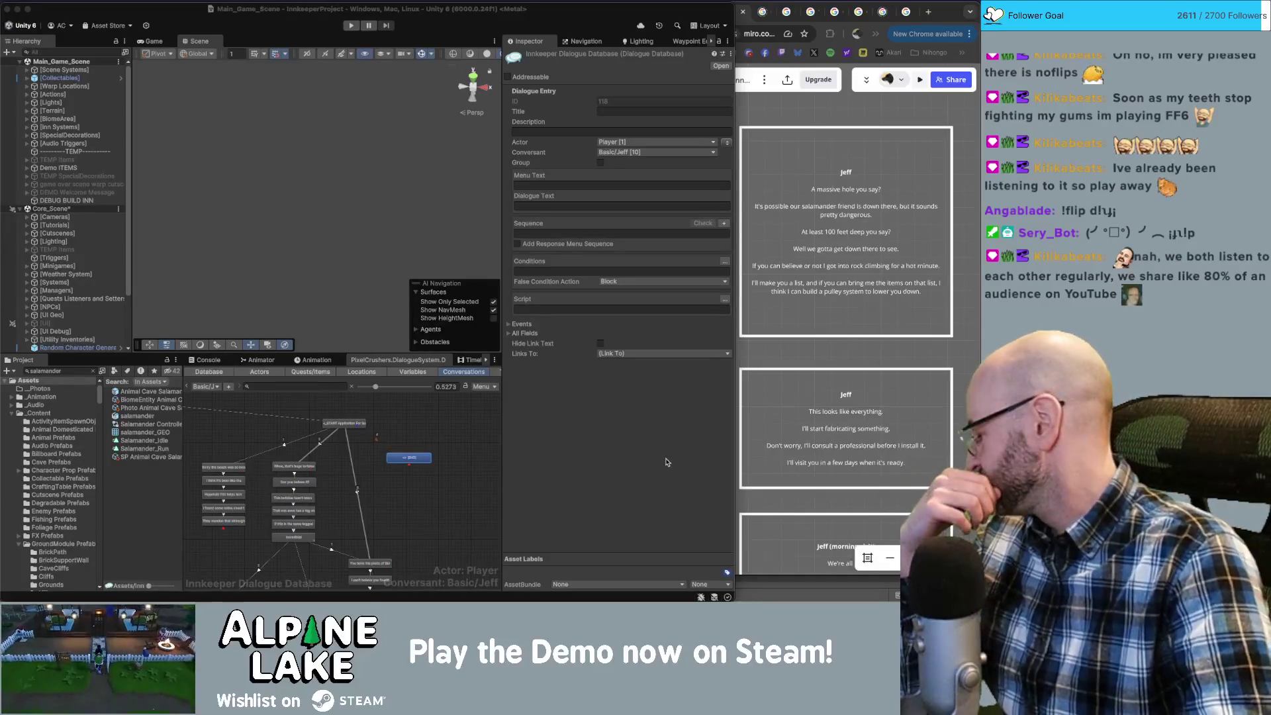
left_click(452, 479)
left_click(453, 479)
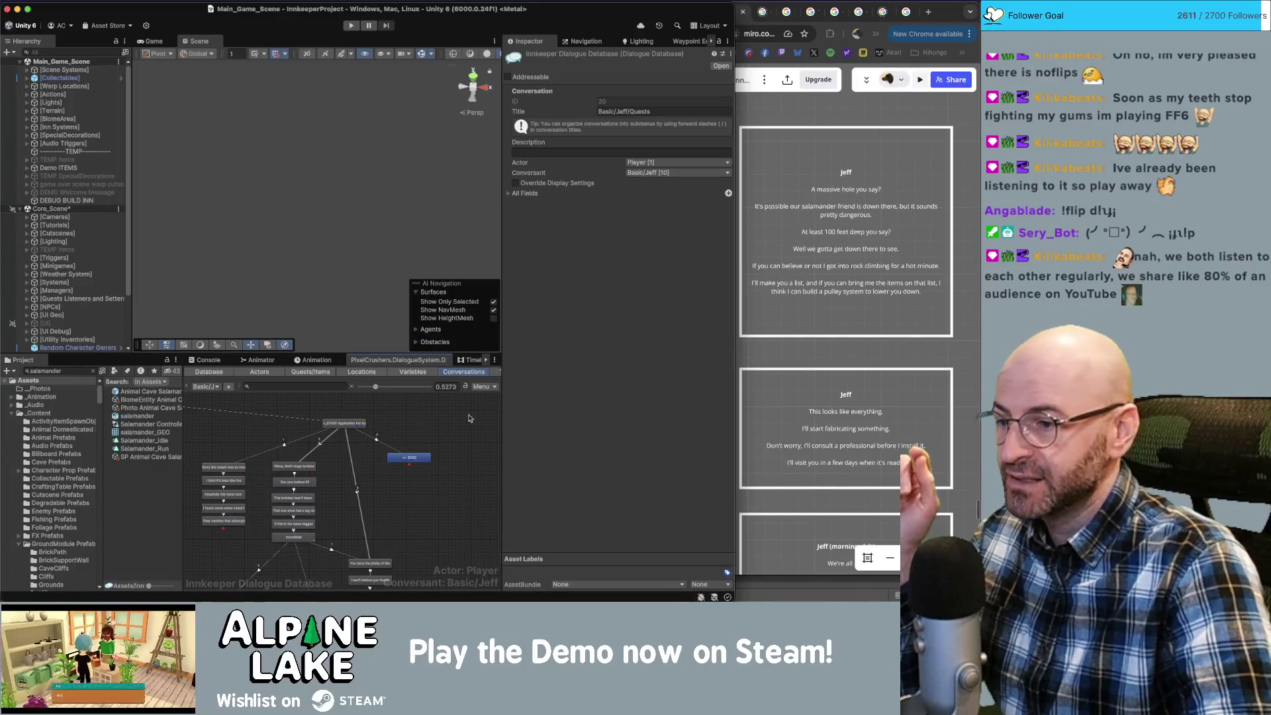
Chain four new child nodes under END and swap actor/conversant so Jeff speaks them.
right_click(416, 460)
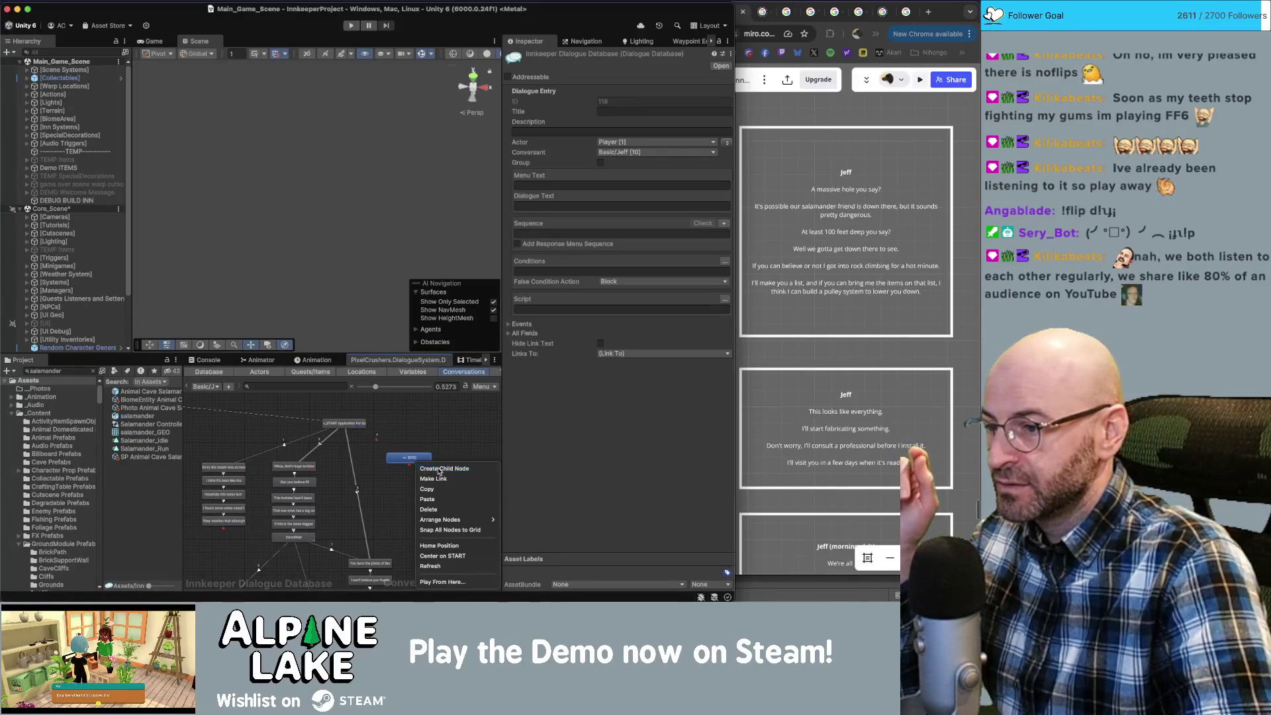
left_click(439, 469)
right_click(416, 472)
key("Escape")
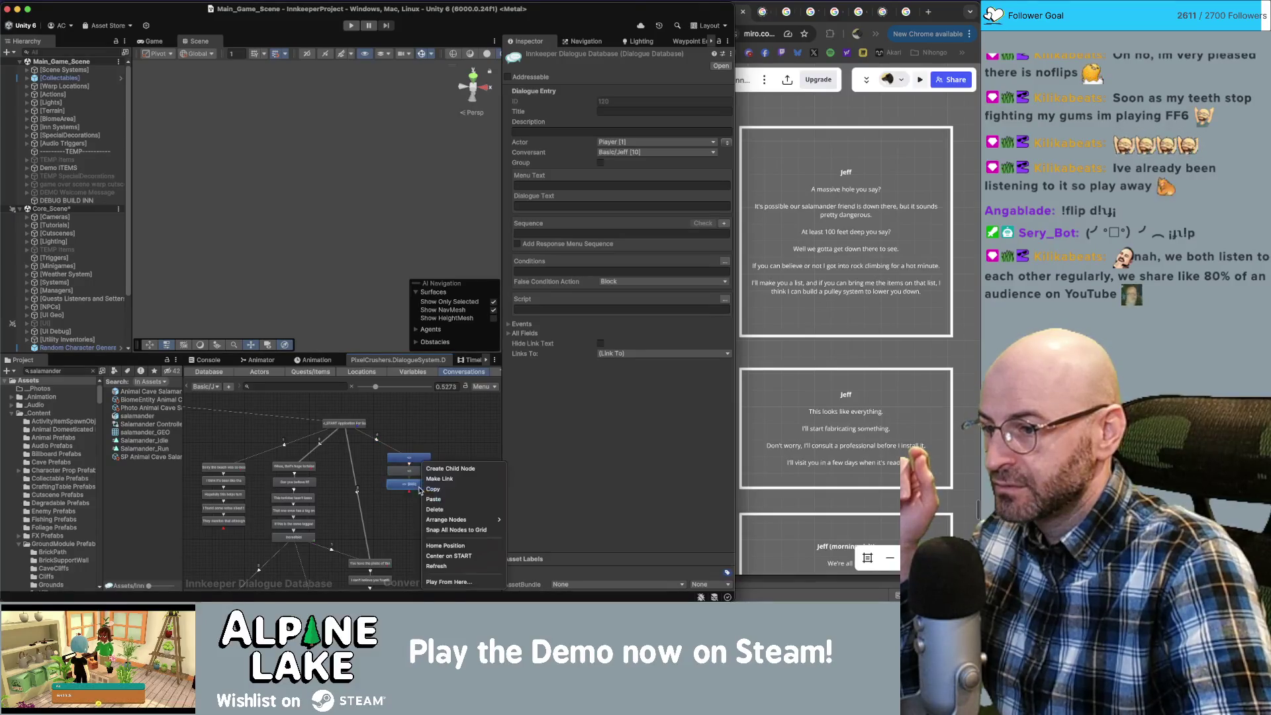
right_click(418, 485)
left_click(440, 468)
right_click(417, 504)
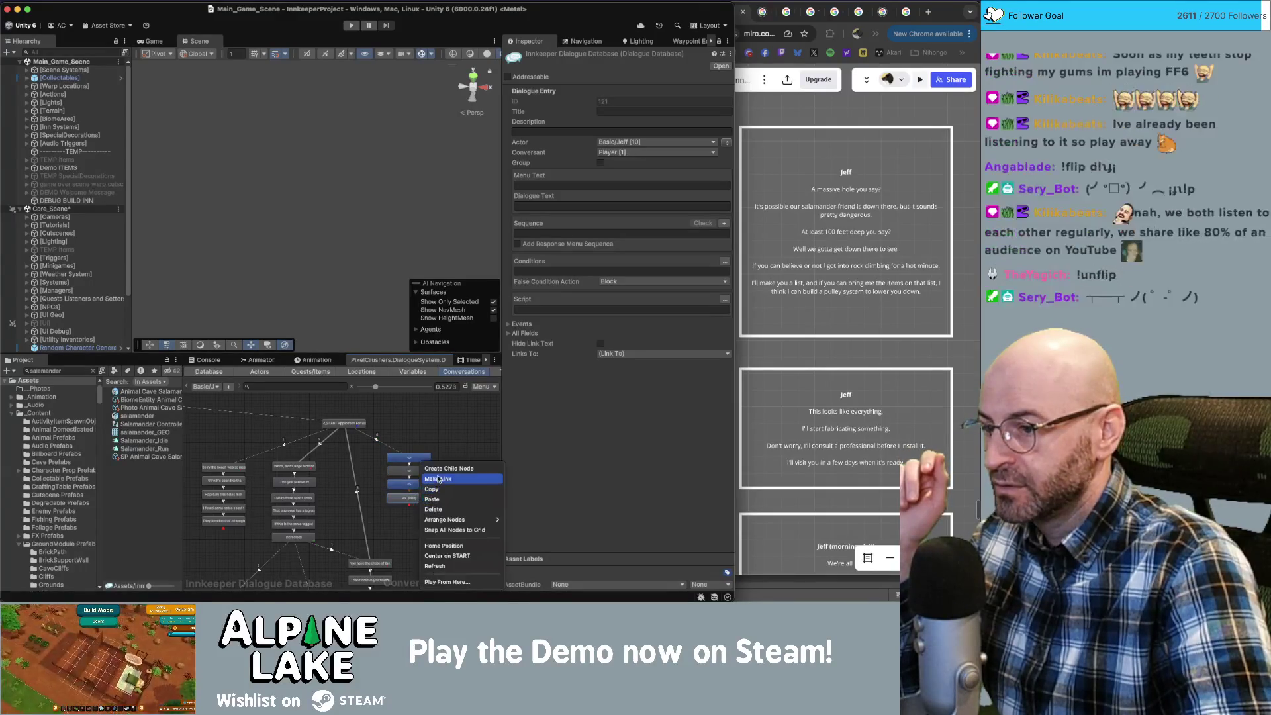
left_click(440, 469)
right_click(414, 511)
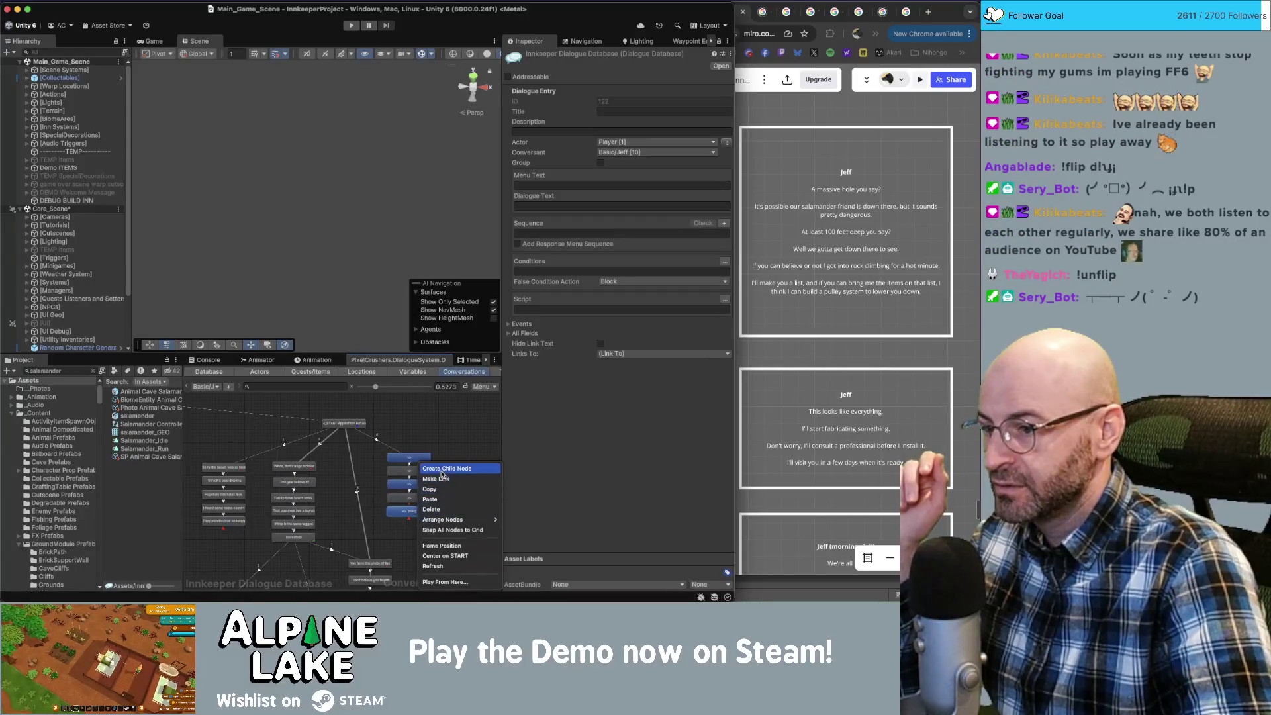
left_click(441, 469)
left_click(417, 486)
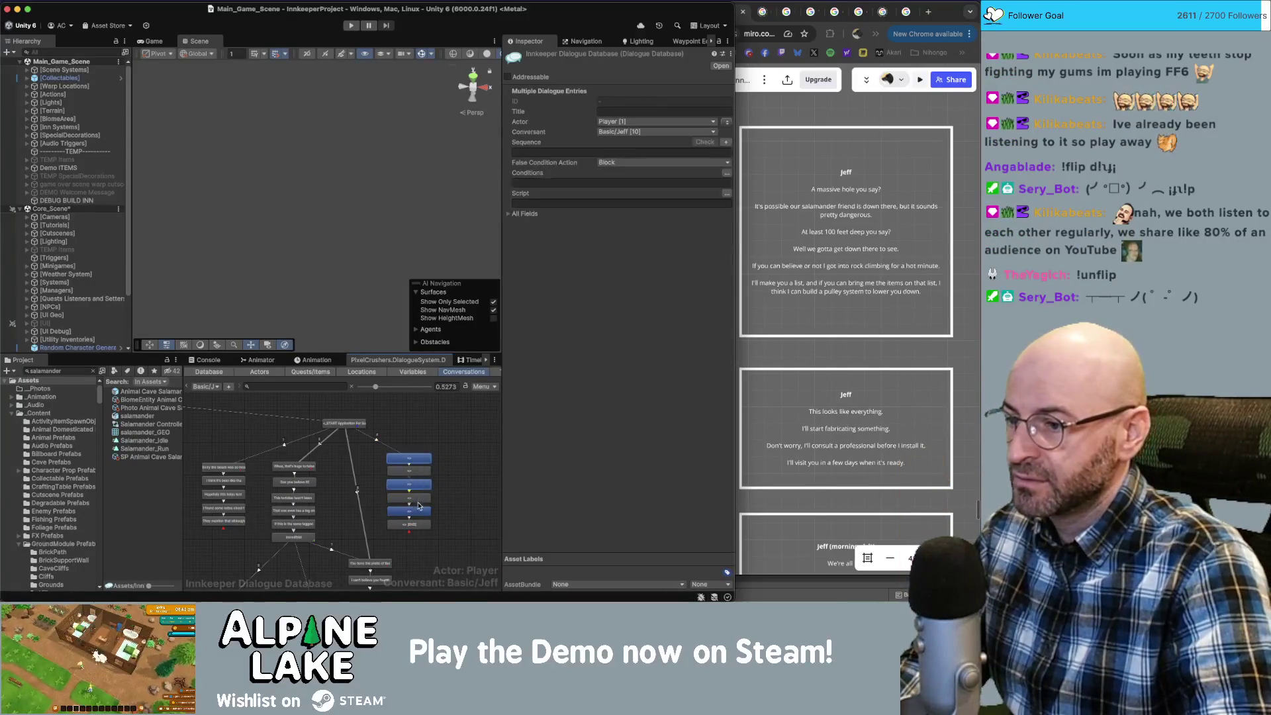
left_click(726, 125)
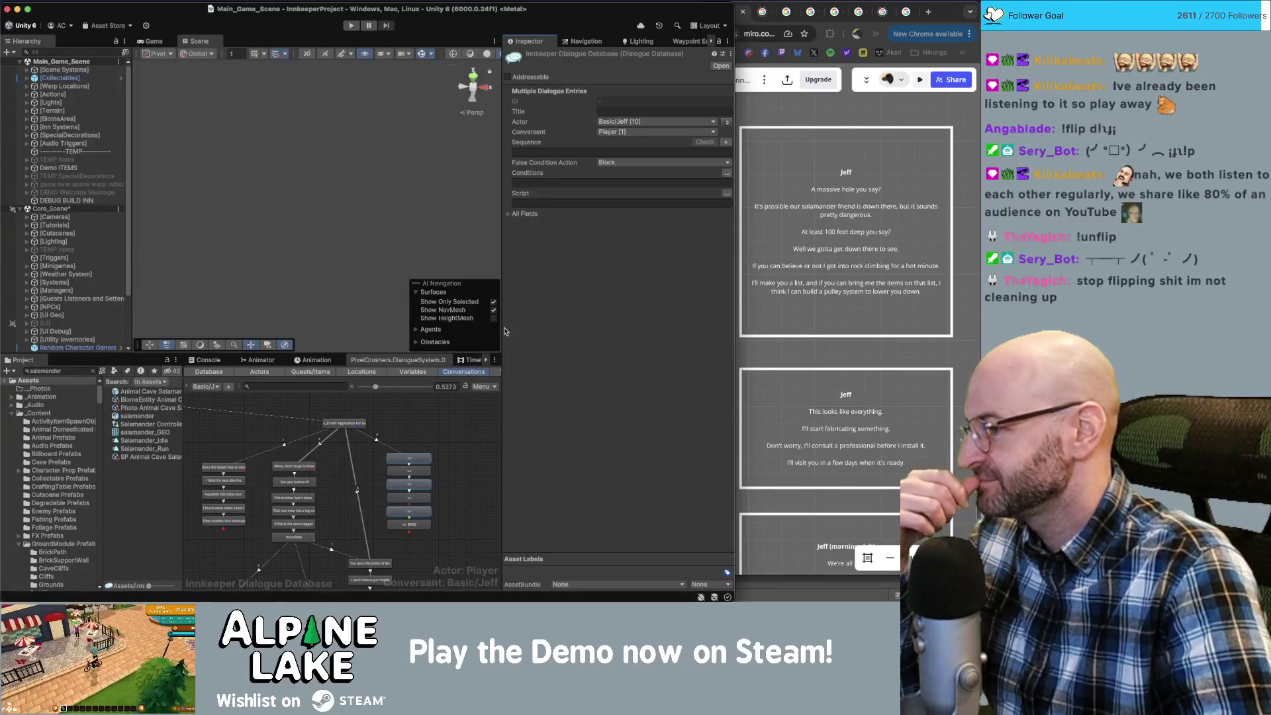
Align the top Jeff card on the Miro board, then open Application For Success in the Quests list.
left_click(460, 440)
scroll(442, 470, "up", 1)
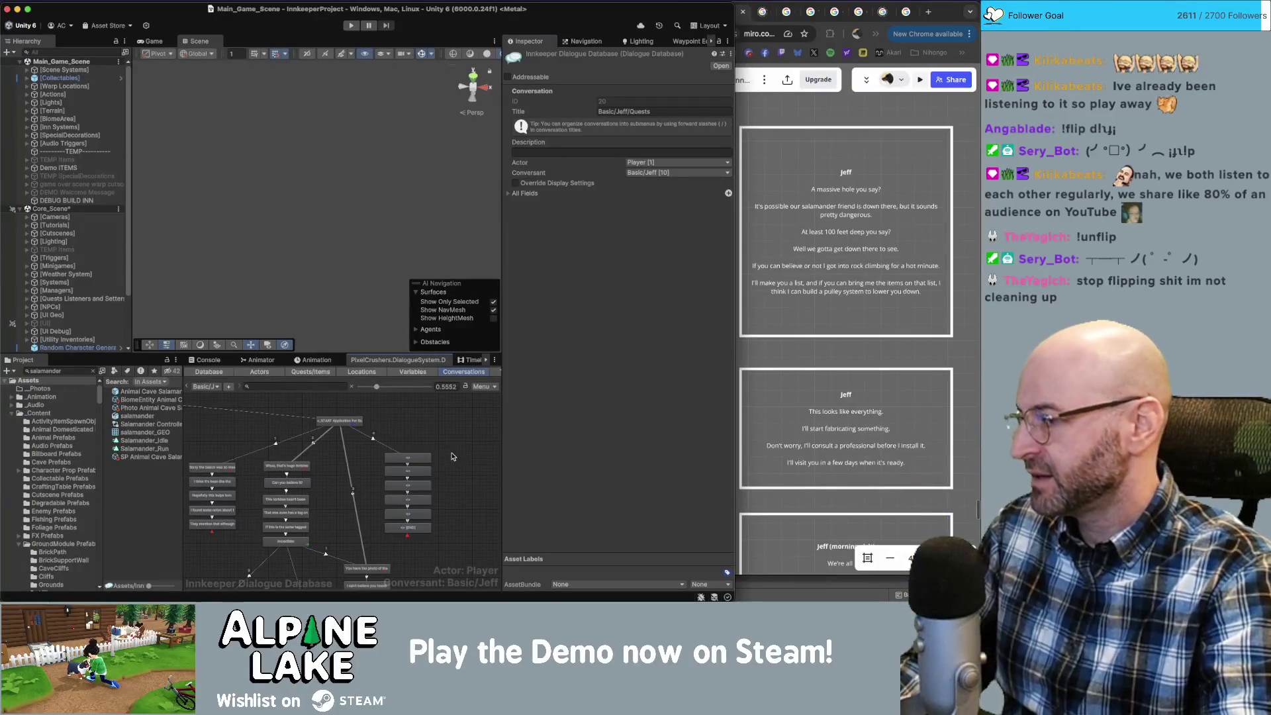
scroll(454, 457, "up", 3)
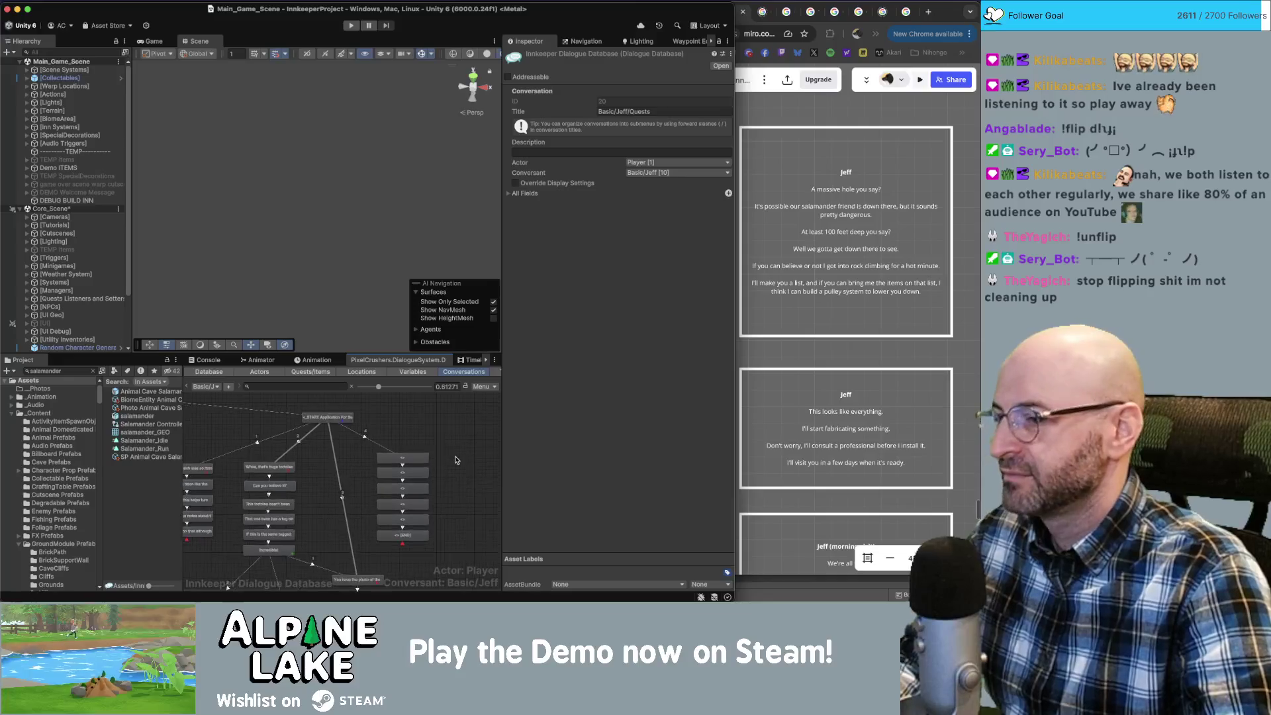
scroll(444, 458, "up", 1)
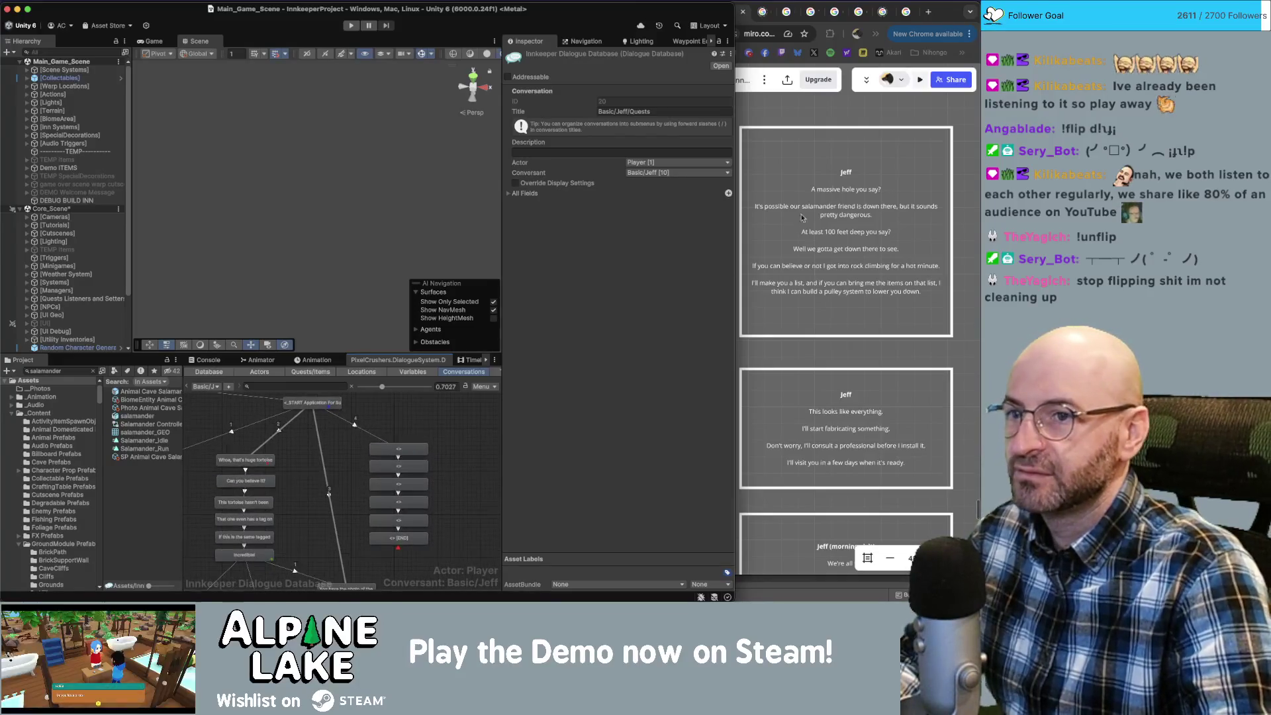
left_click(849, 190)
left_click_drag(874, 191, 889, 192)
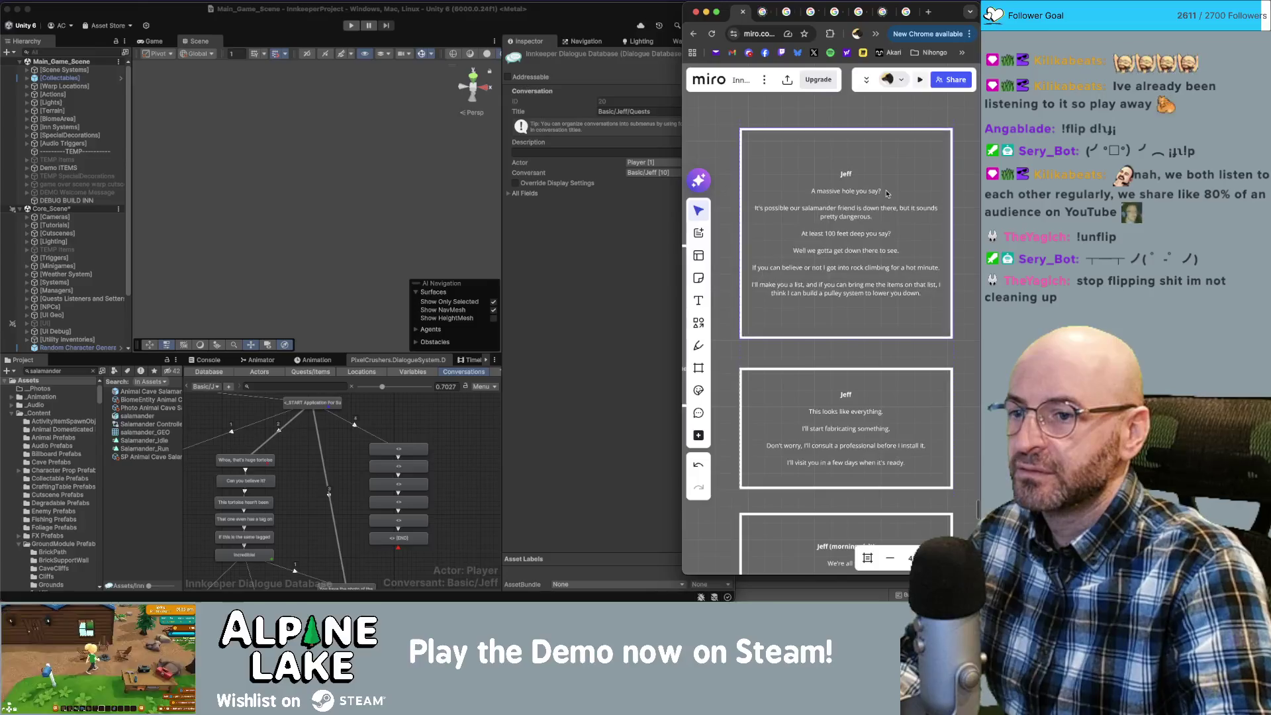
left_click(408, 423)
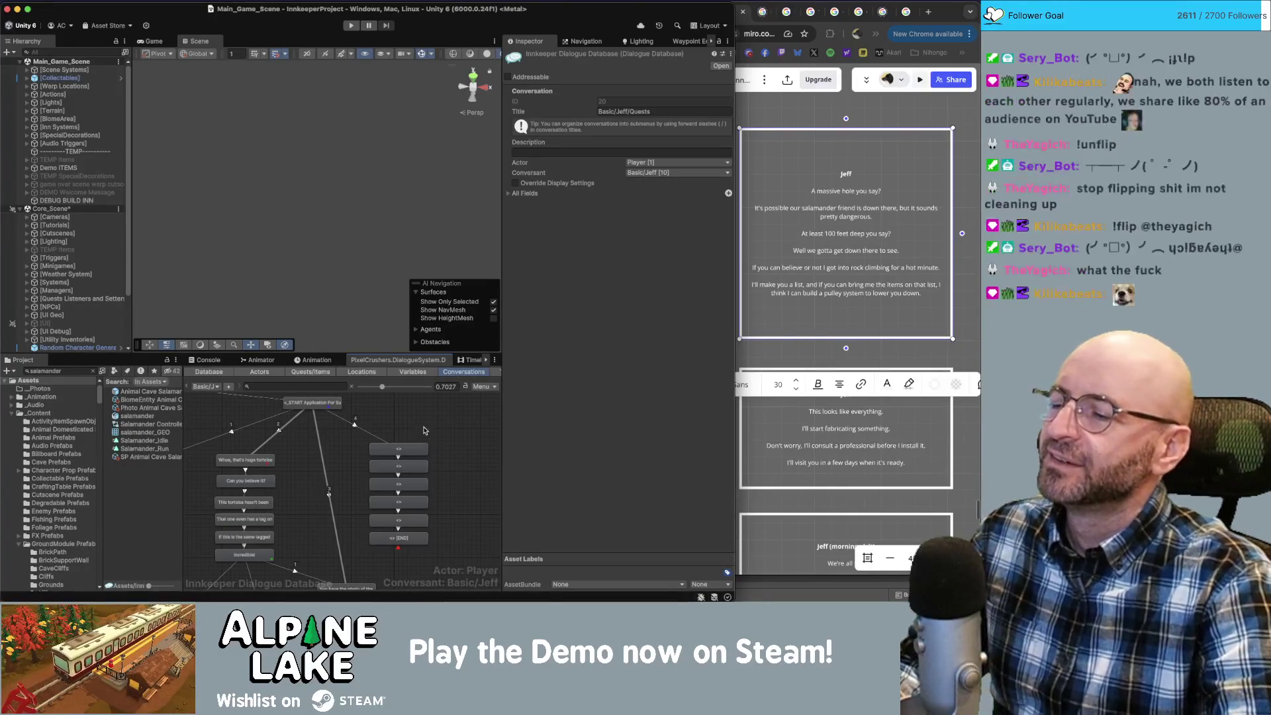
left_click(310, 372)
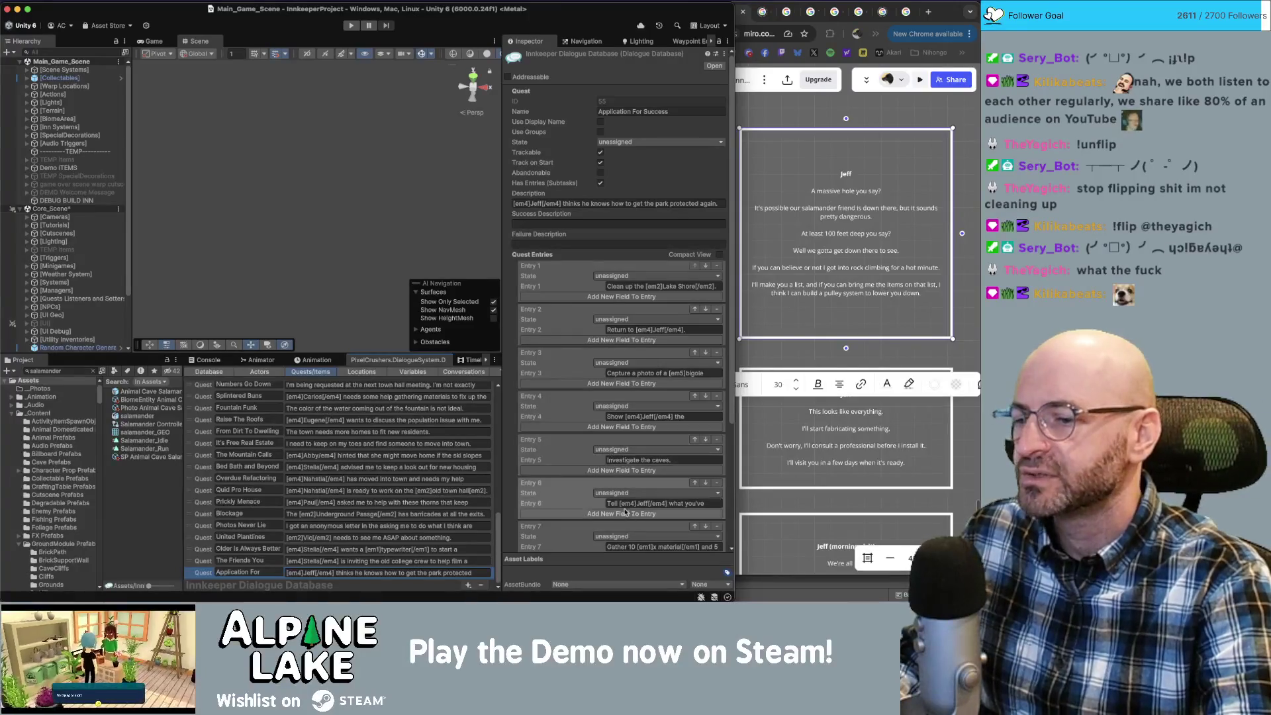
Return to the conversation graph and start a Quest Entry condition on the new Jeff line.
scroll(637, 504, "down", 1)
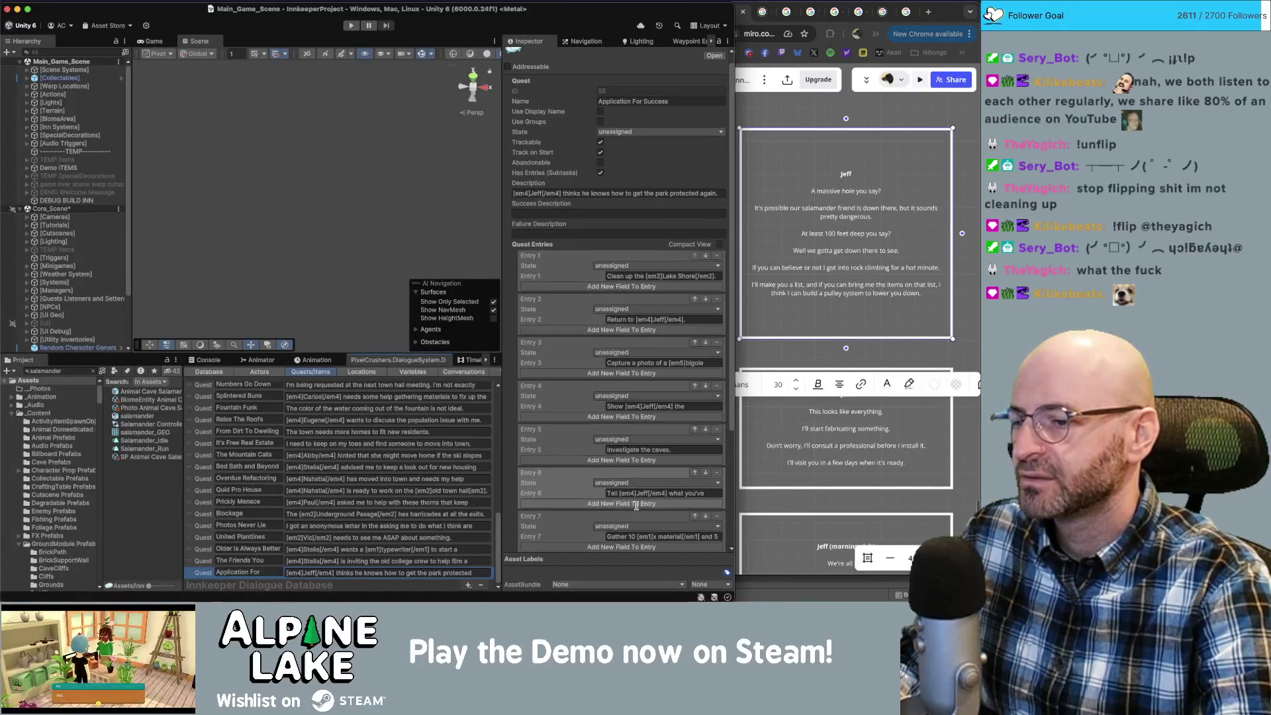
scroll(636, 505, "down", 3)
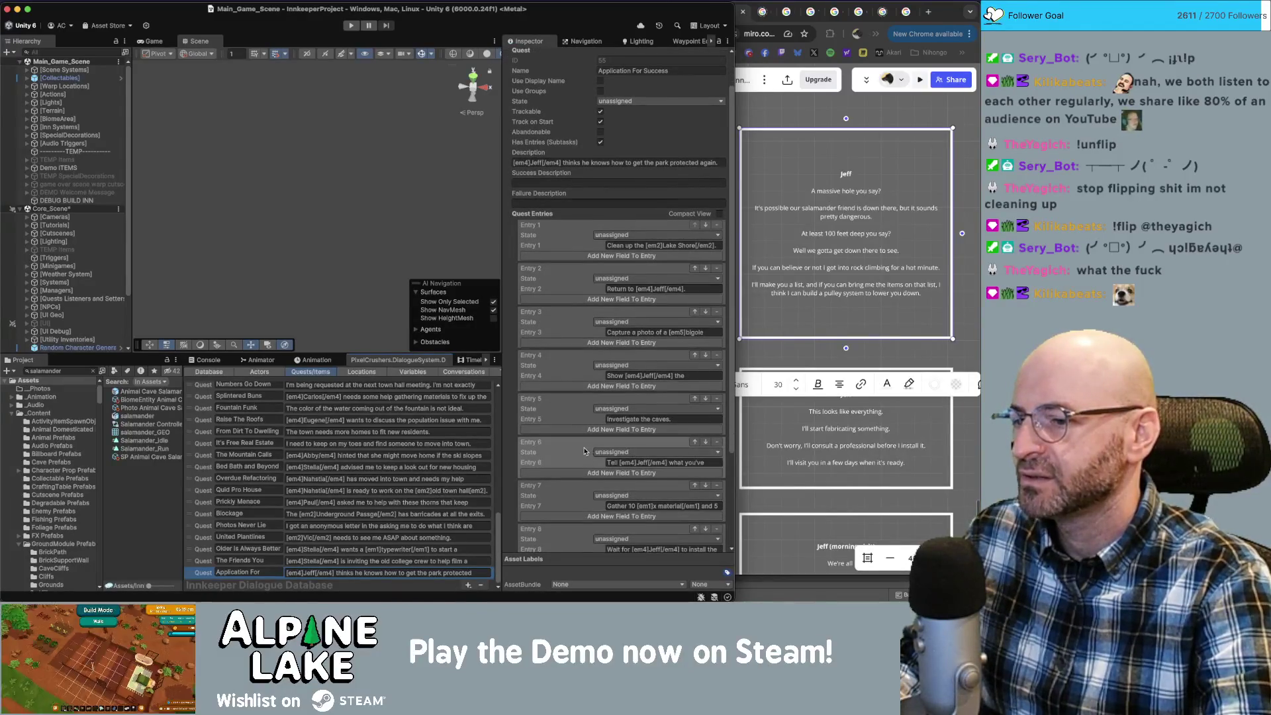
left_click(458, 372)
left_click(399, 449)
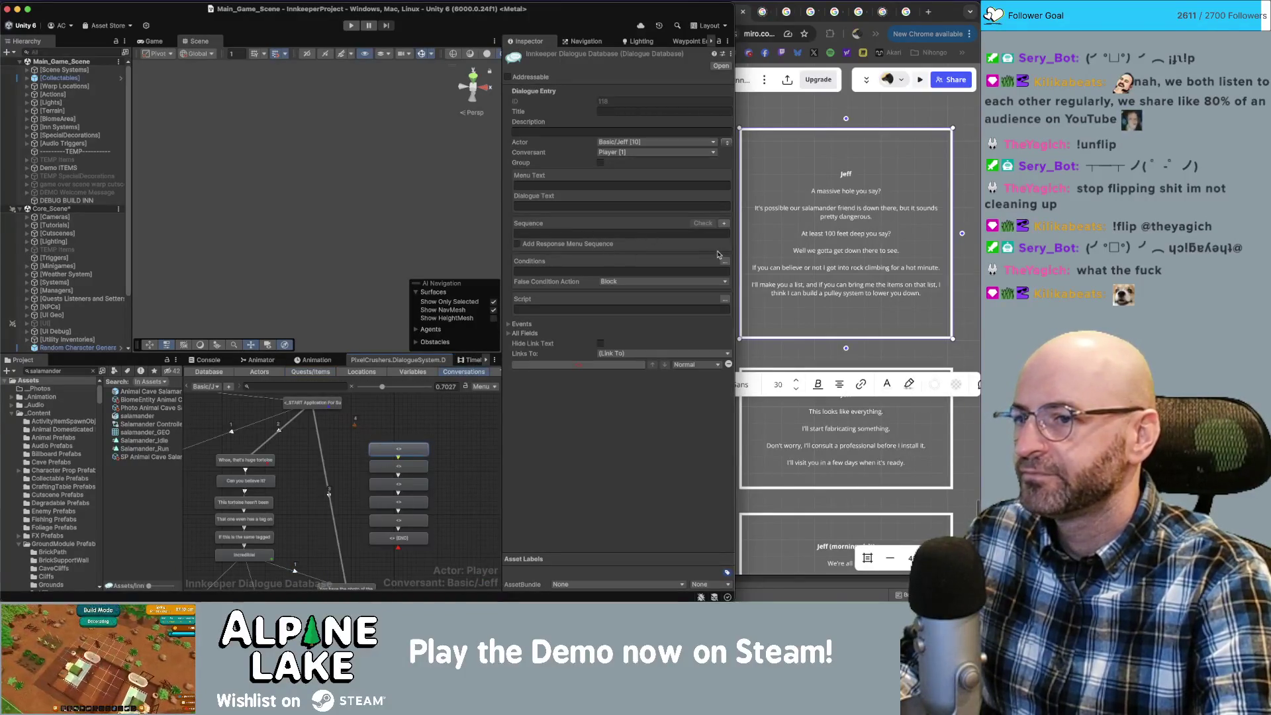
left_click(724, 263)
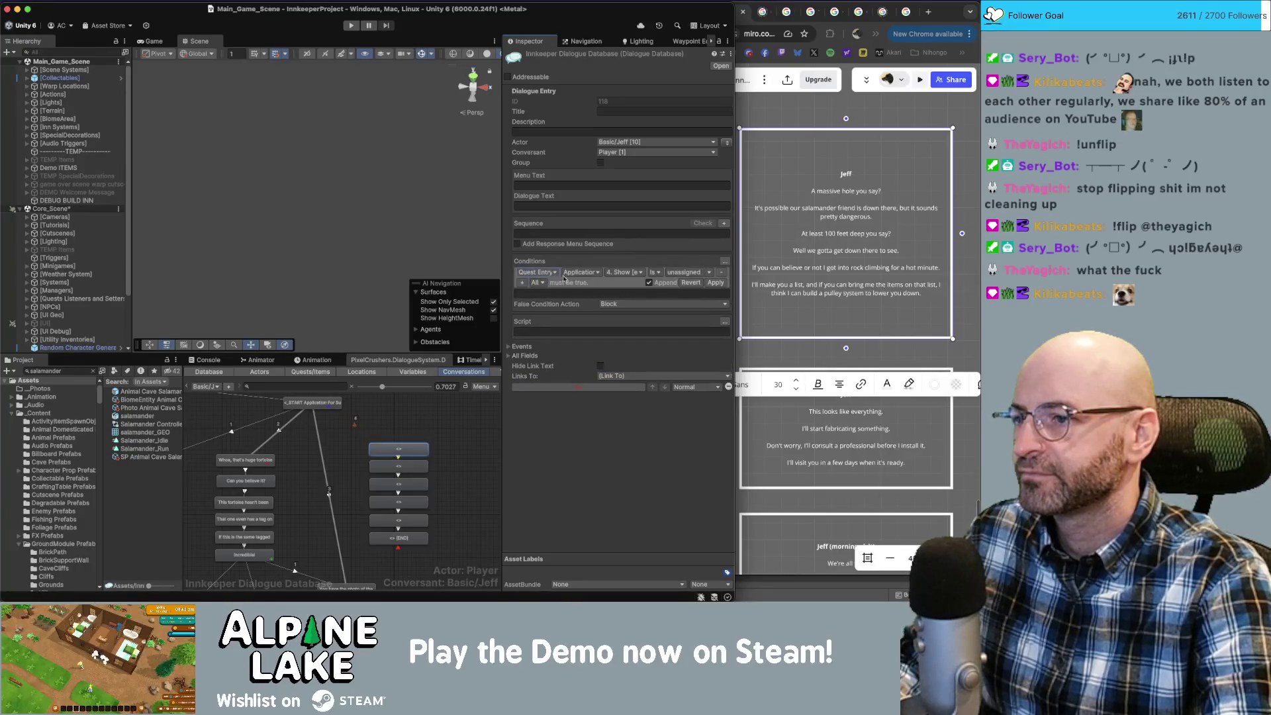
left_click(618, 273)
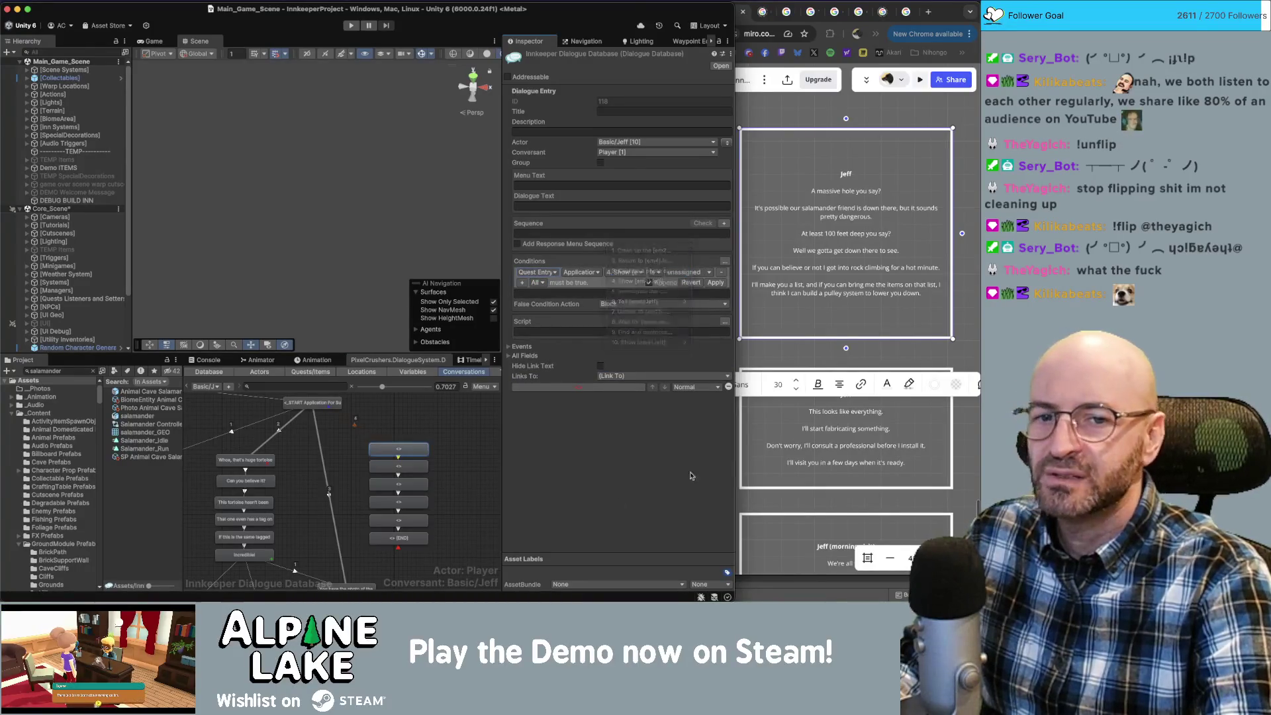
left_click(639, 281)
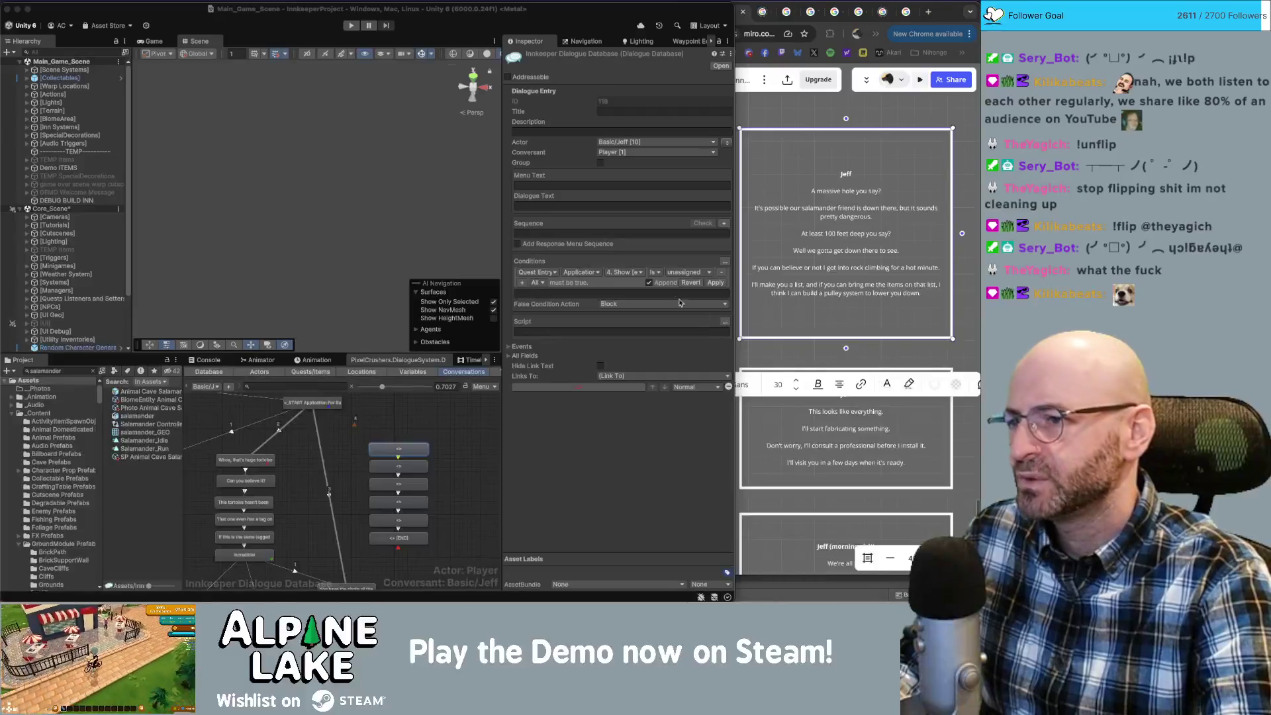
Set the condition to Application For Success entry 6 'is active' and apply it.
left_click(618, 273)
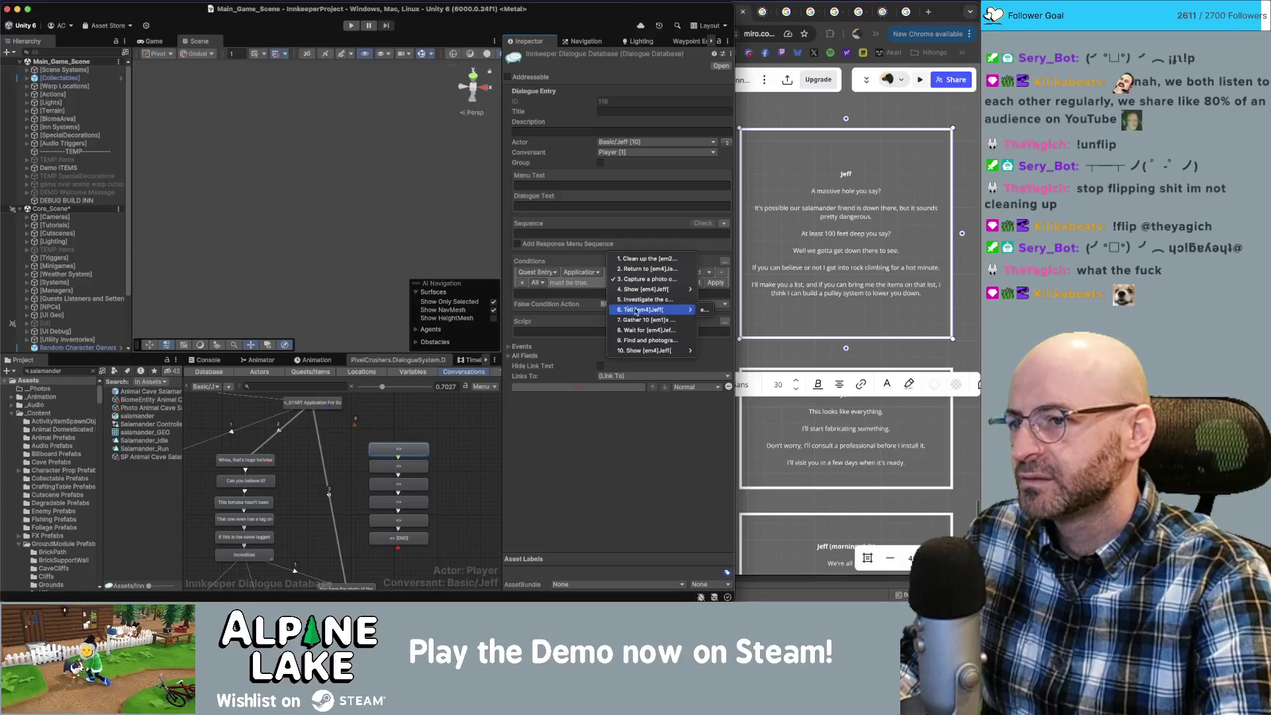
left_click(706, 309)
left_click(686, 272)
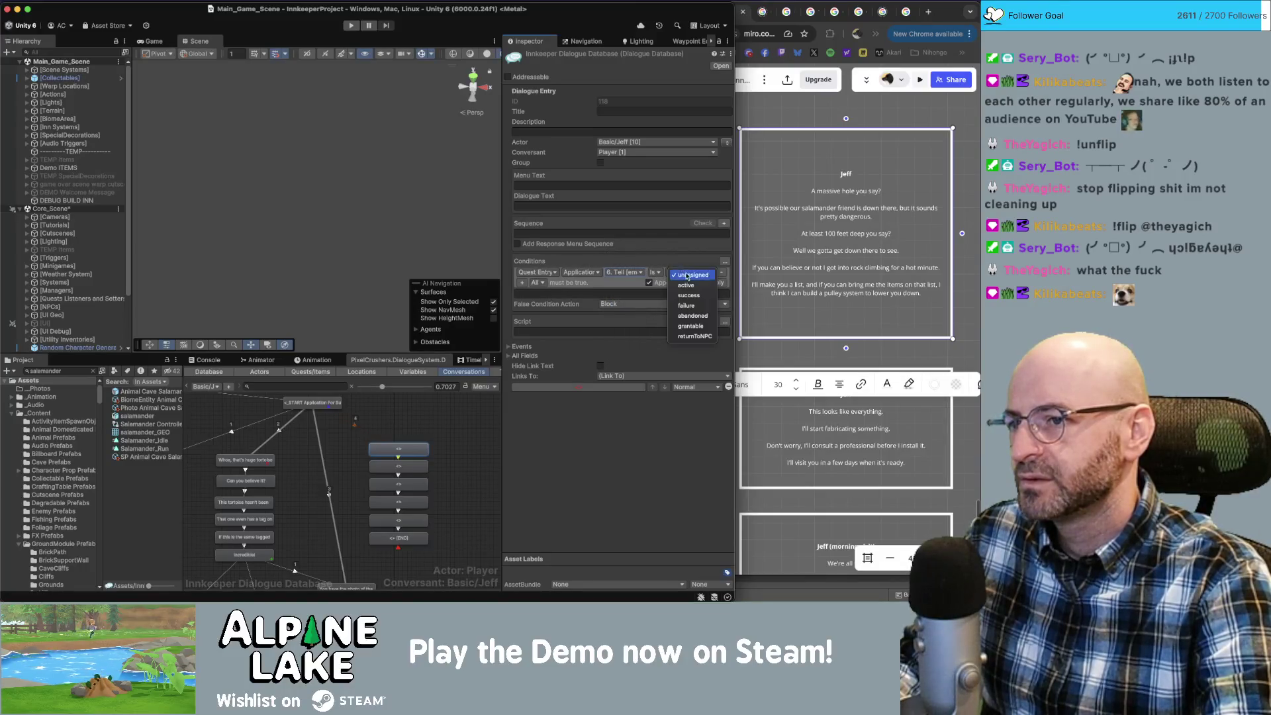
left_click(679, 280)
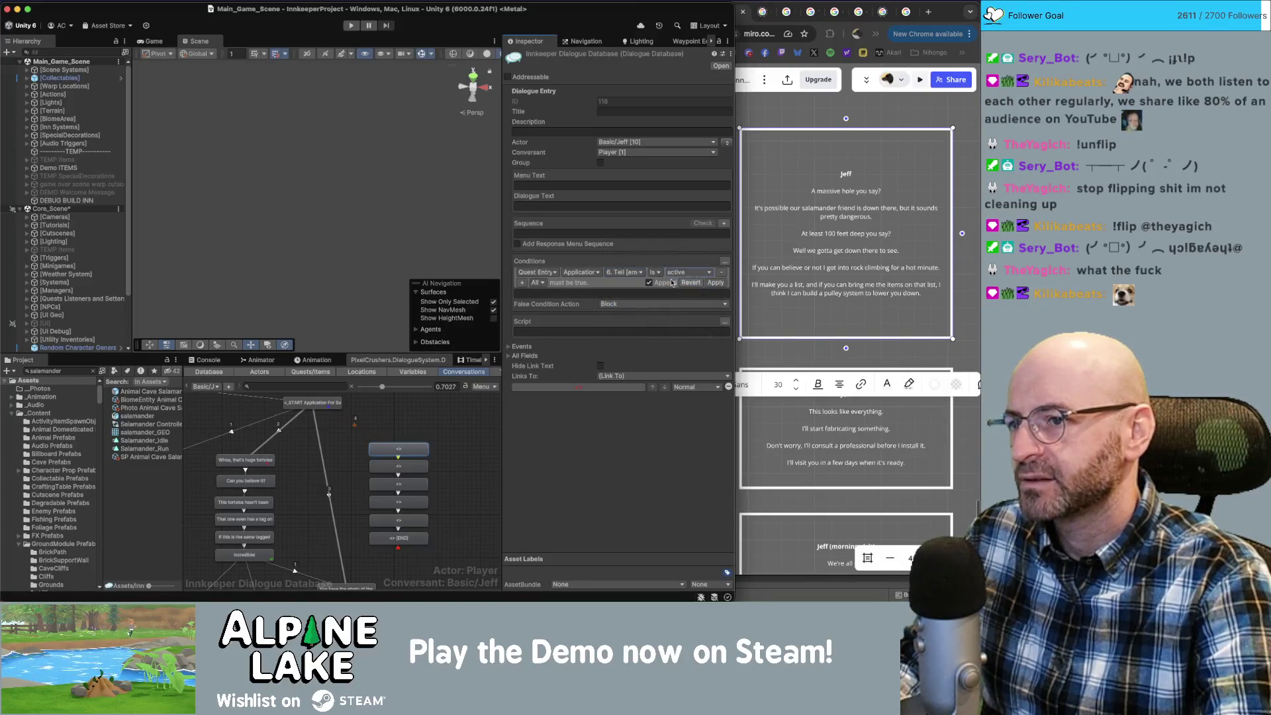
left_click(716, 282)
left_click_drag(340, 497, 418, 451)
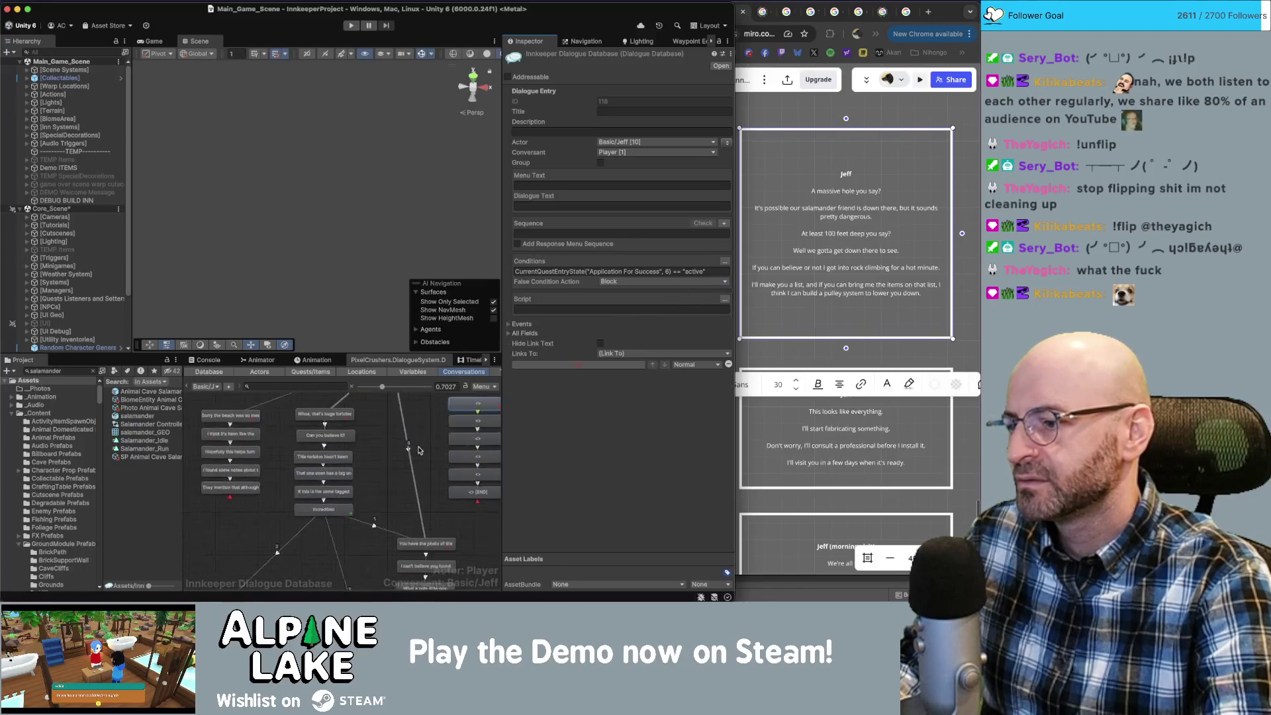
On the 'They mention that although…' line, add a script setting Application For Success entry 2 to success.
left_click(280, 489)
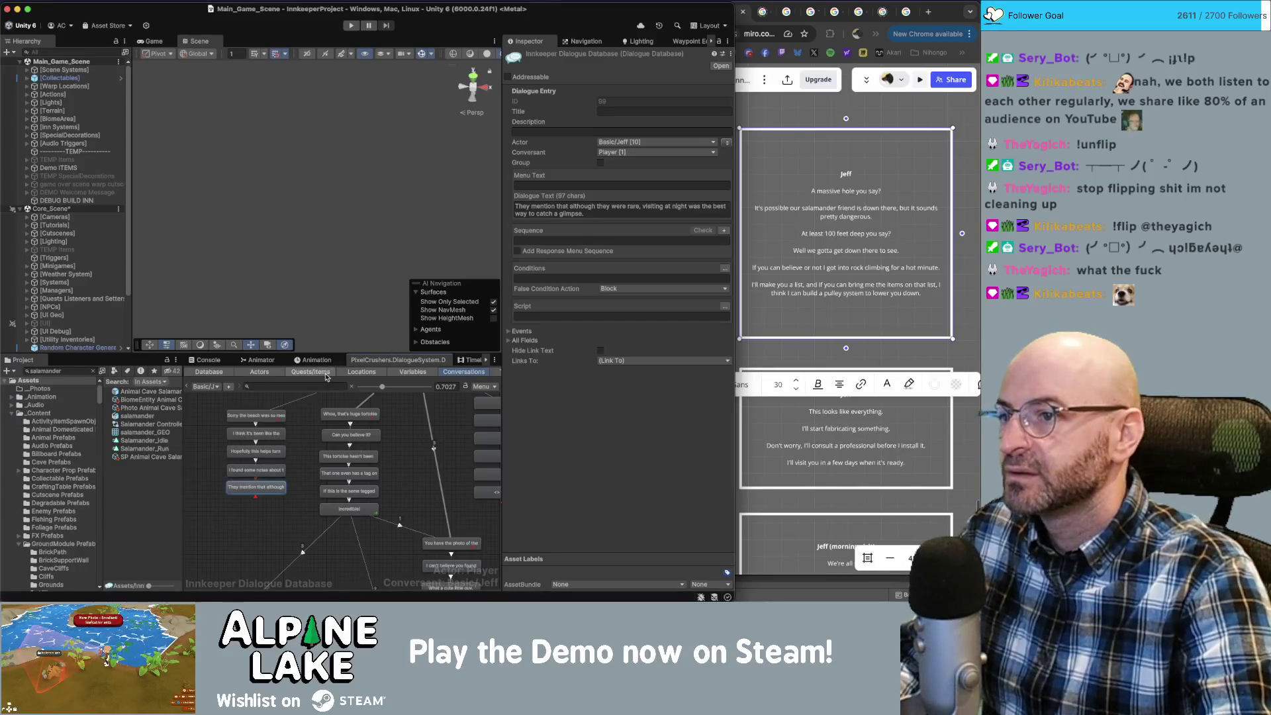
left_click(257, 415)
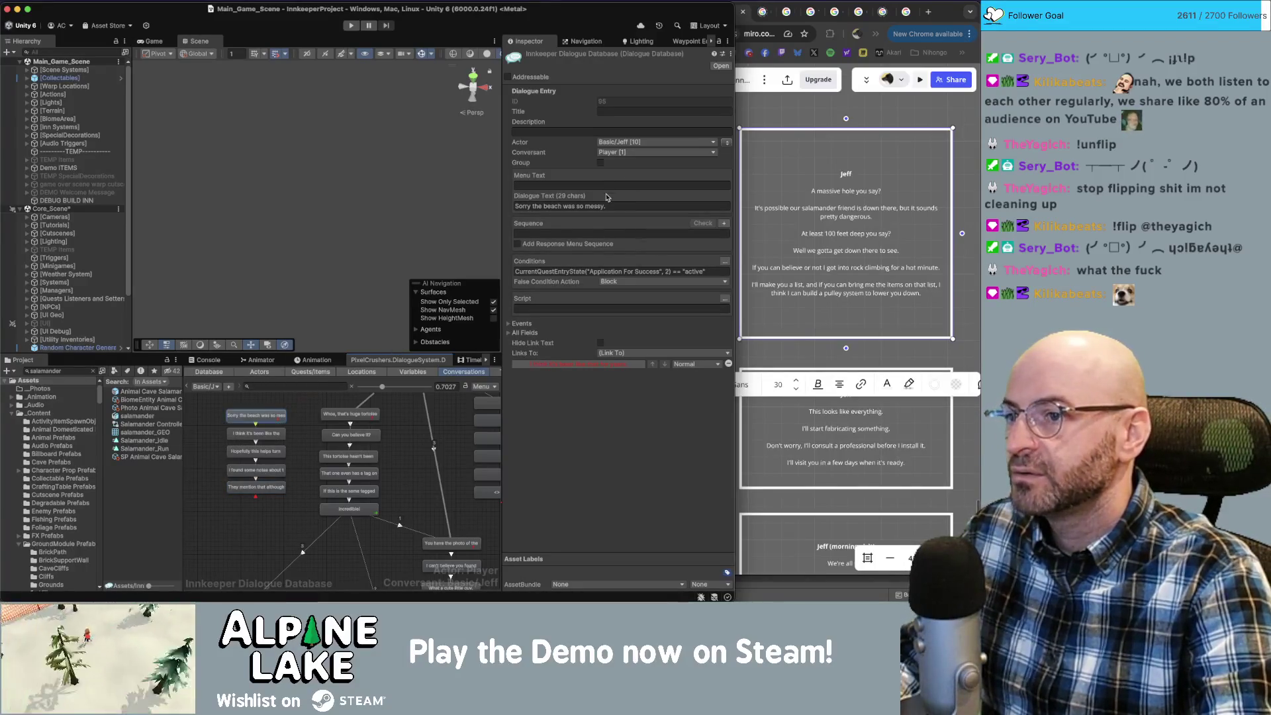
key("ctrl+z")
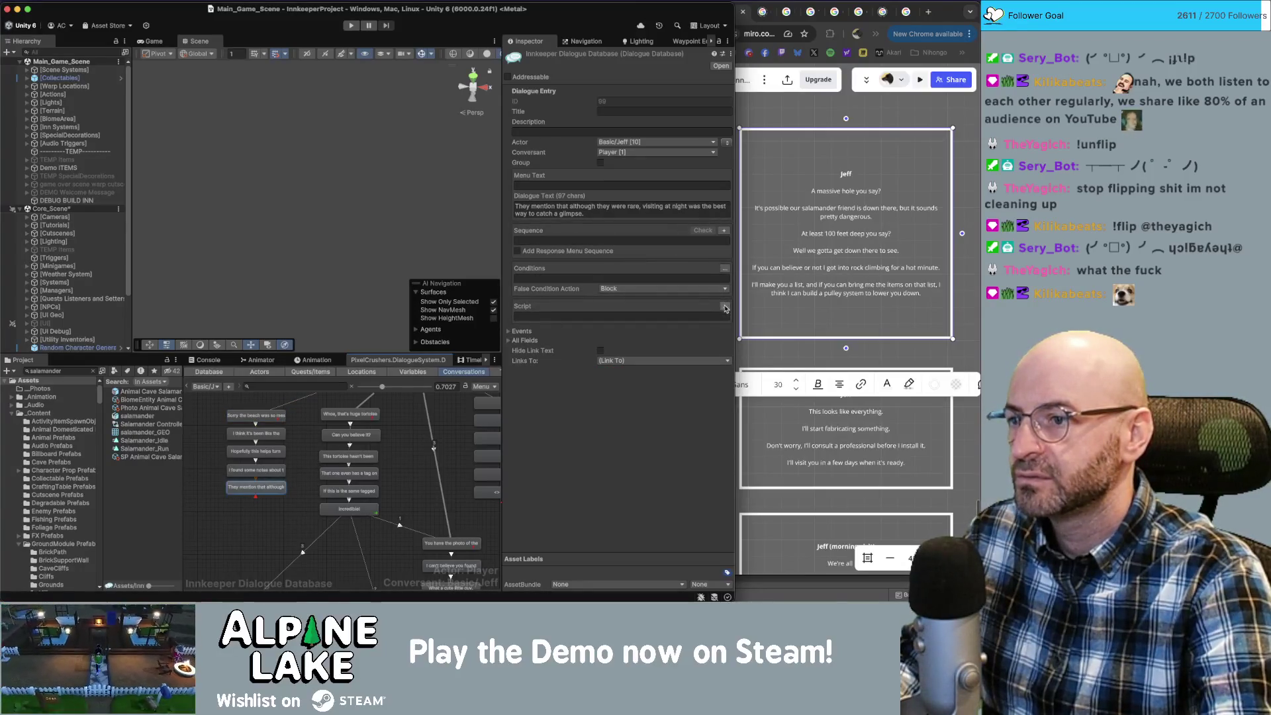
left_click(726, 307)
left_click(590, 317)
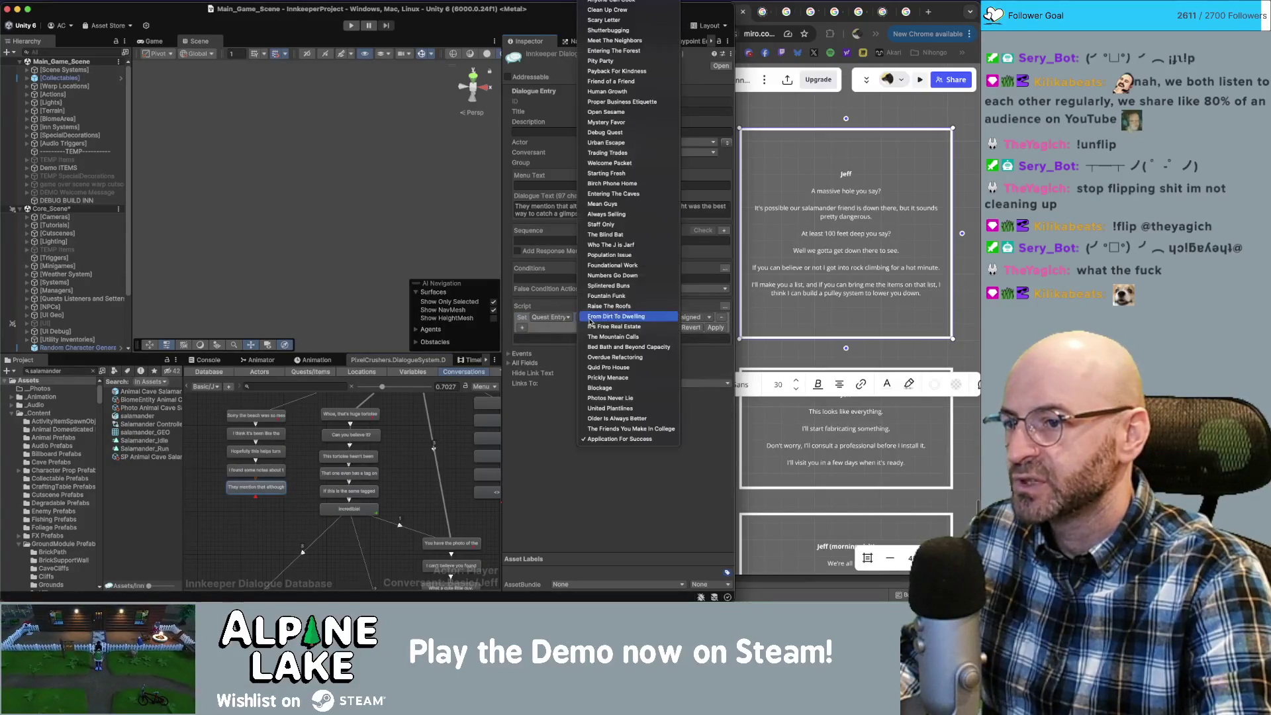
left_click(592, 320)
left_click(634, 318)
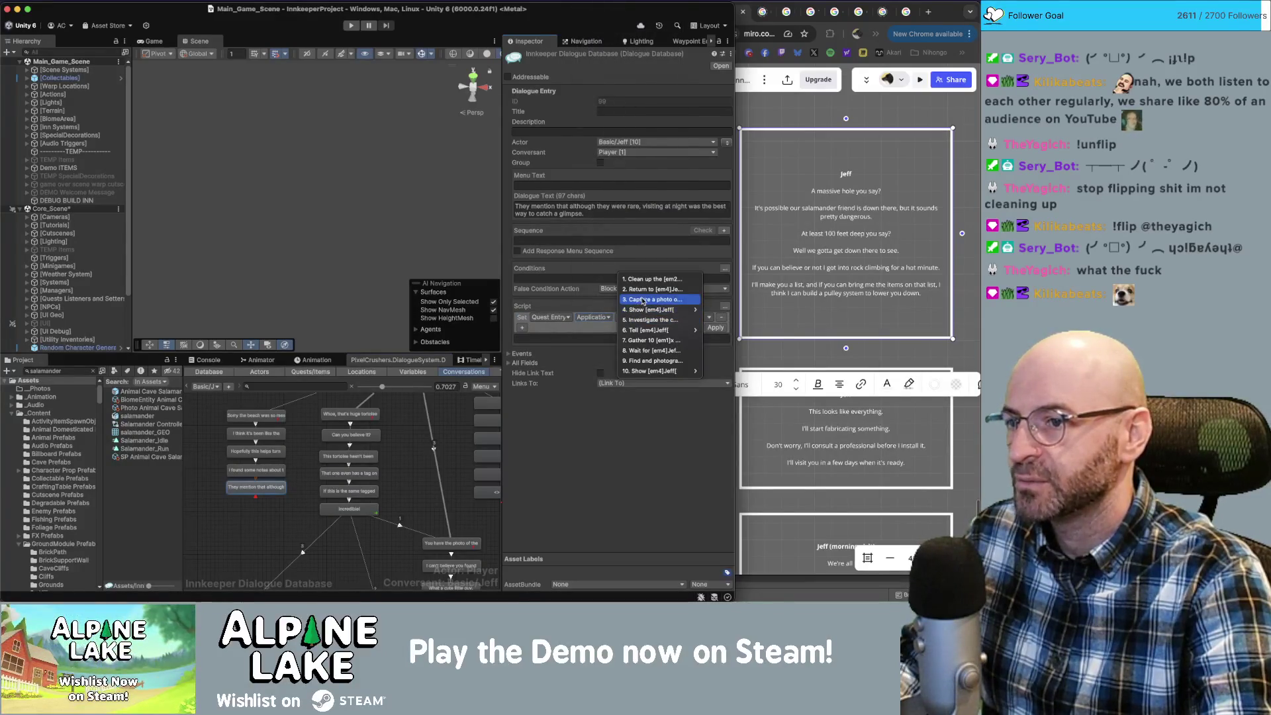
left_click(639, 289)
left_click(682, 318)
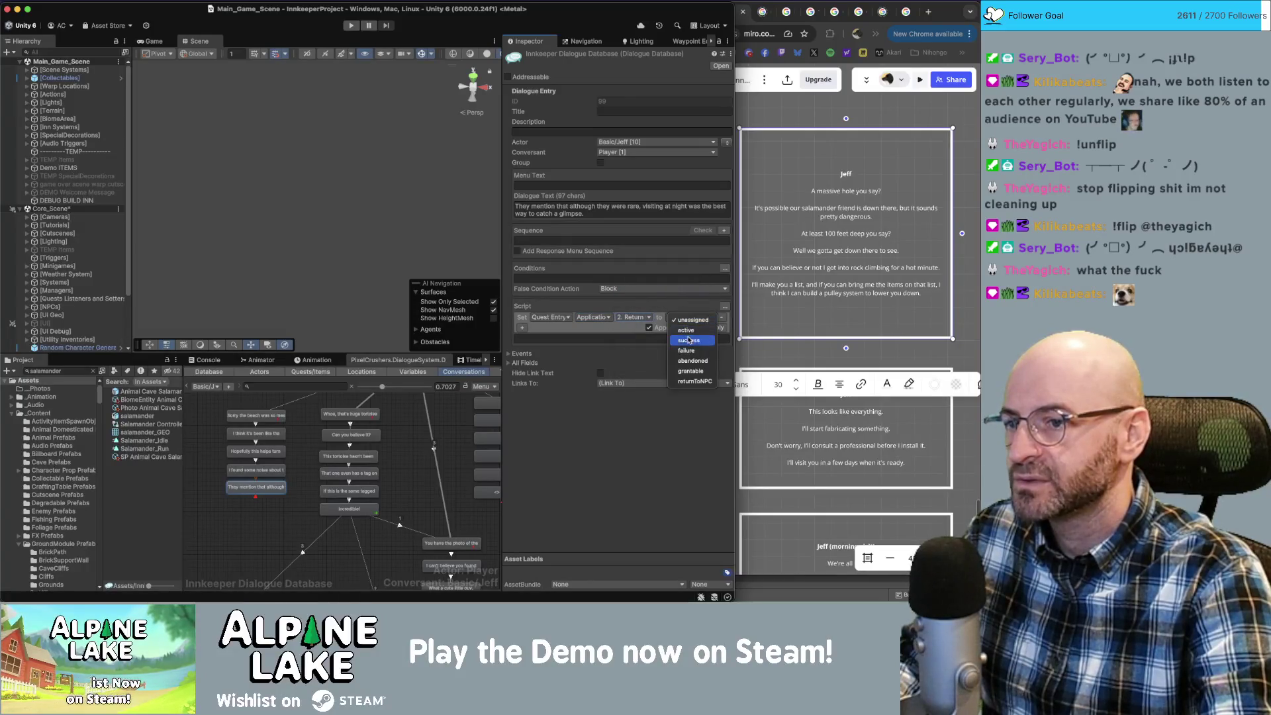
left_click(685, 340)
Add a second script action setting entry 3 to active, and apply both actions.
left_click(523, 329)
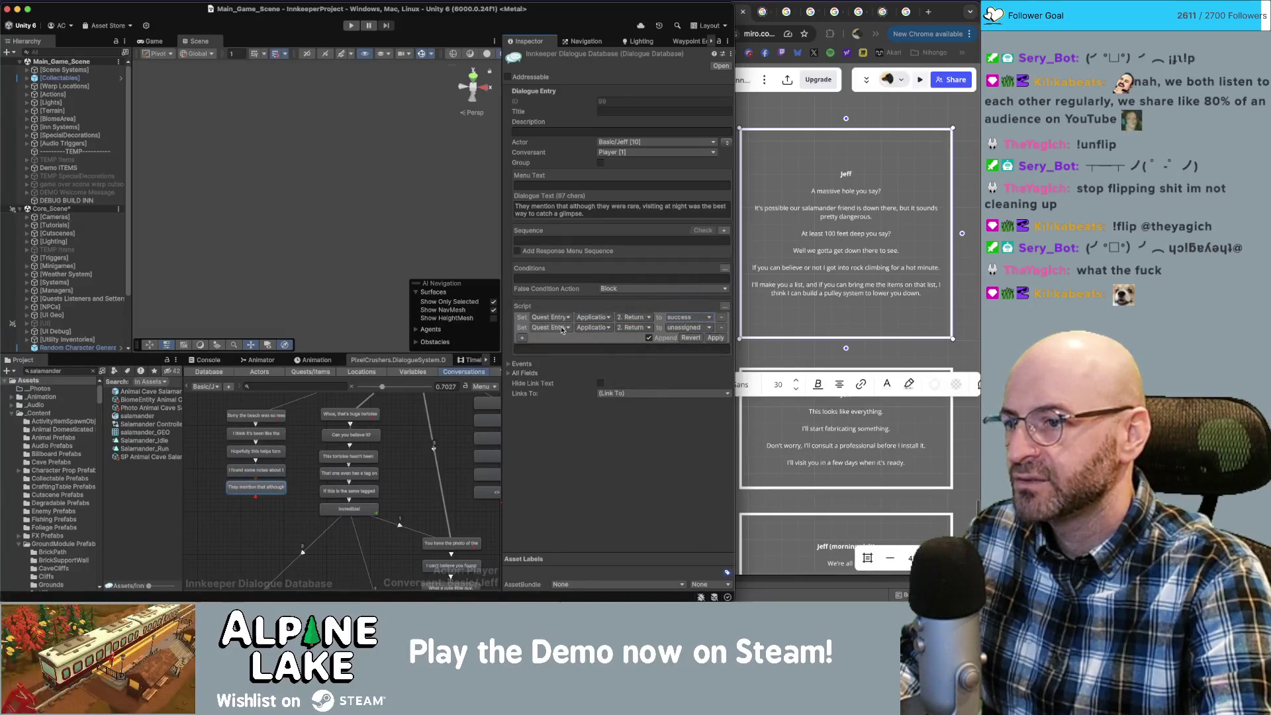
left_click(616, 330)
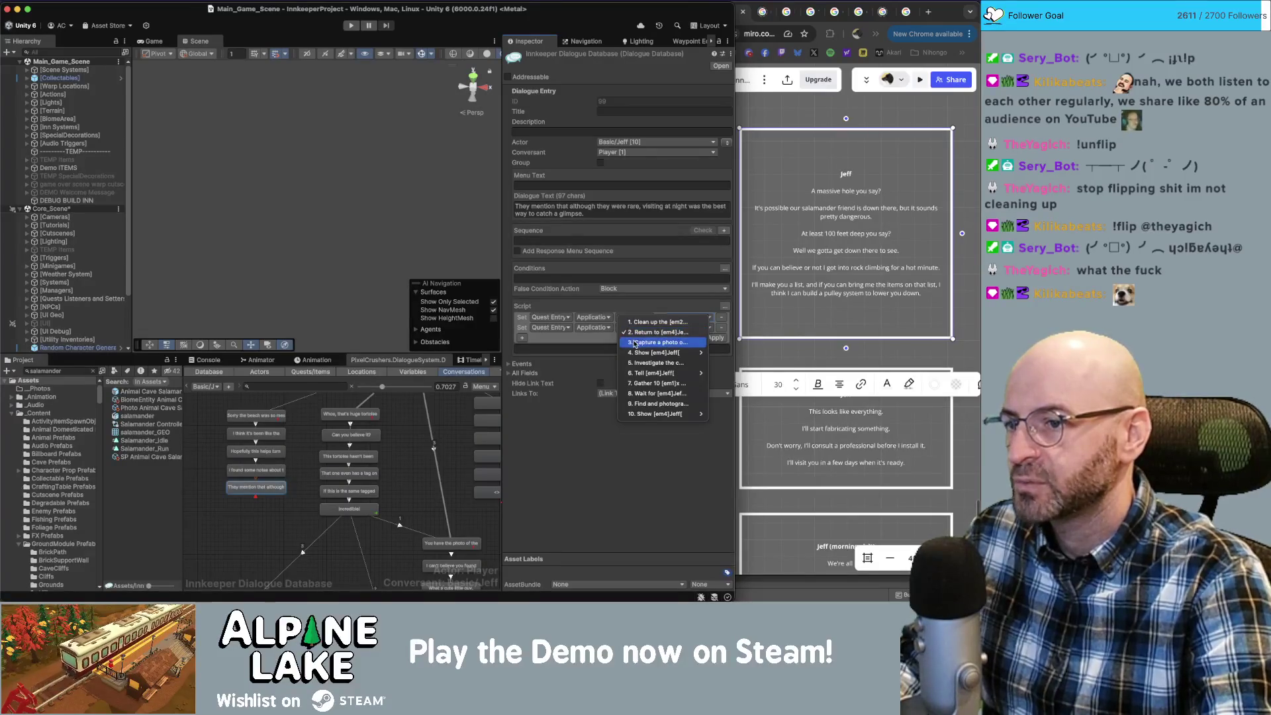
left_click(655, 343)
left_click(685, 327)
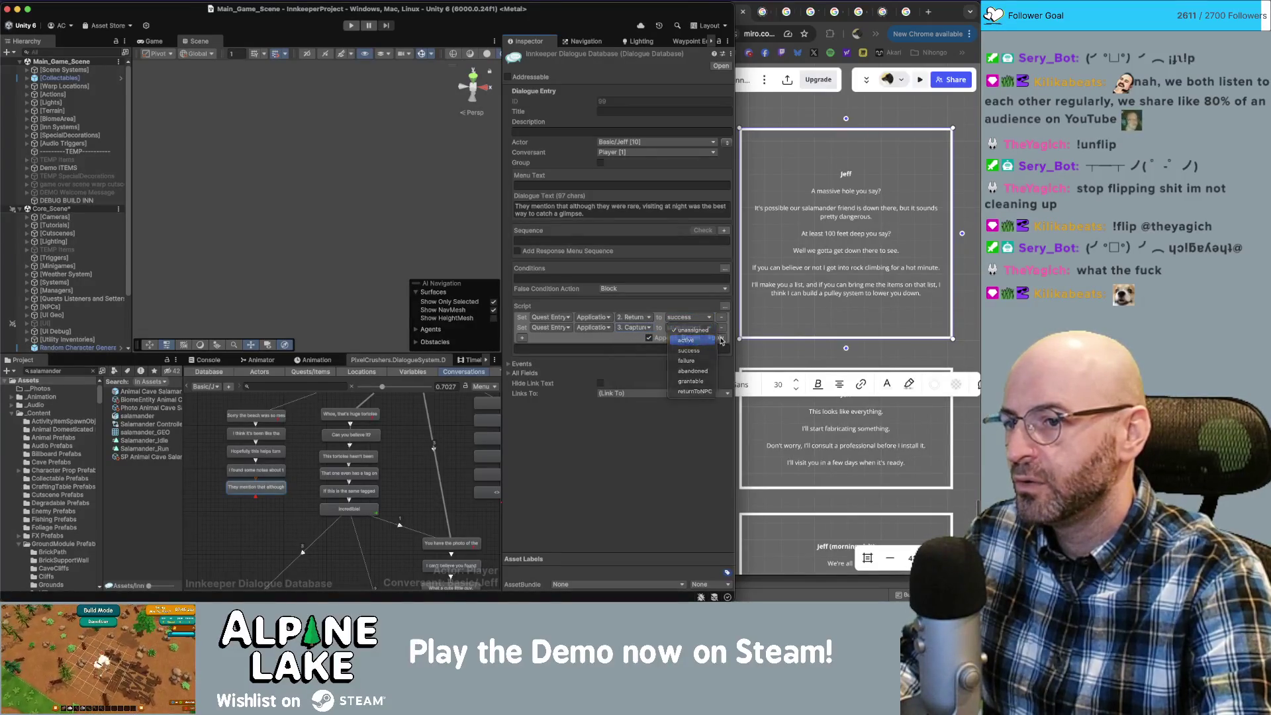
left_click(685, 338)
left_click(716, 338)
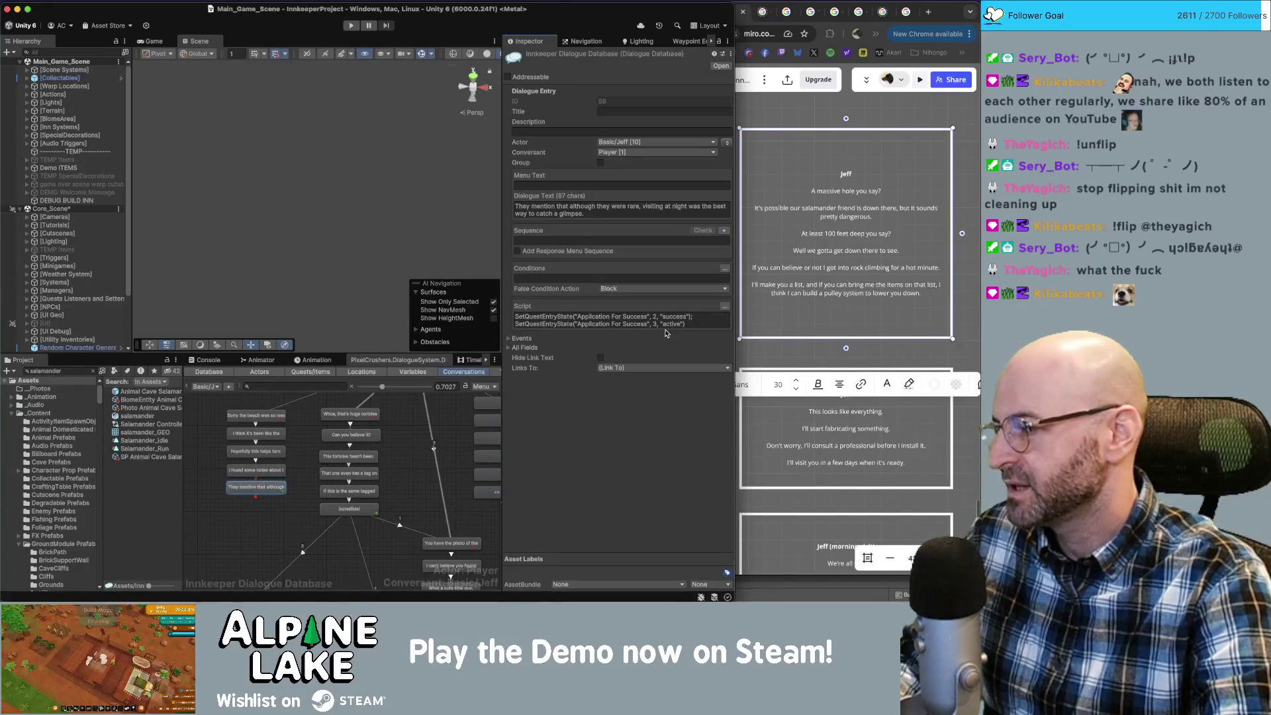
Scroll down to Jeff's 'Incredible!' line and select it.
scroll(742, 272, "down", 1)
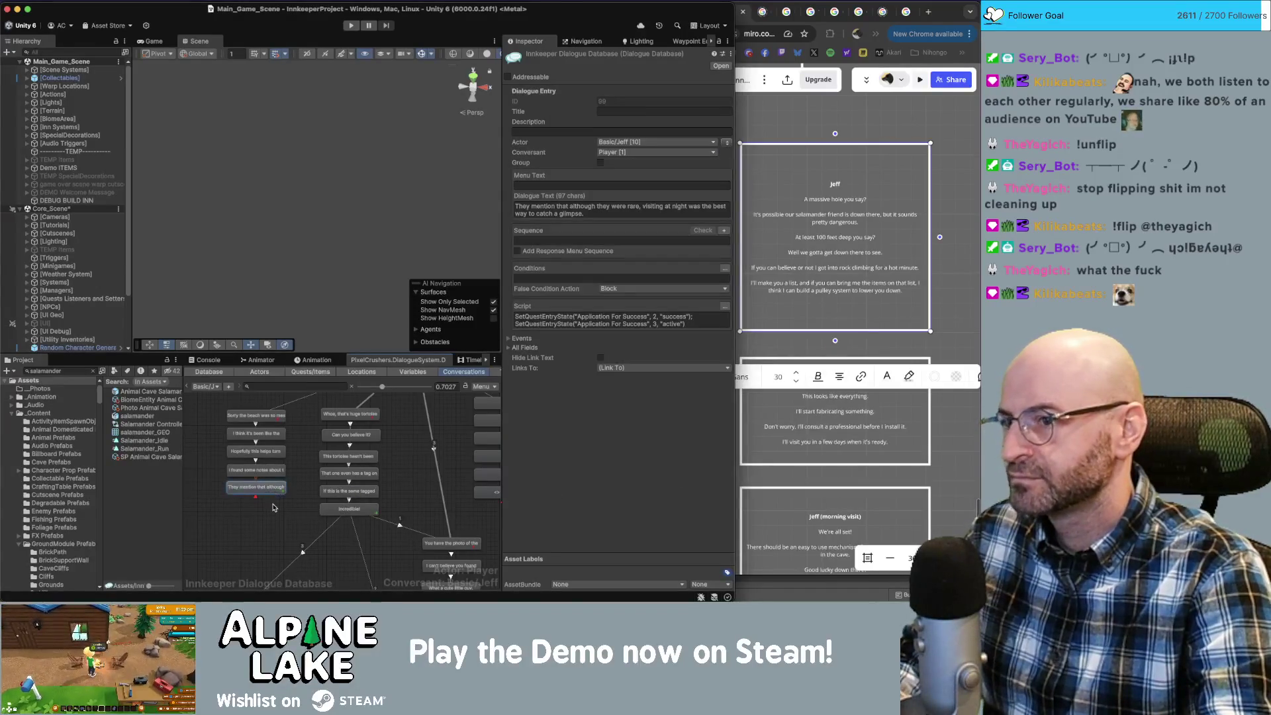
scroll(278, 525, "down", 2)
left_click(351, 481)
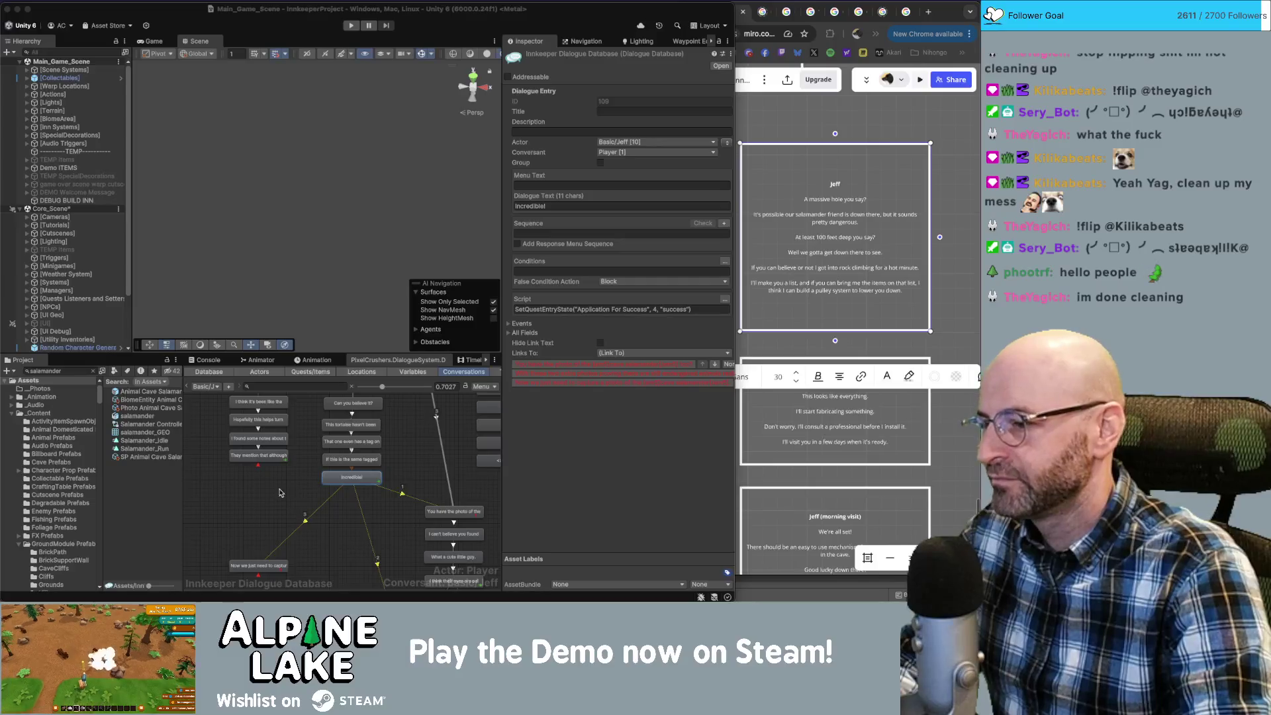
Browse the conversation graph and select the first node of the new Jeff chain.
left_click_drag(277, 509, 281, 463)
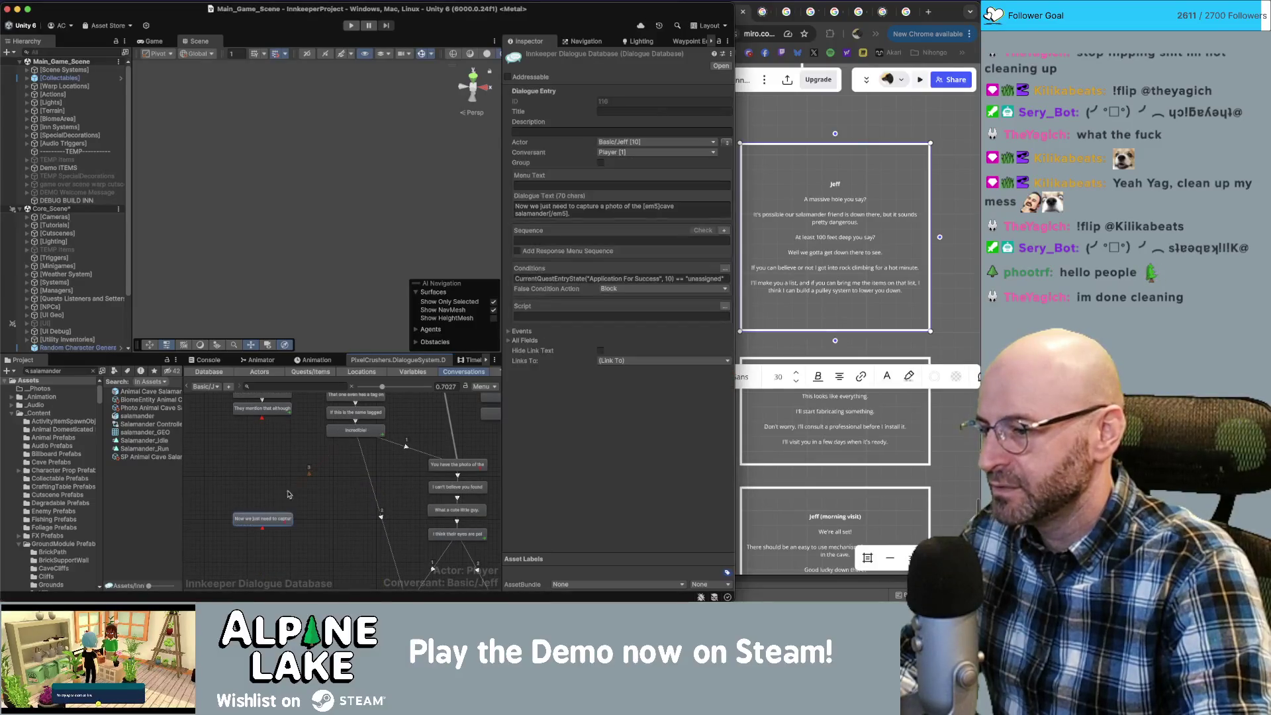
left_click_drag(268, 518, 241, 477)
left_click(414, 505)
scroll(414, 505, "down", 3)
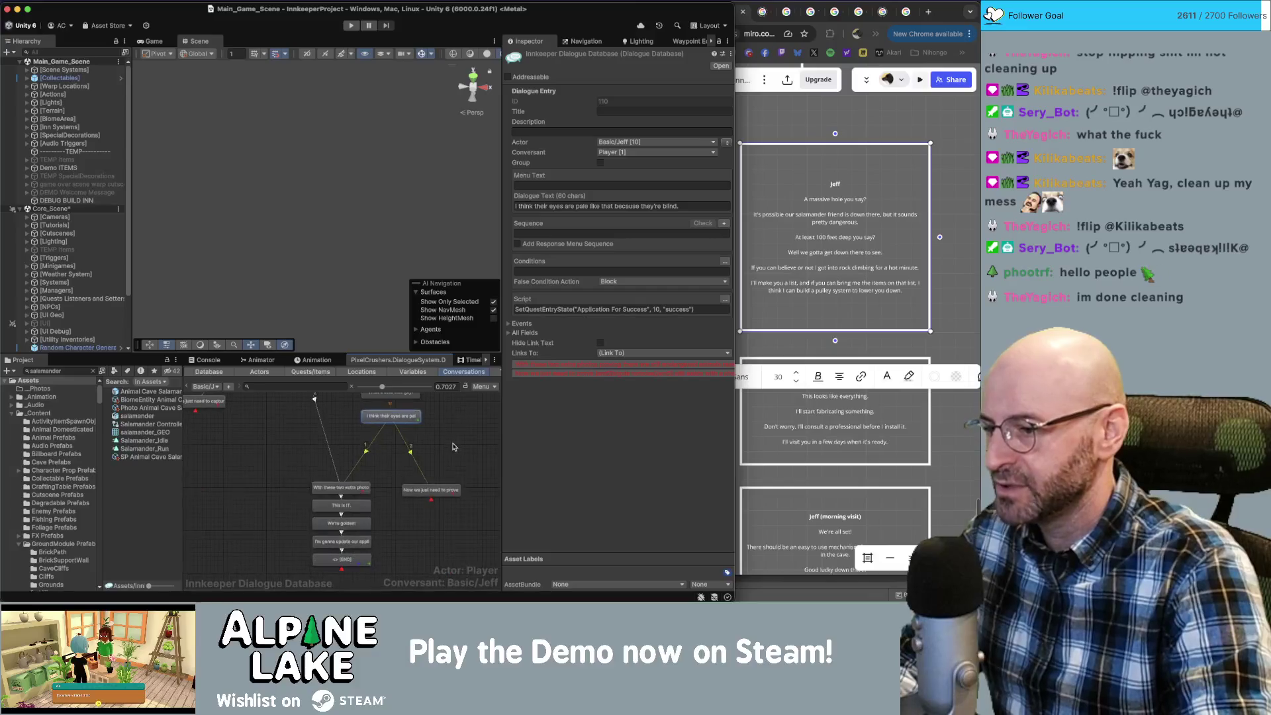
left_click(351, 562)
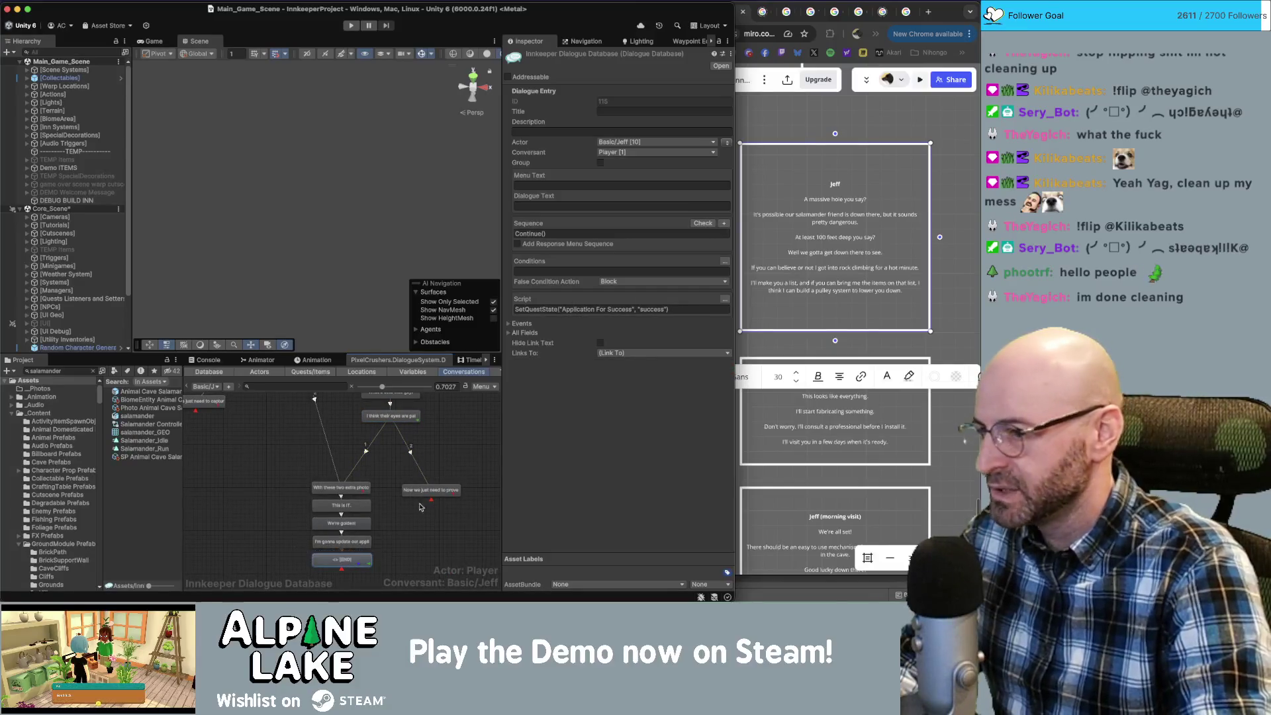
scroll(430, 437, "up", 5)
scroll(429, 443, "up", 2)
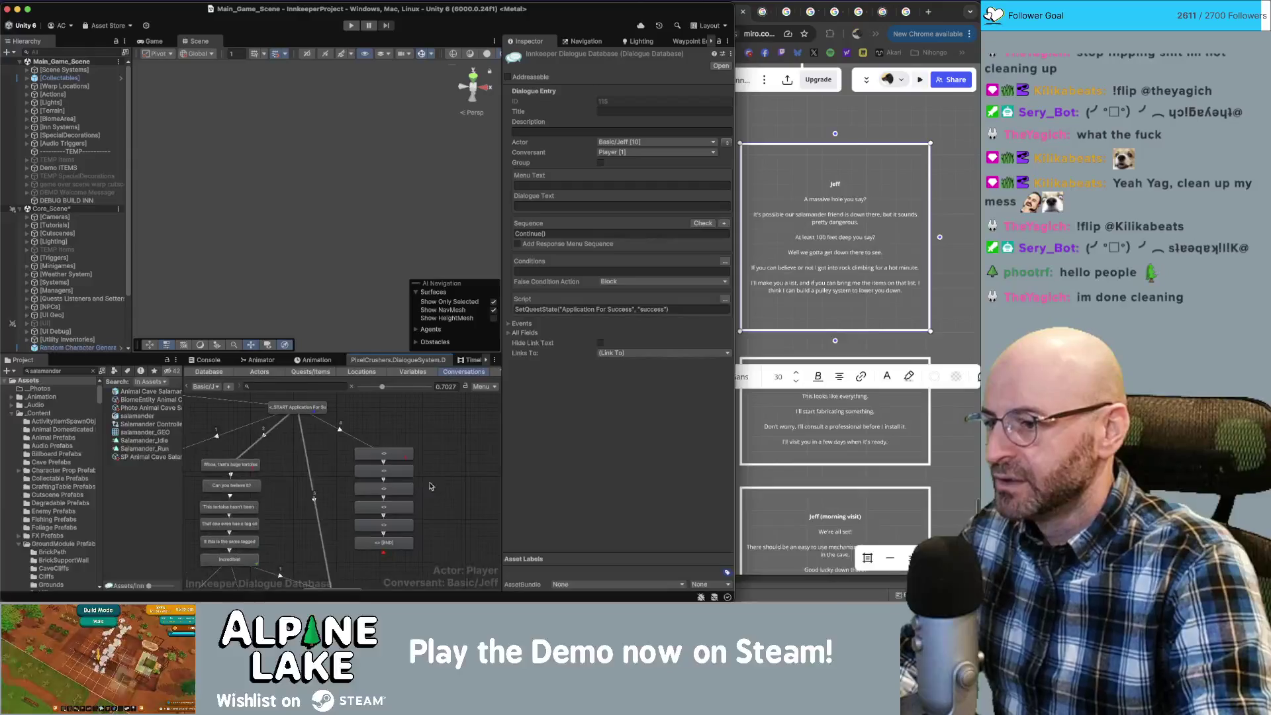
left_click(396, 543)
left_click(396, 458)
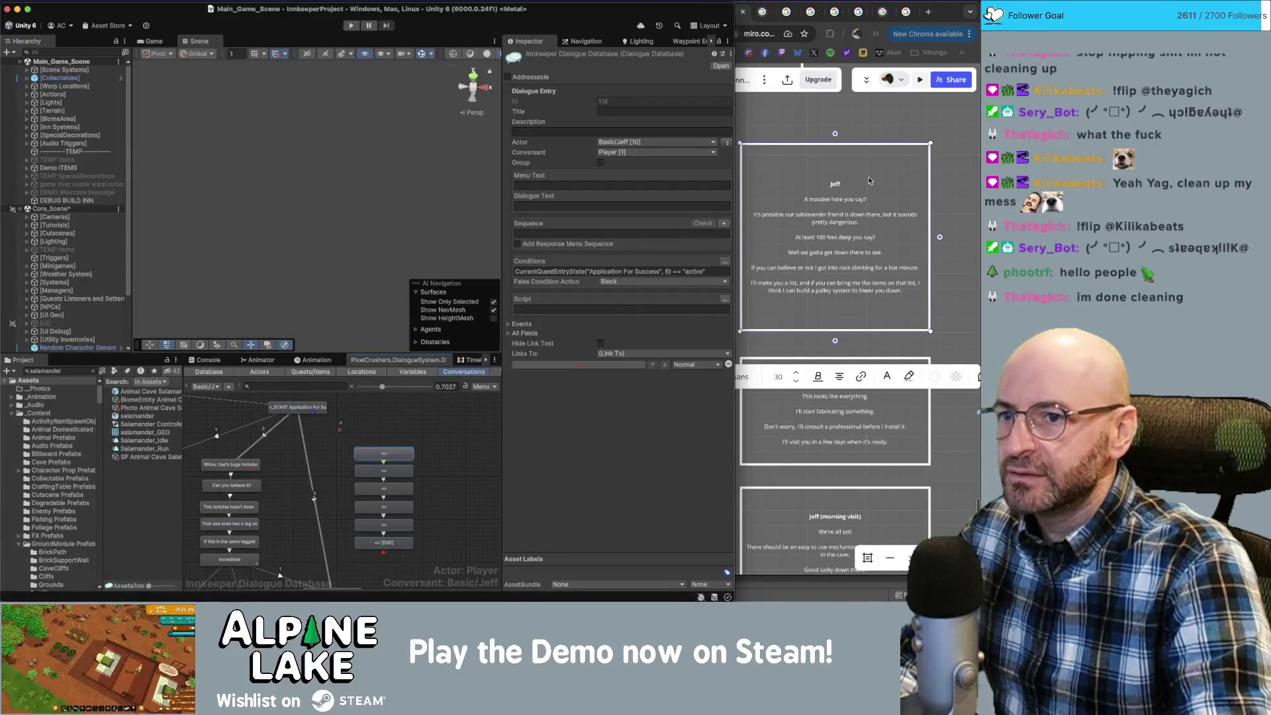
Copy 'A massive hole you say?' from Miro into the first node's dialogue text.
left_click(855, 202)
left_click_drag(866, 197, 804, 197)
key("super+c")
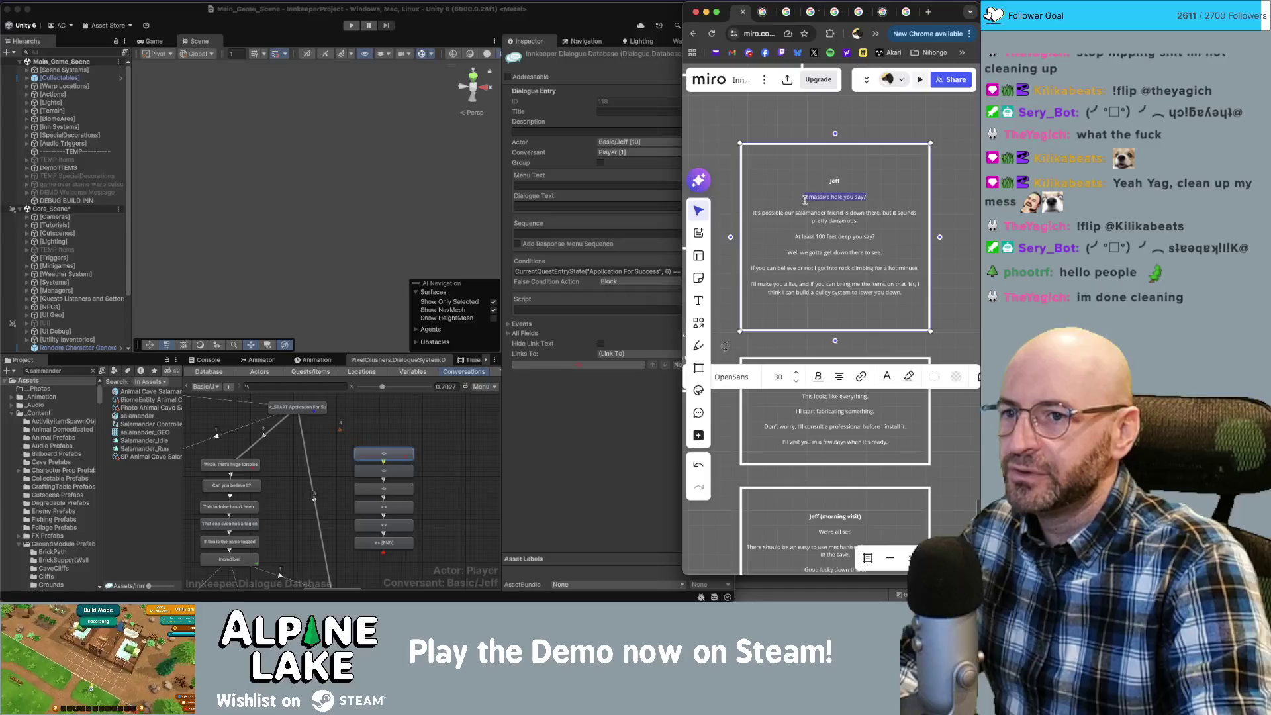
left_click(533, 213)
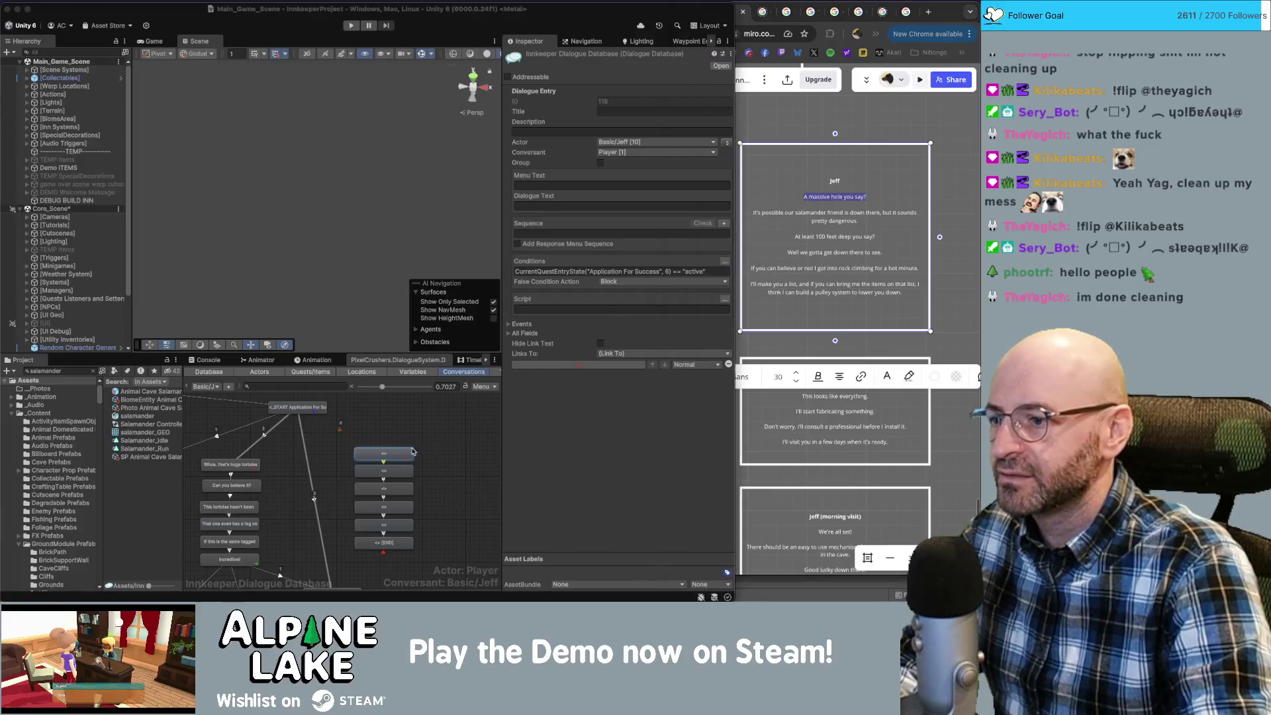
left_click(576, 206)
key("super+v")
Paste the salamander friend line from Miro into the chain's second node.
left_click(831, 212)
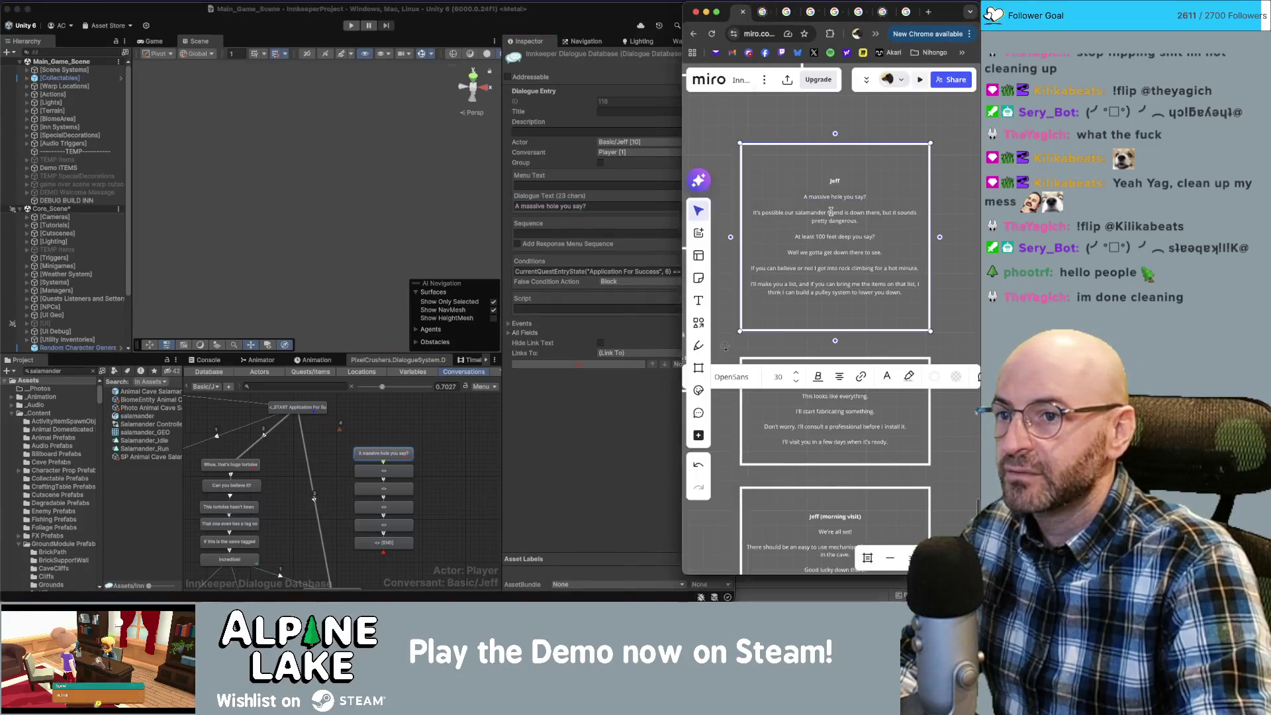
left_click_drag(859, 222, 755, 213)
key("super+c")
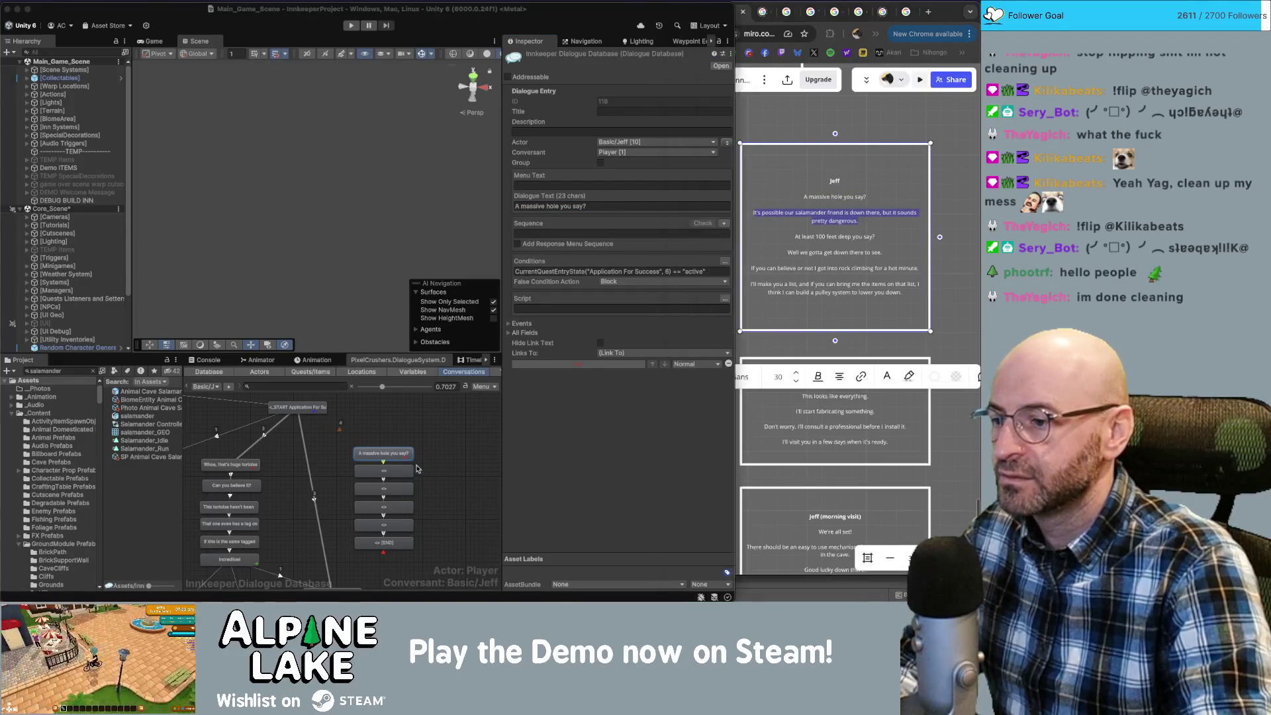
left_click(405, 469)
left_click(536, 206)
key("super+v")
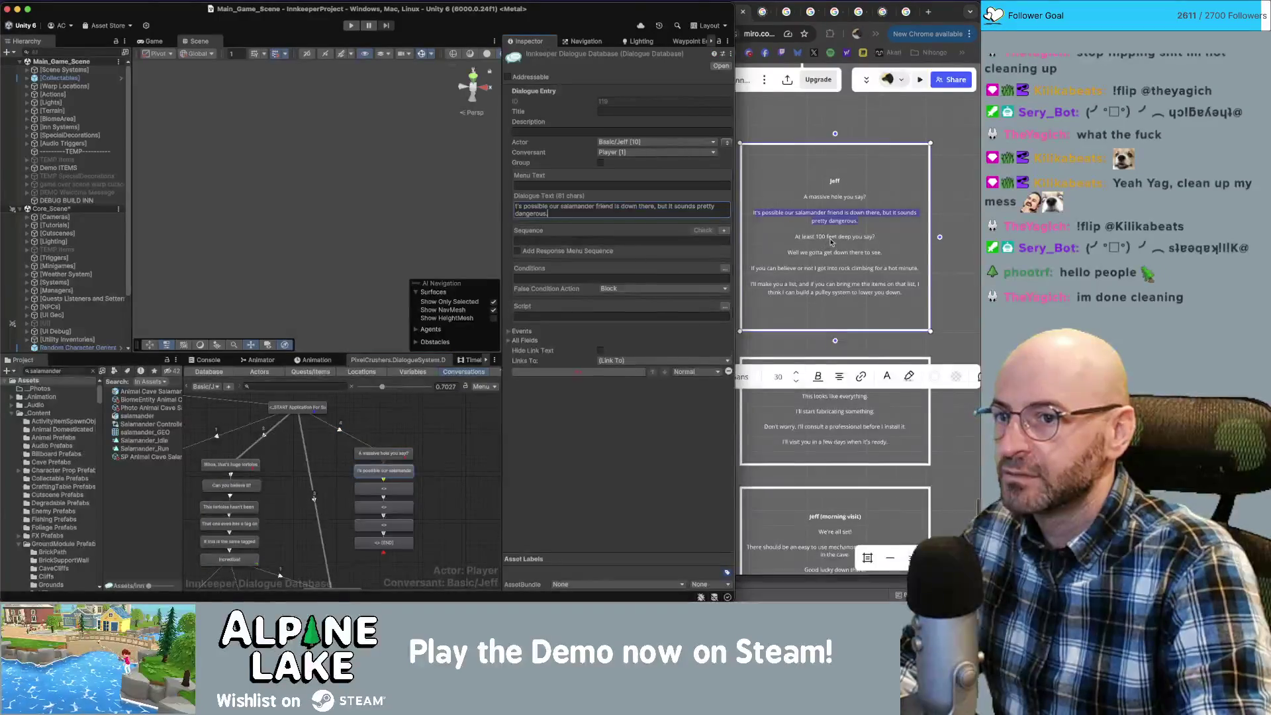
Paste 'At least 100 feet deep you say?' from Miro into the third node.
left_click(847, 236)
left_click_drag(900, 234, 794, 236)
key("super+c")
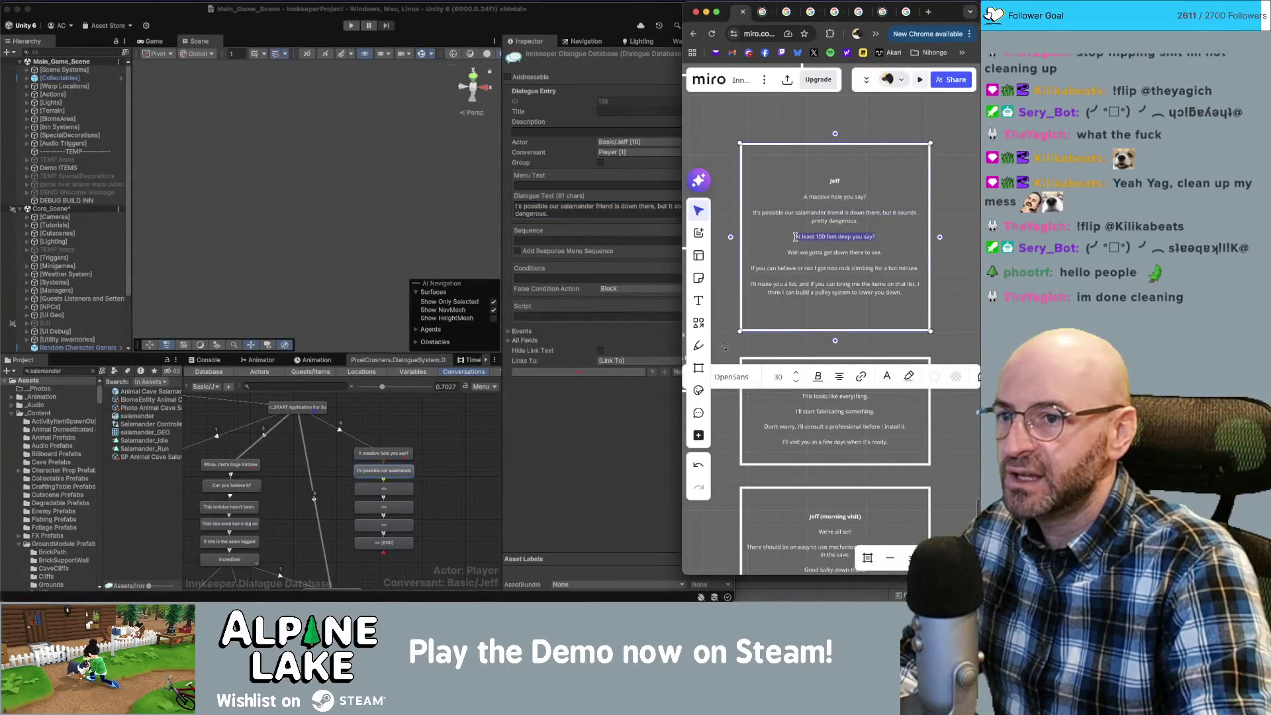
left_click(384, 489)
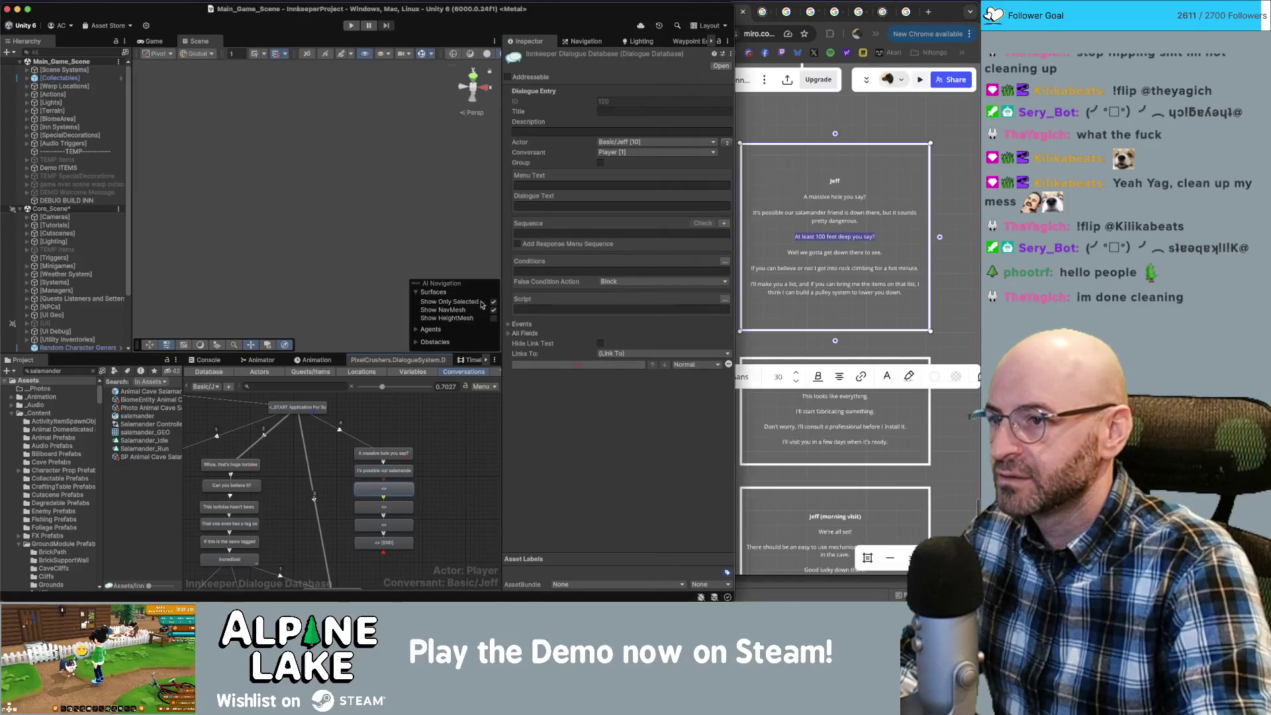
left_click(596, 206)
key("super+v")
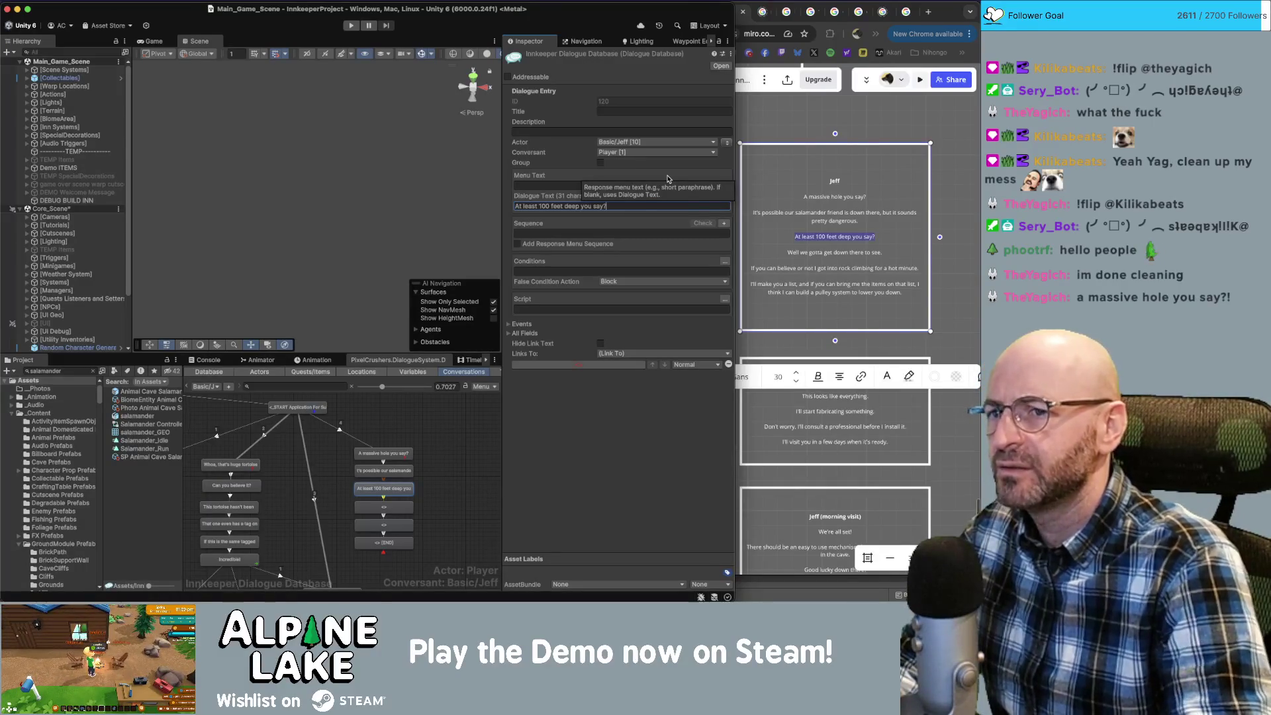
Shorten the first line to 'A massive hole?' and nudge the right column of nodes down.
left_click(387, 453)
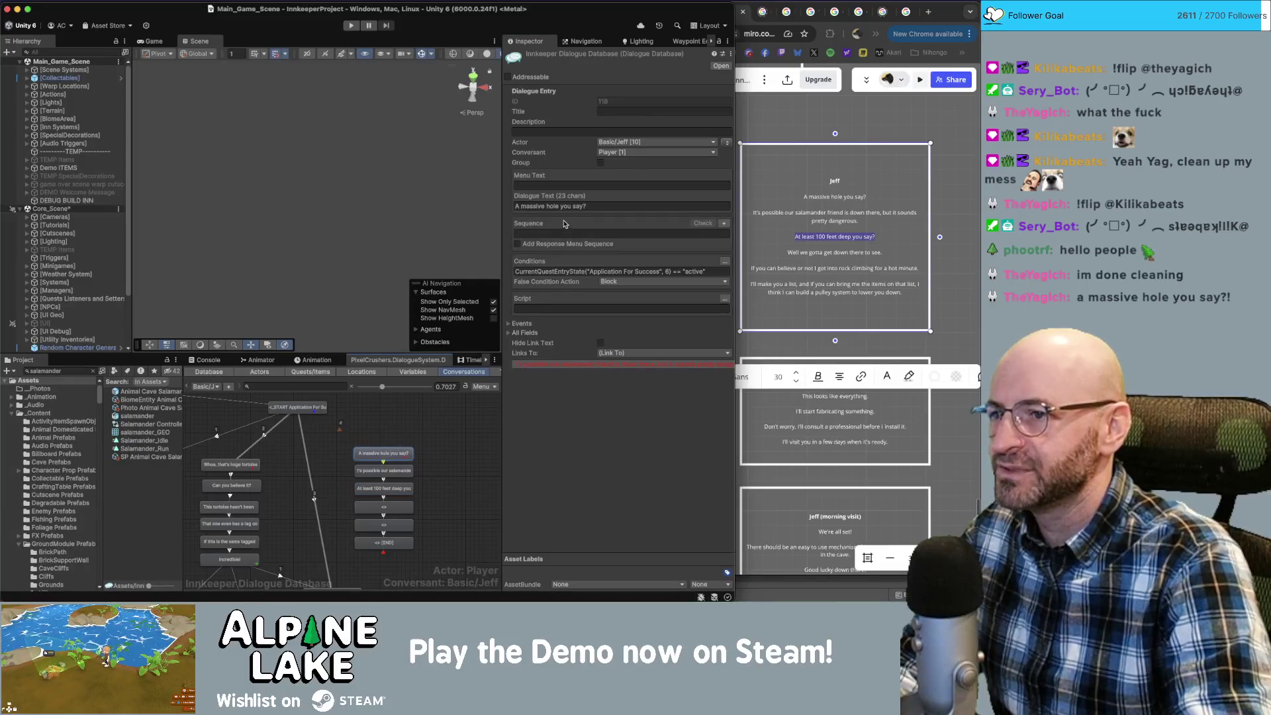
left_click(584, 206)
key("BackSpace")
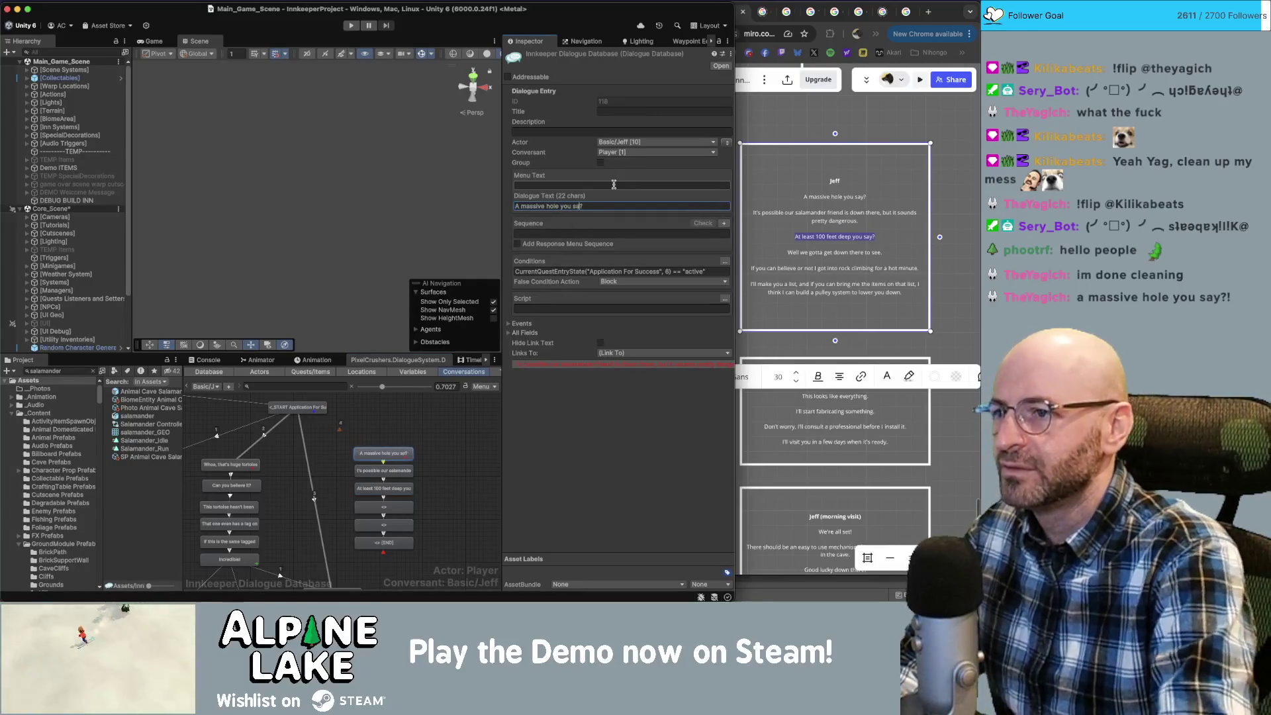
key("BackSpace")
key("BackSpace")
key("BackSpace")
type("!")
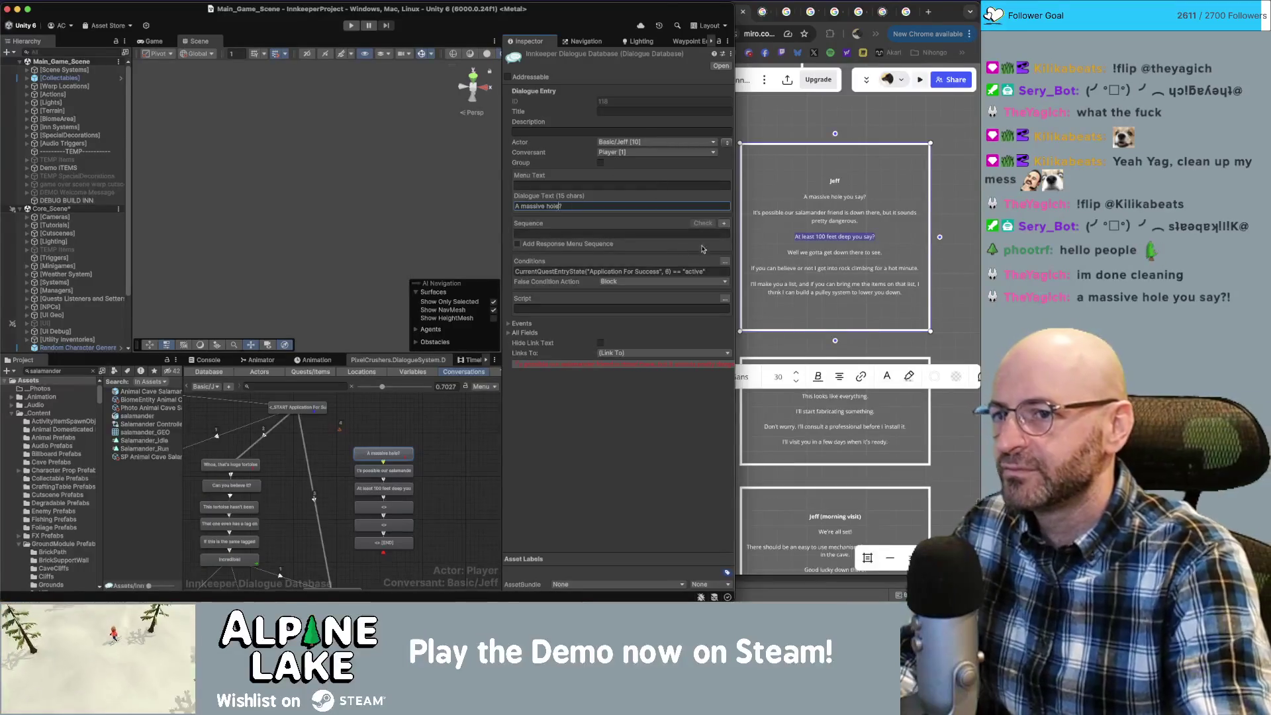
left_click(404, 437)
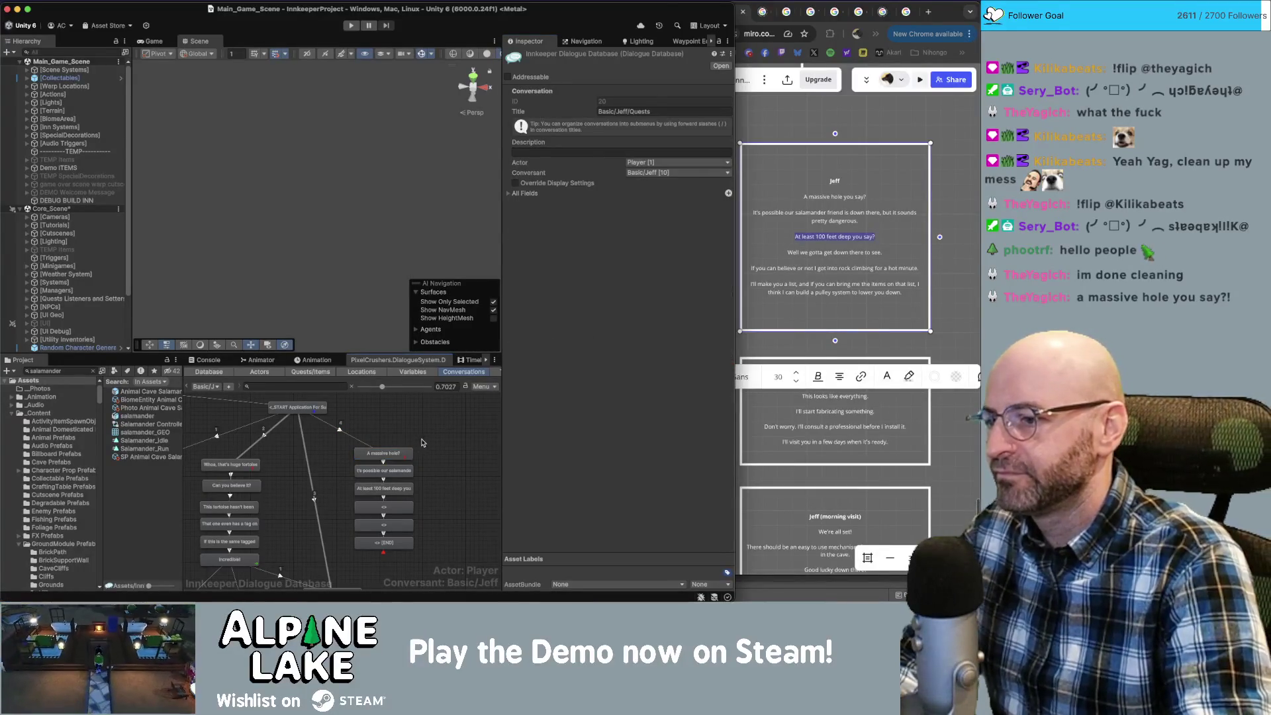
mouse_move(399, 441)
left_mouse_down()
mouse_move(438, 553)
mouse_move(396, 476)
left_mouse_up()
Create a new child node under START and place it above the right column.
left_click(310, 410)
right_click(313, 416)
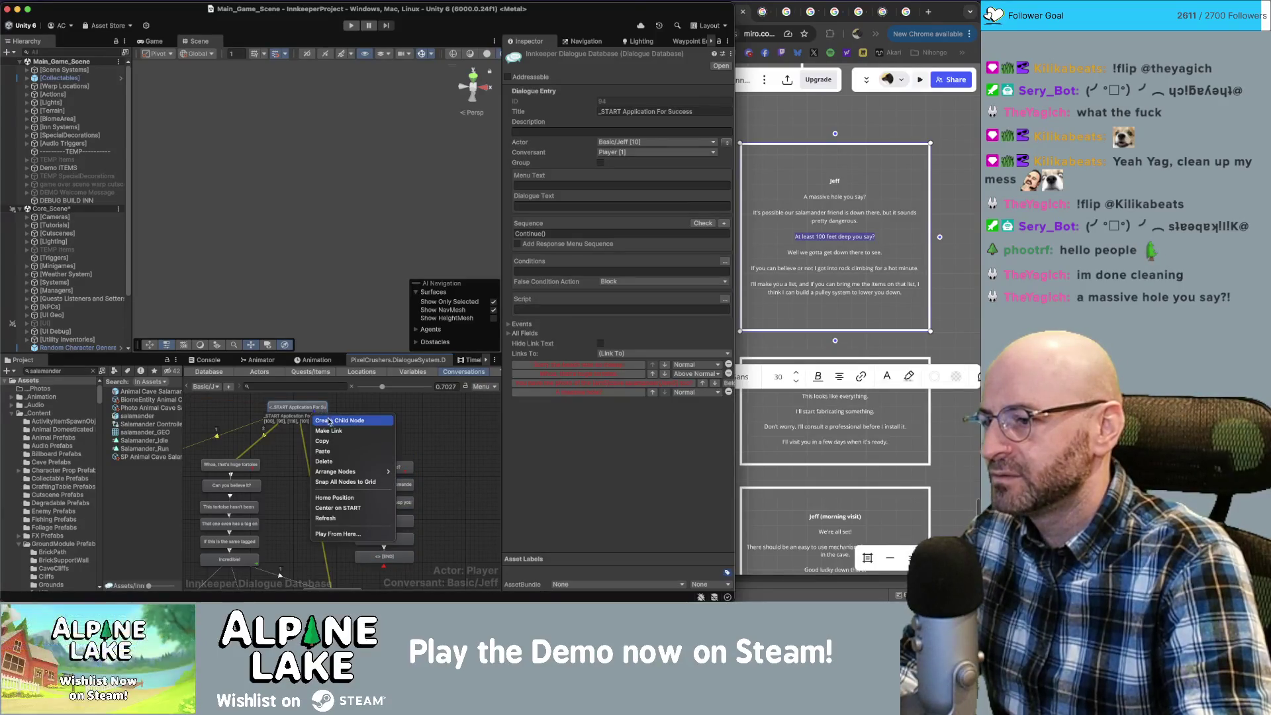
left_click(329, 421)
left_click_drag(306, 426, 371, 447)
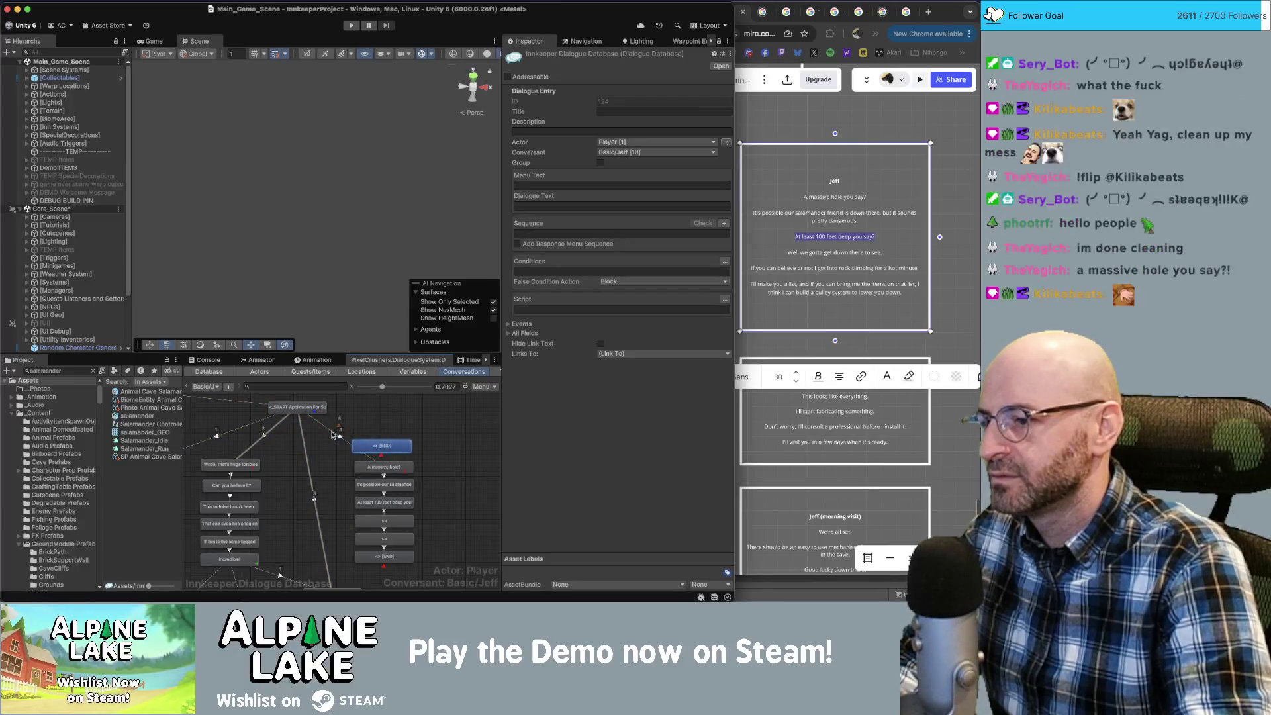
Link the new empty node to the 'A massive hole?' line.
left_click(384, 467)
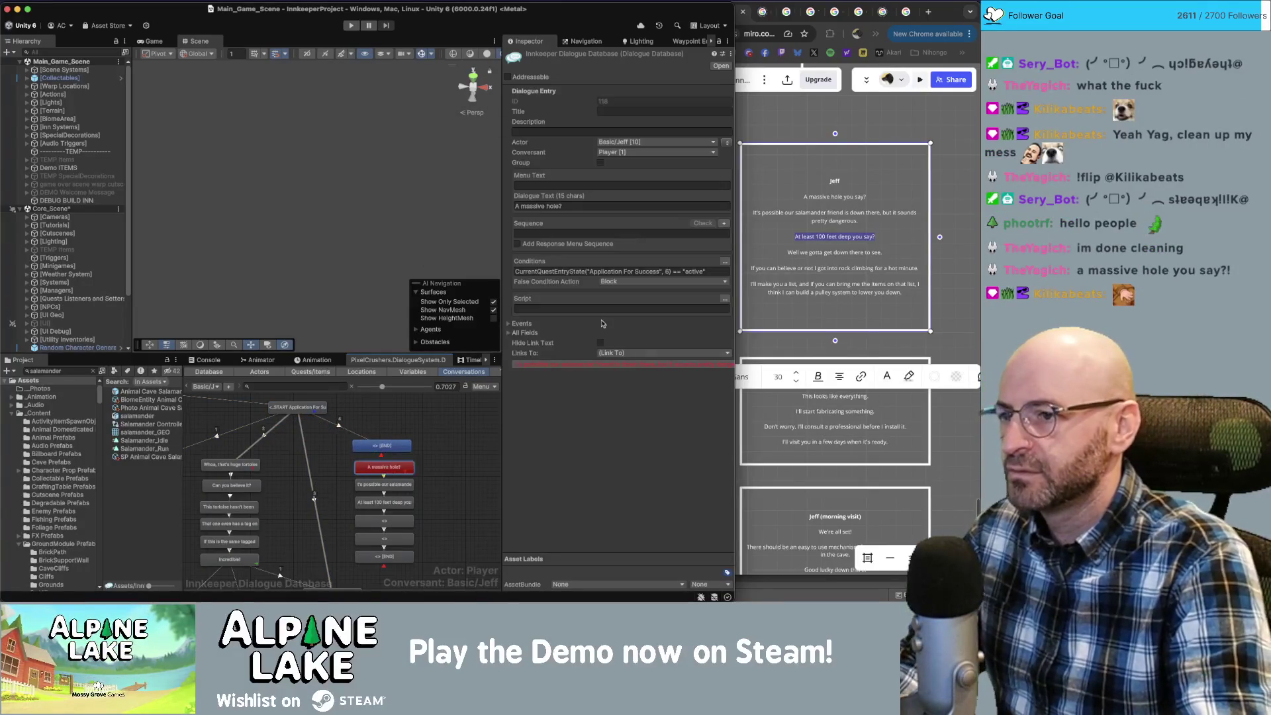
left_click(604, 272)
left_click(398, 446)
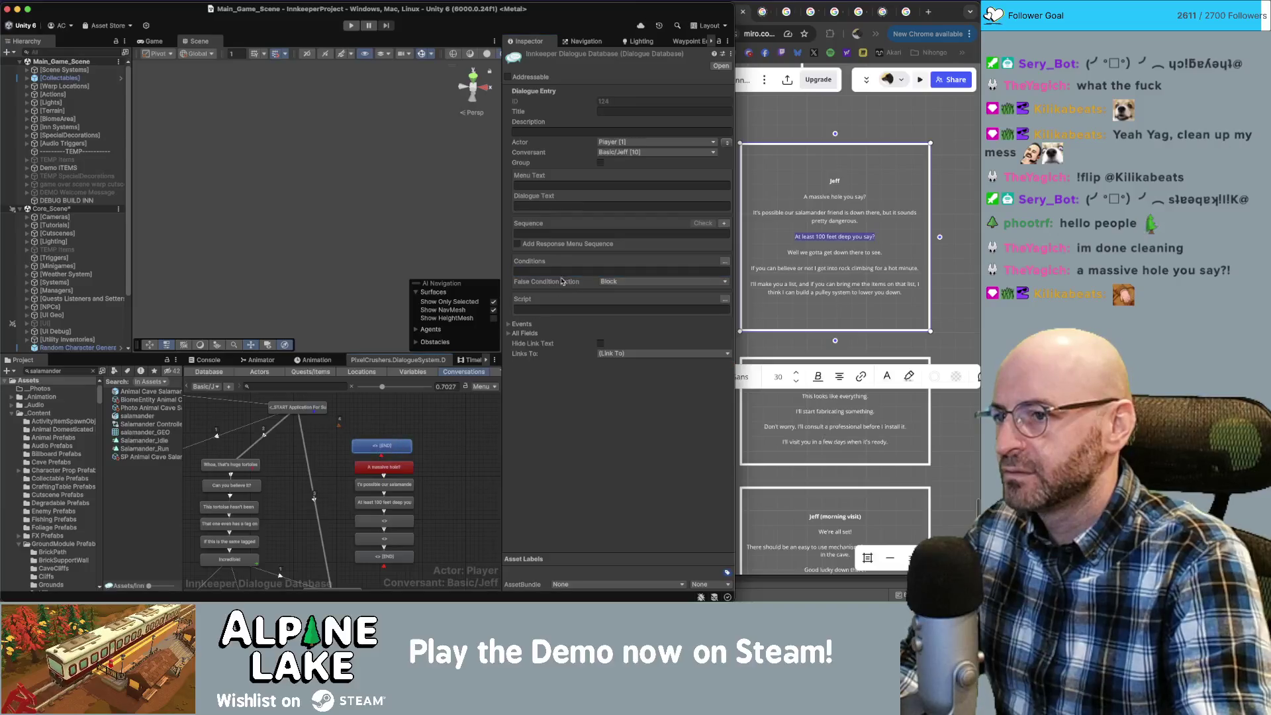
left_click(399, 448)
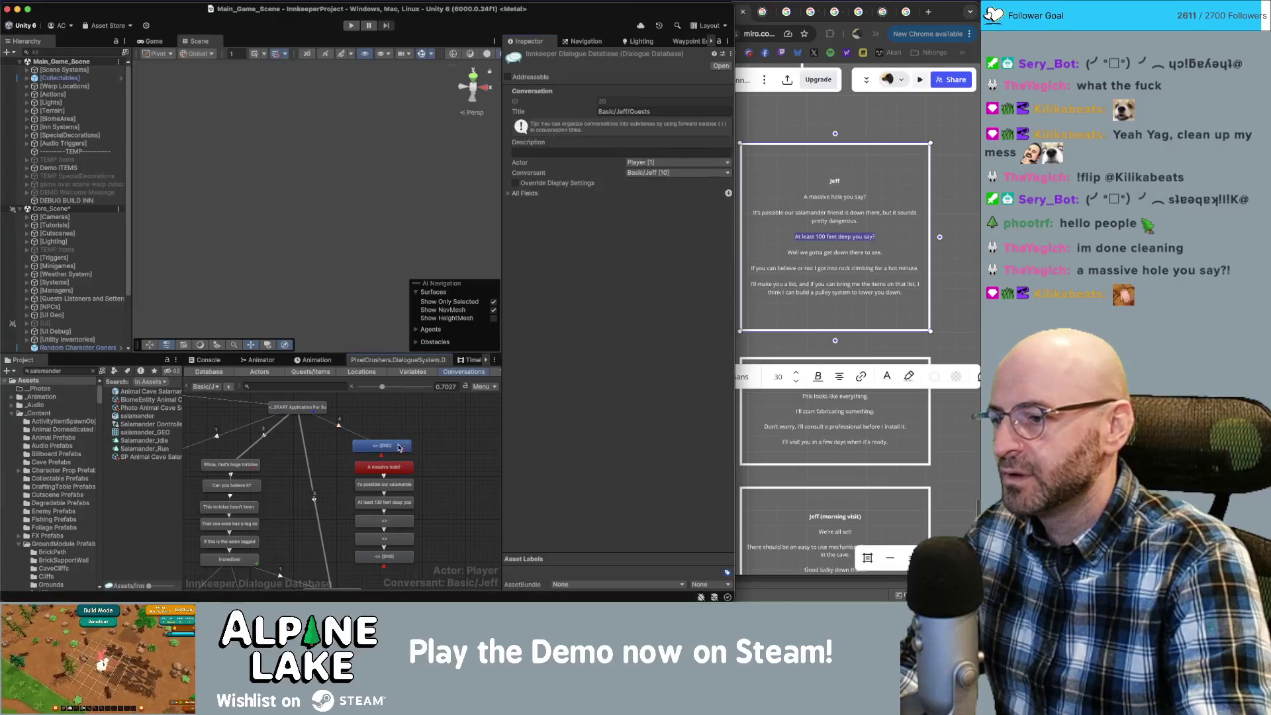
right_click(399, 448)
left_click(409, 462)
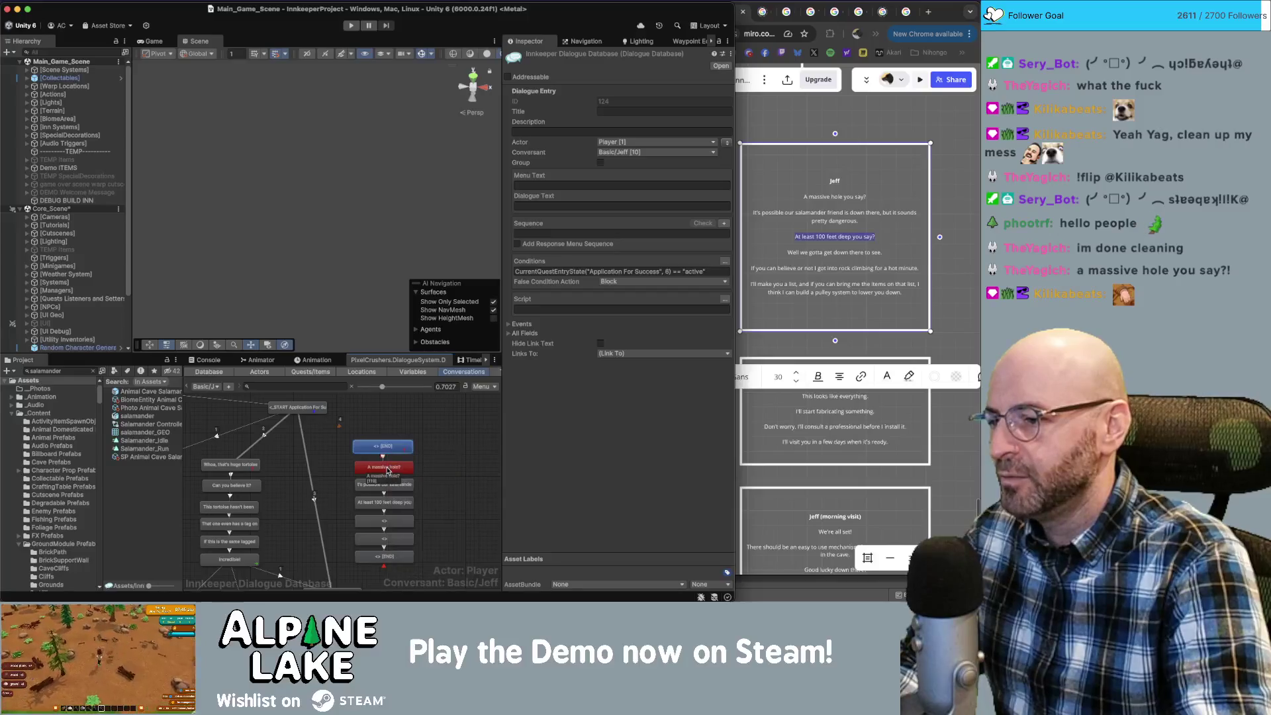
left_click(388, 471)
left_click(456, 402)
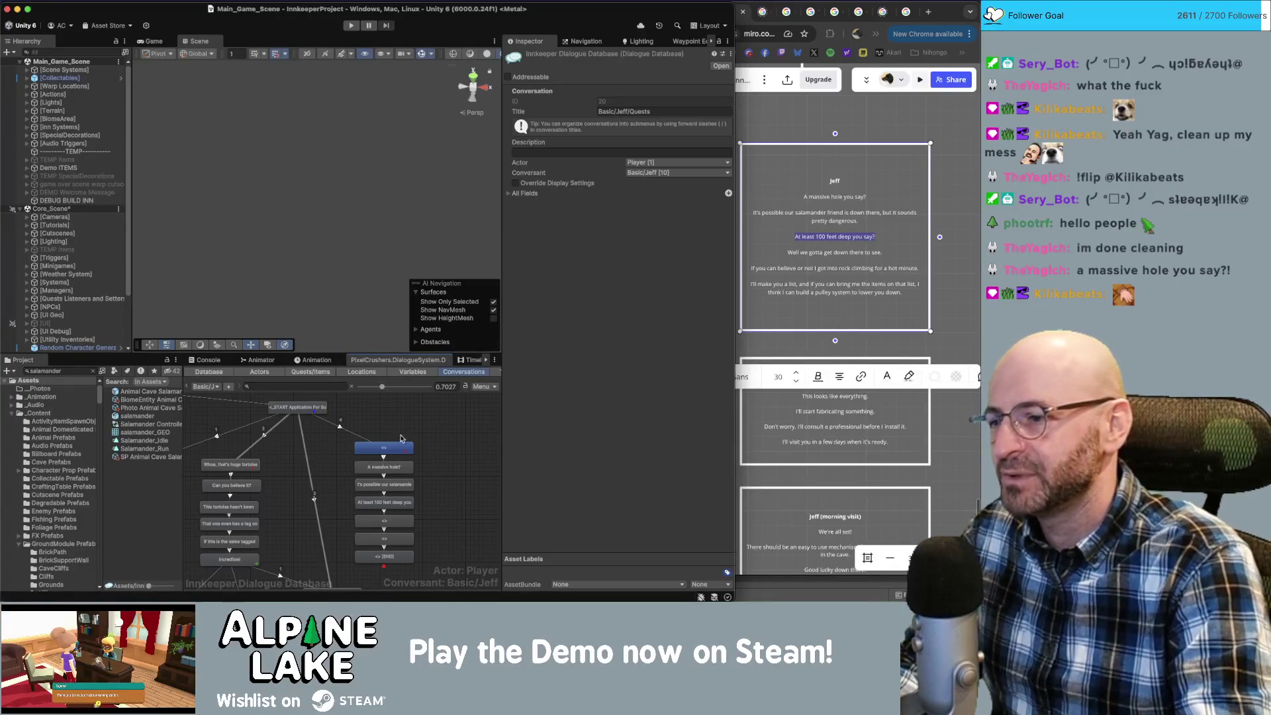
Give the new node the dialogue text 'I found a massive hole.'.
left_click(388, 450)
left_click(583, 204)
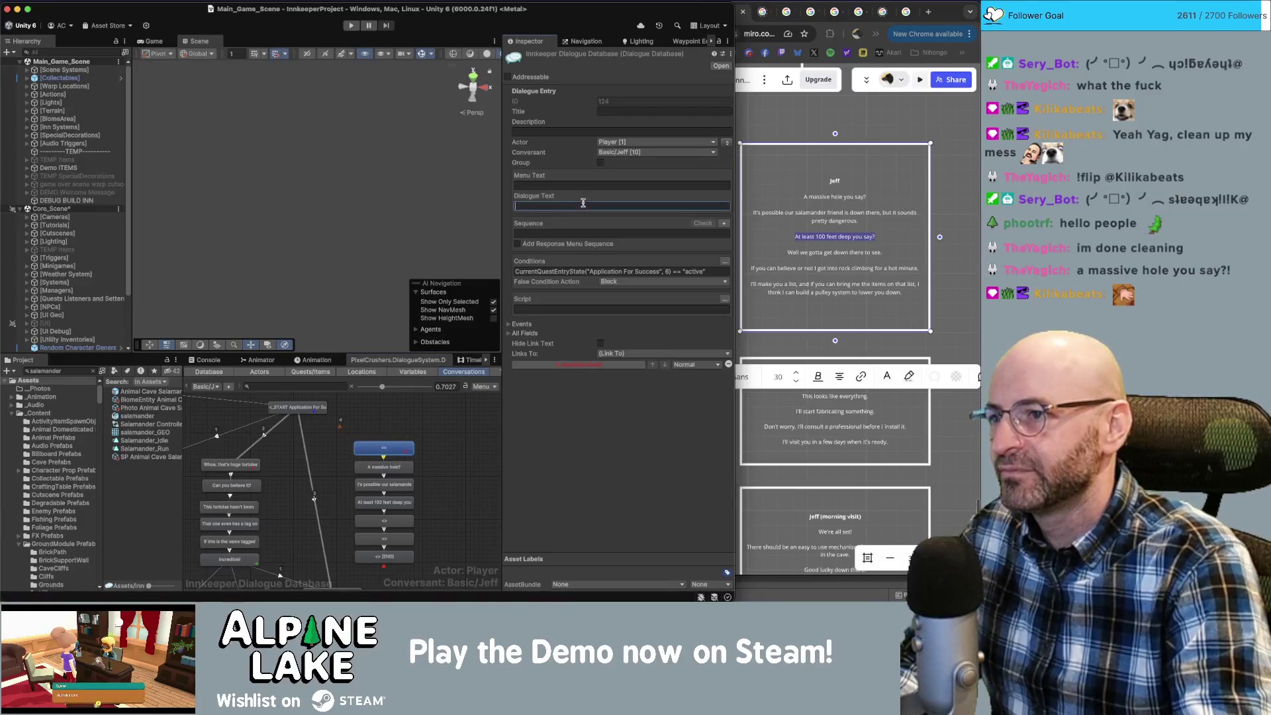
type("I found a mass")
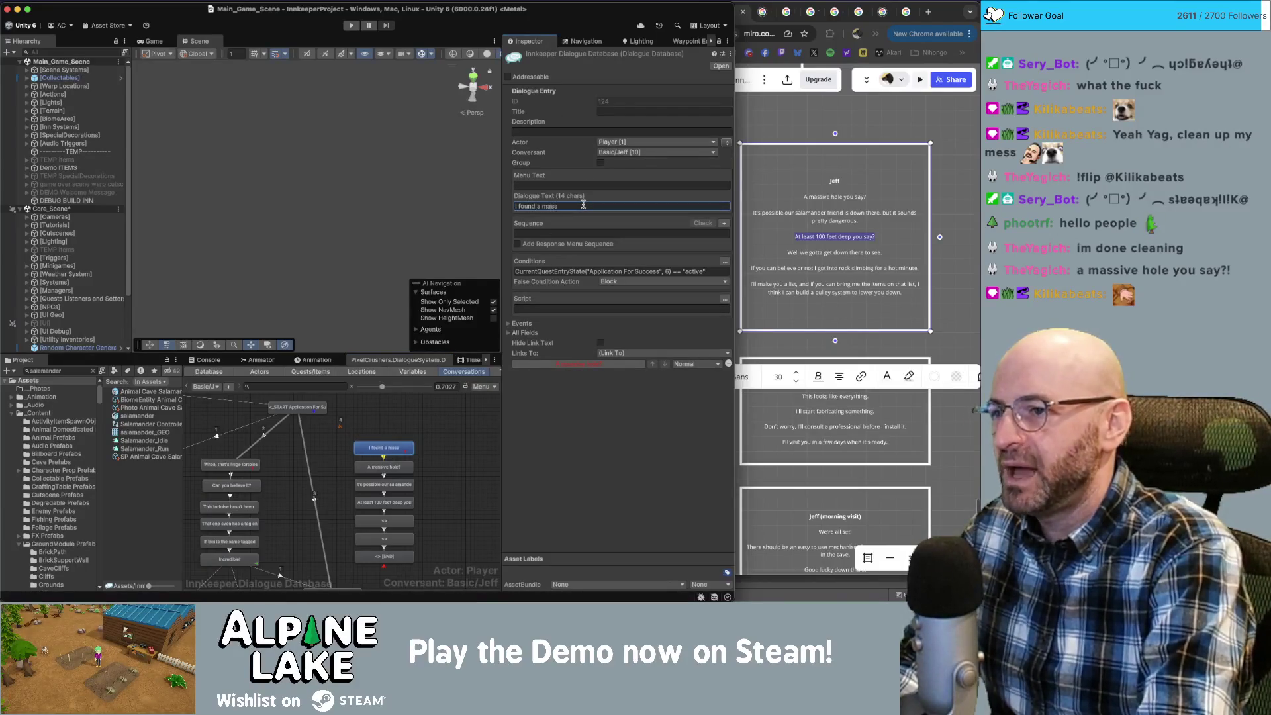
type("ive hole.")
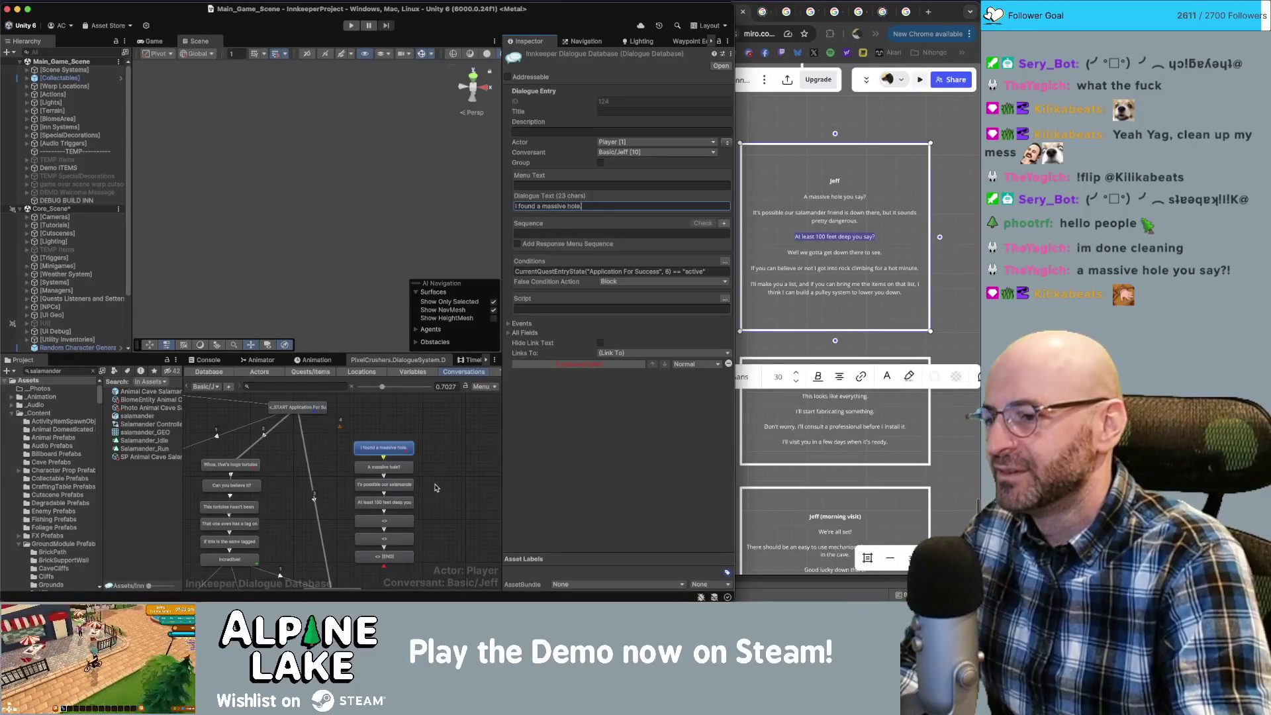
Fix the typo in Jeff's salamander line.
left_click(384, 484)
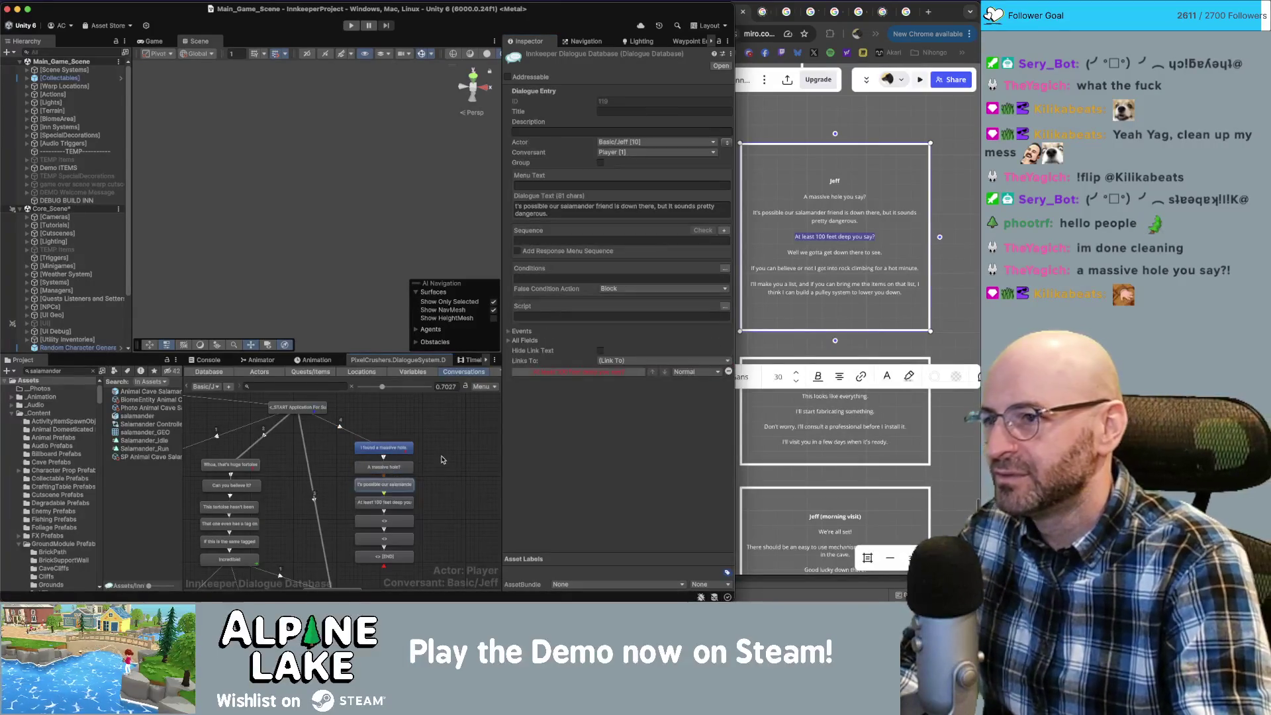
left_click(563, 214)
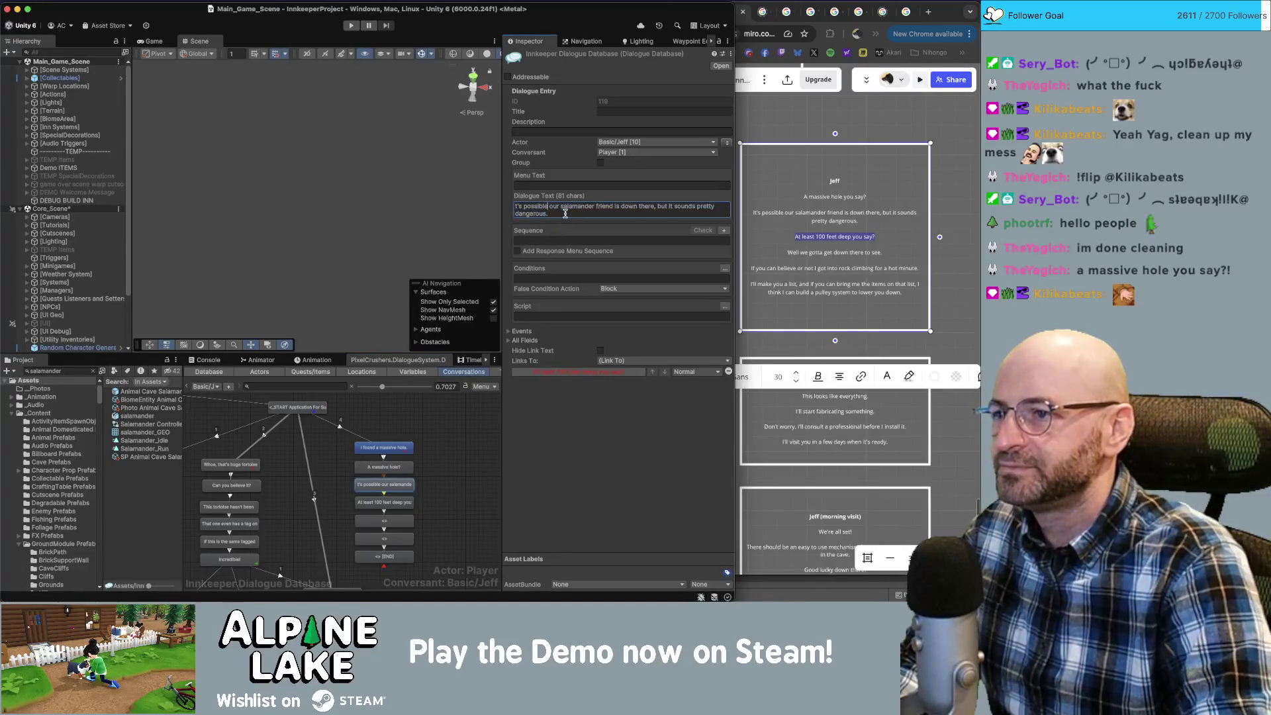
type("'")
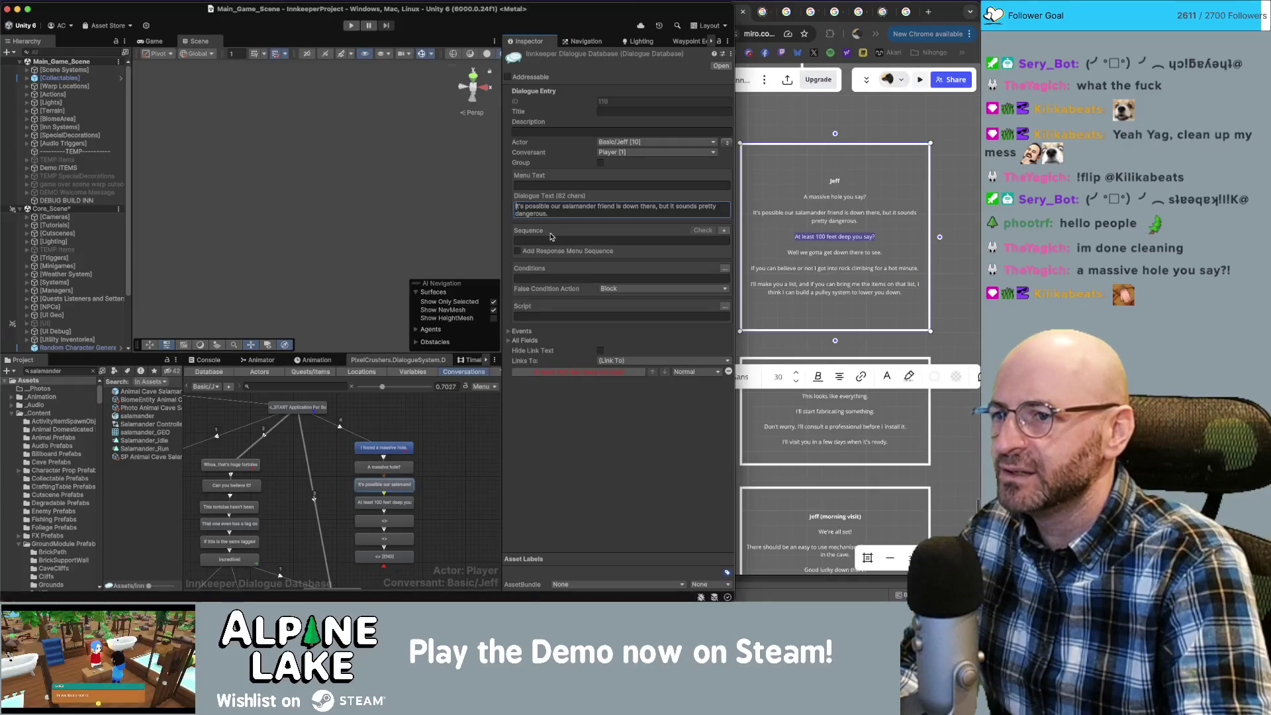
left_click(481, 429)
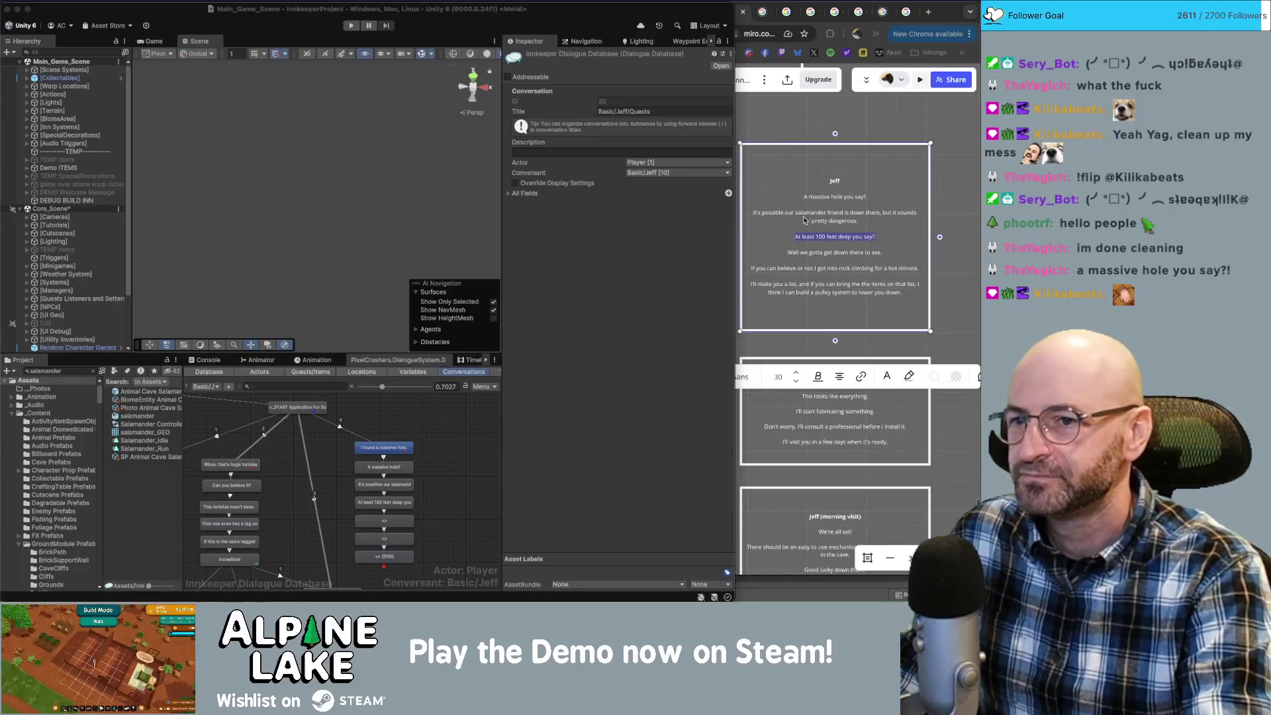
Paste 'Well we gotta get down there to see.' from Miro into the next empty node.
left_click(843, 254)
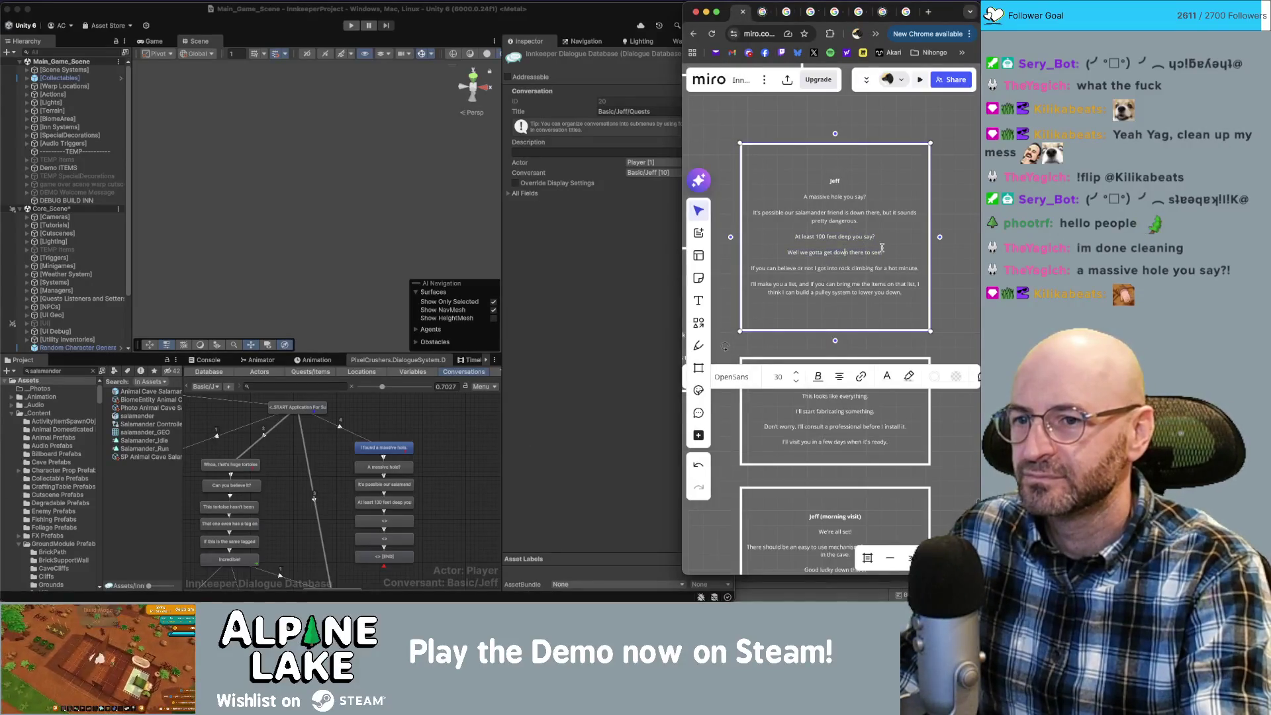
left_click_drag(883, 253, 786, 252)
key("super+c")
left_click(385, 521)
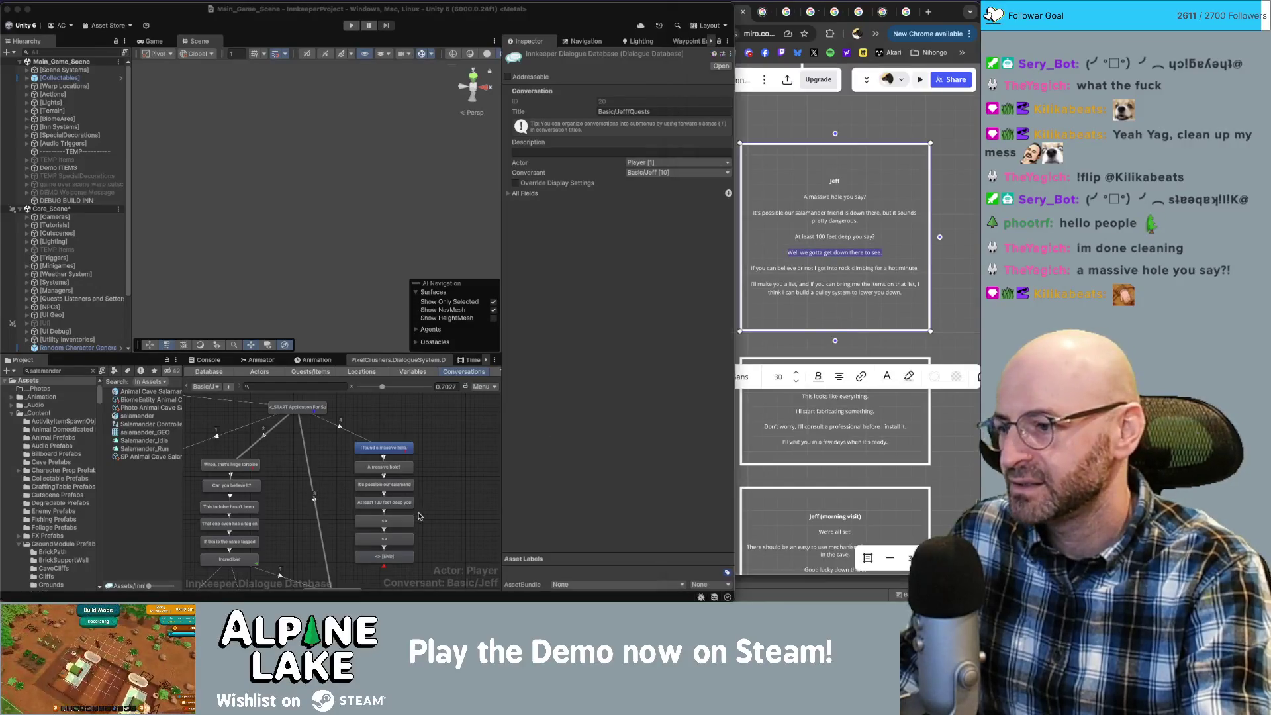
left_click(562, 205)
key("super+v")
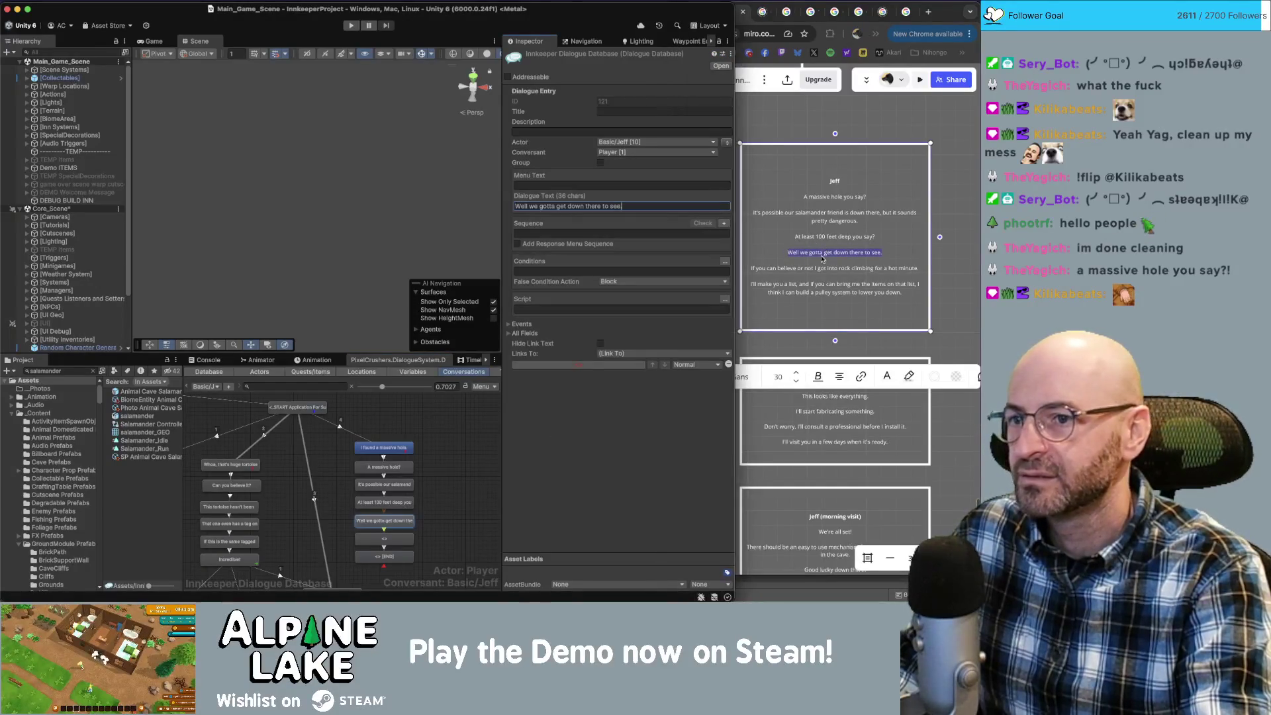
Add a child node under it holding the rock-climbing line copied from Miro.
left_click(788, 268)
left_click_drag(752, 269, 912, 267)
key("super+c")
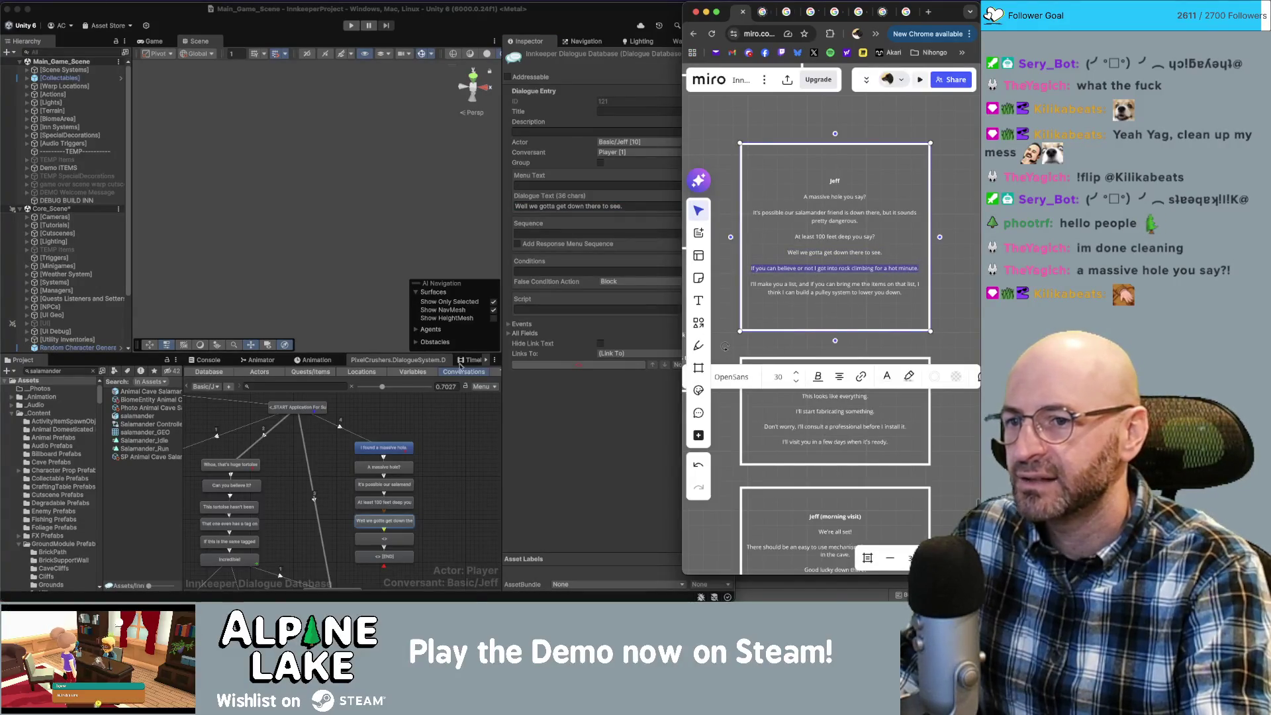
left_click(423, 524)
right_click(423, 524)
left_click(451, 531)
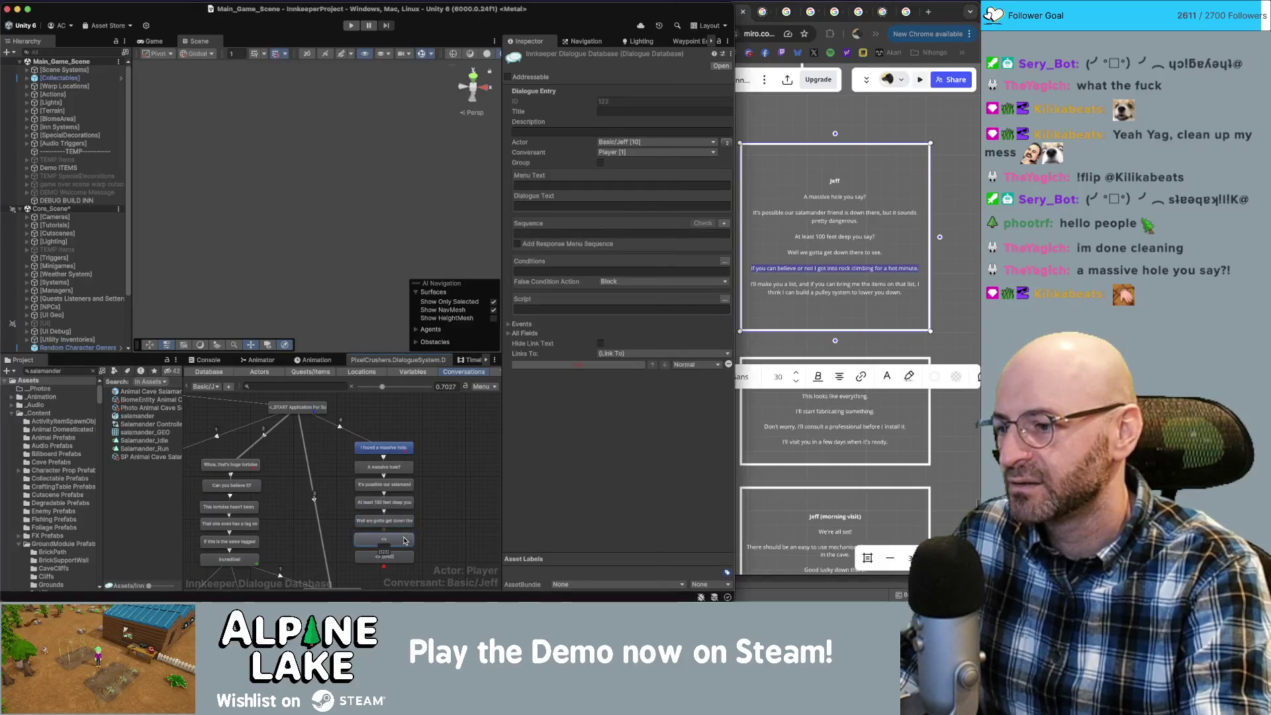
left_click(623, 206)
key("super+v")
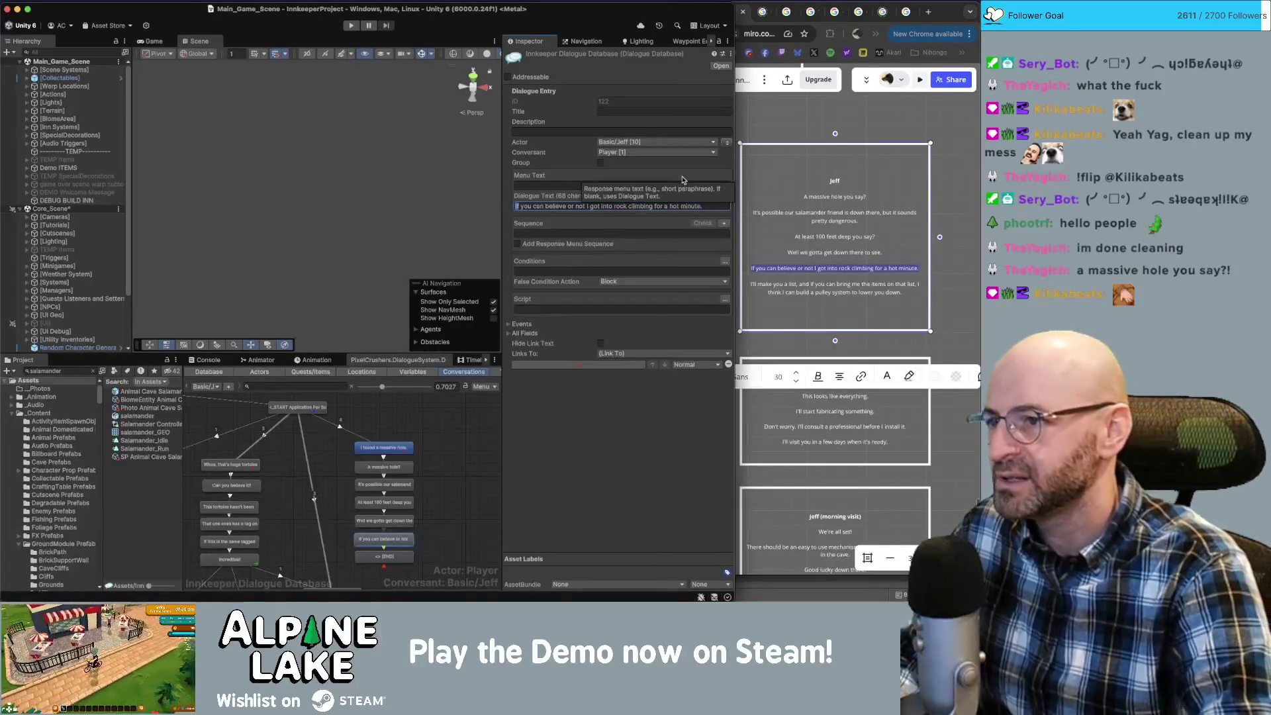
Reword the rock-climbing line to start 'Whether you believe or not,' and copy the pulley line.
key("Home")
key("Delete")
key("Delete")
type("Whether")
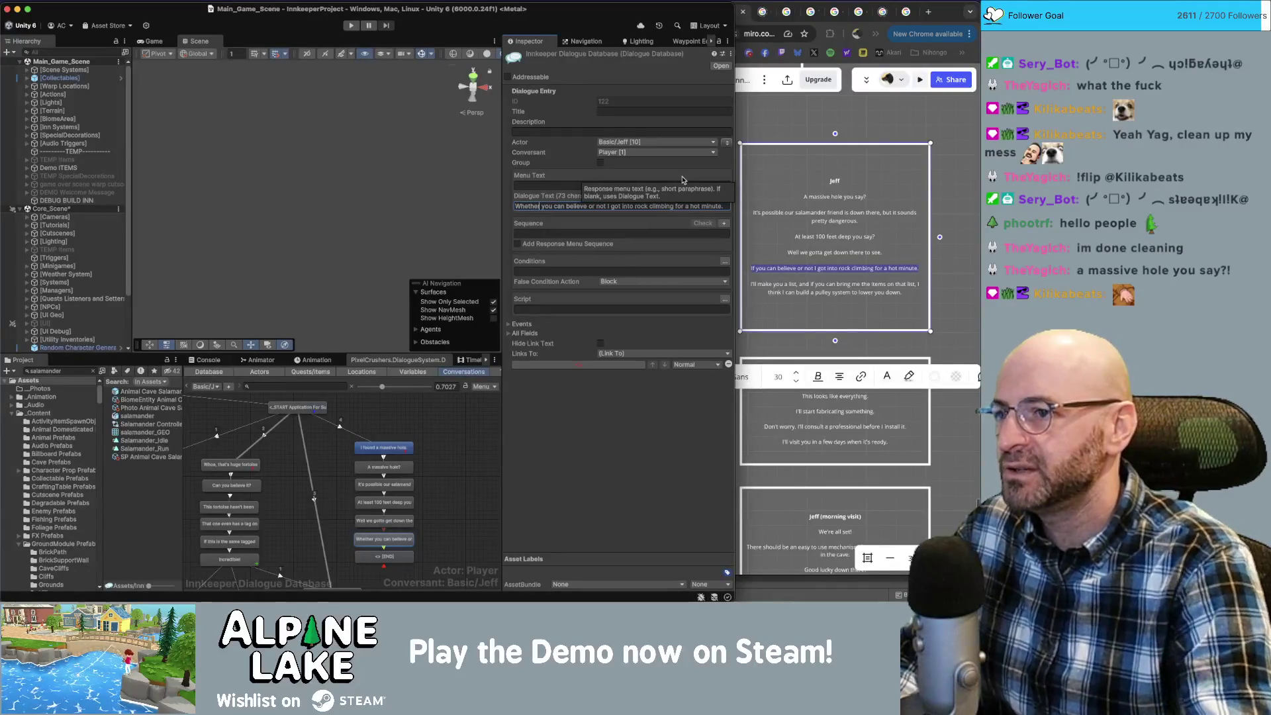
key("alt+Right")
key("alt+shift+Right")
key("Delete")
key("Delete")
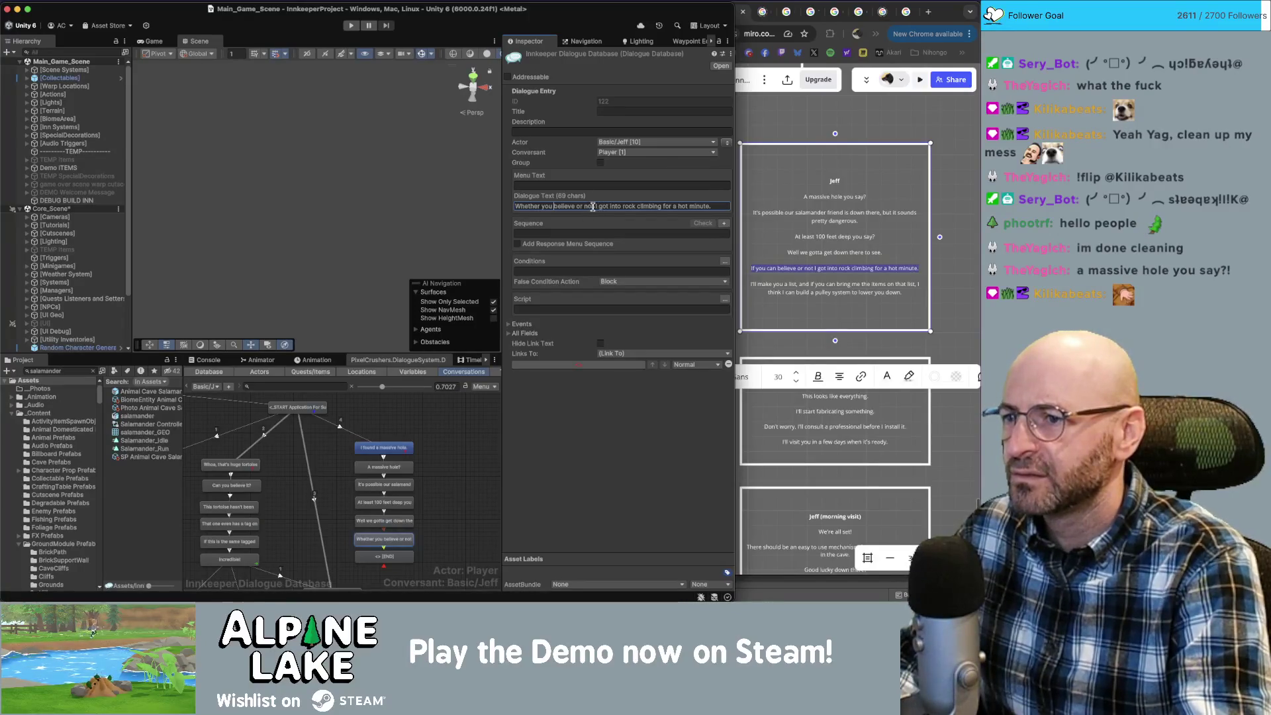
type(",")
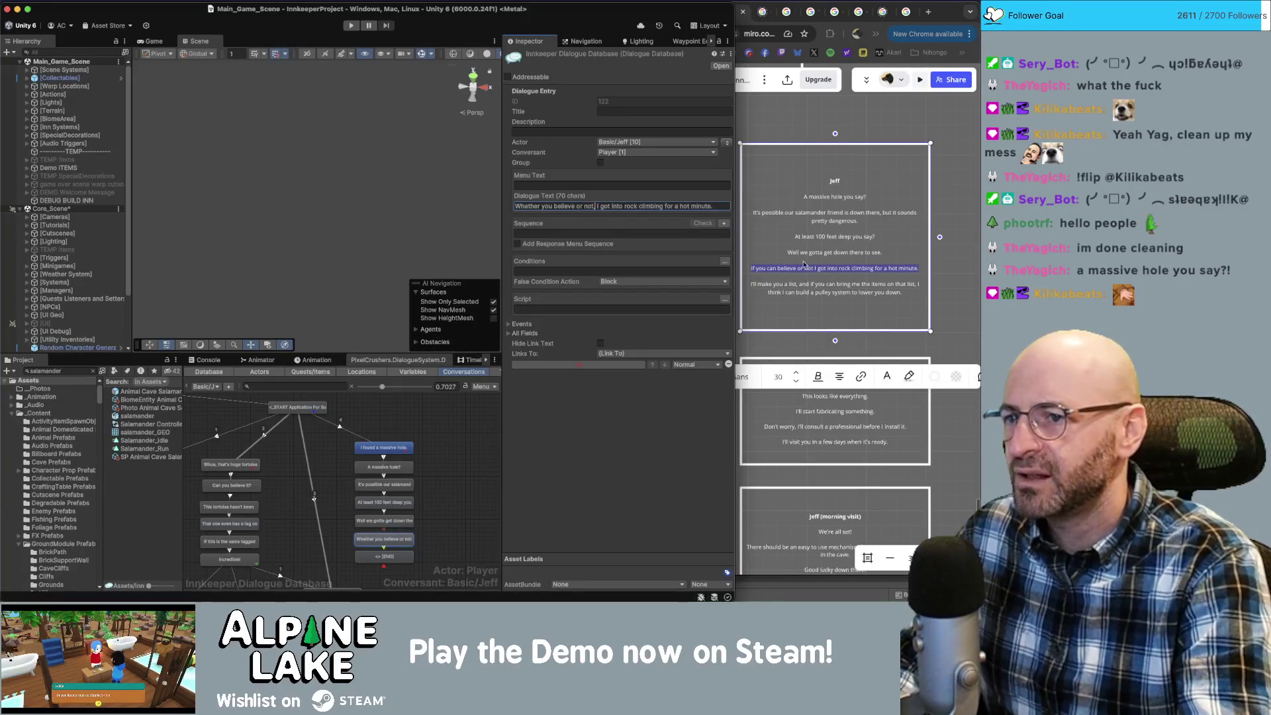
left_click(909, 294)
left_click_drag(909, 294, 751, 286)
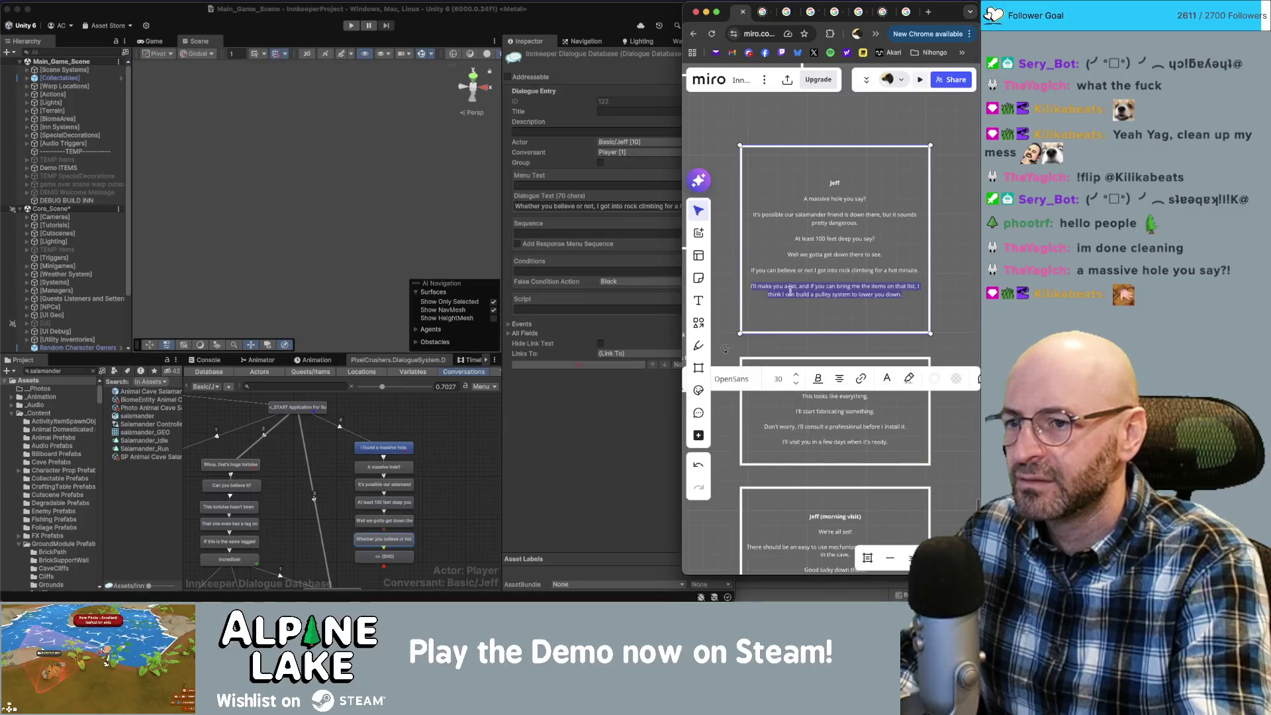
Paste the list-and-pulley-system line into the END node and add the leading 'I'.
left_click(384, 556)
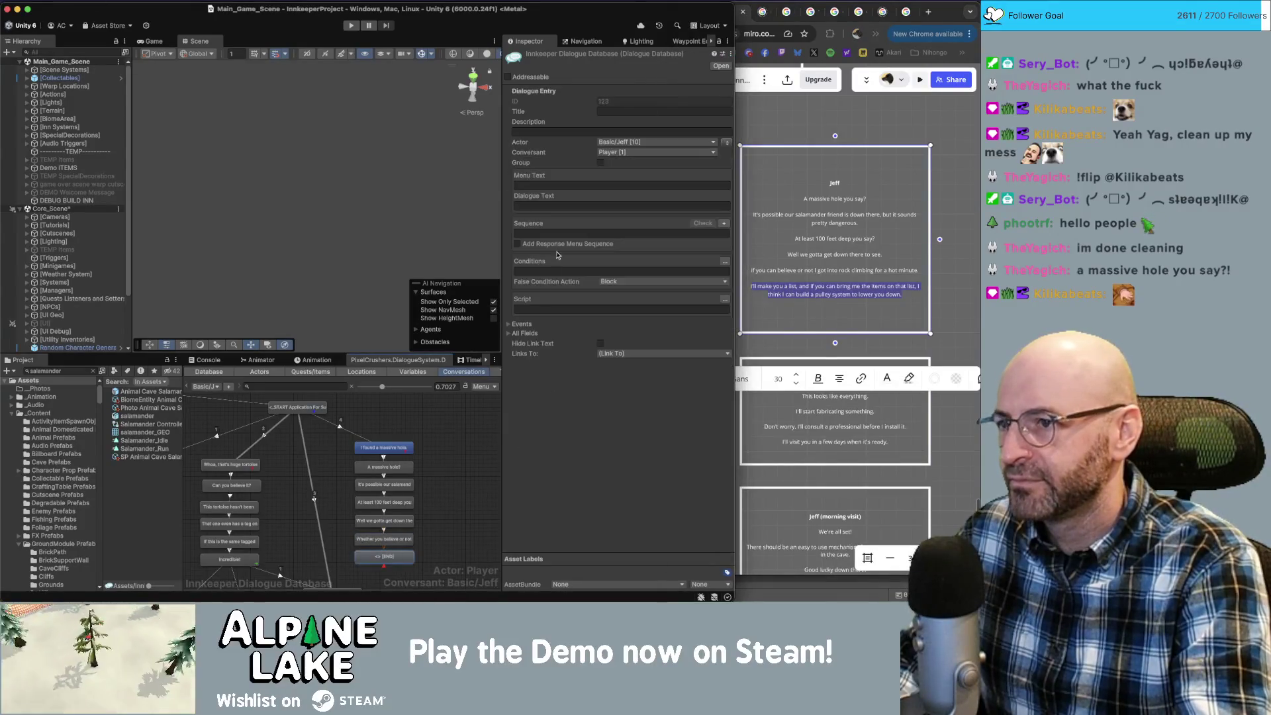
left_click(559, 206)
type("I'll make you a list, and if you can bring me the items on that list, I think I can build a pulley system to lower you down.")
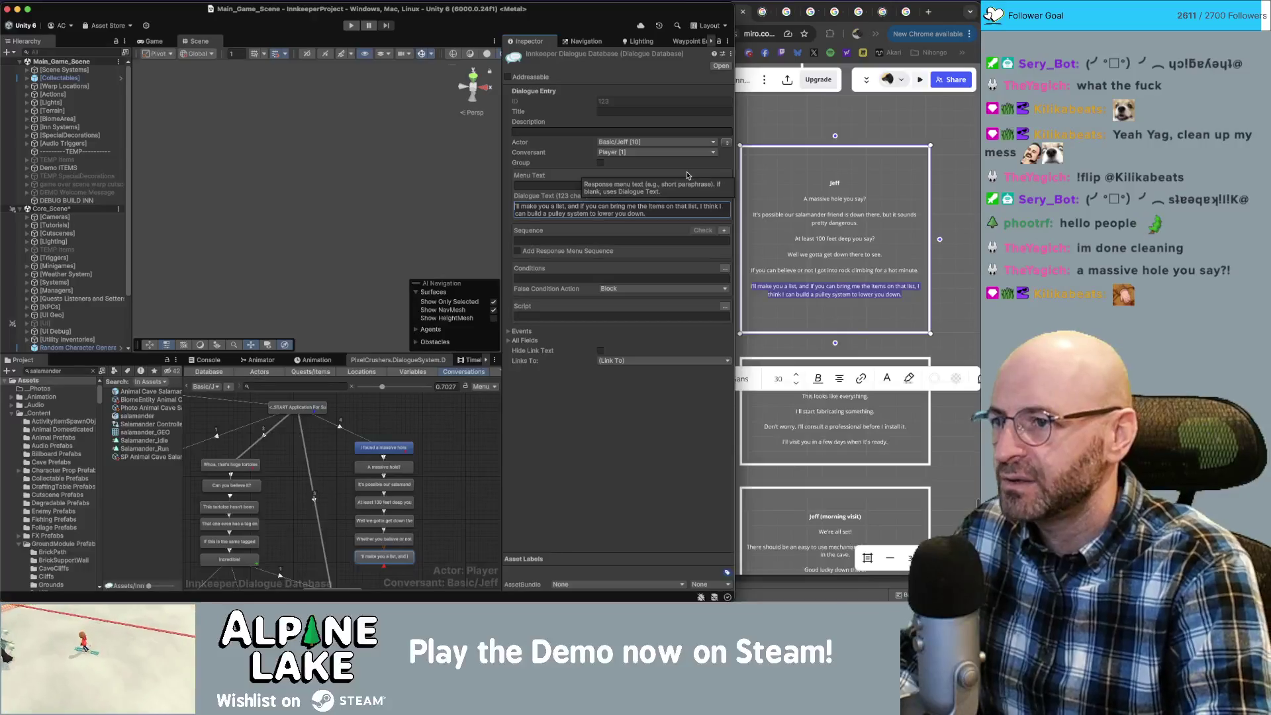
type("I")
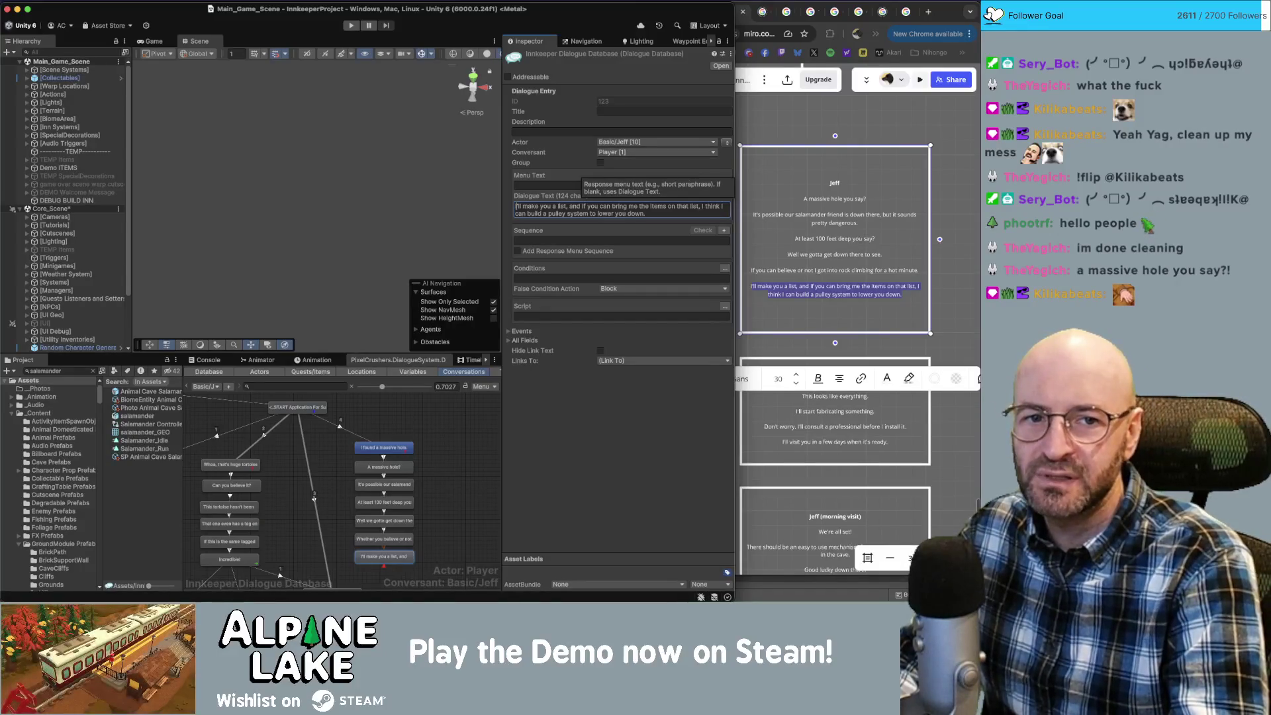
key("super+Tab")
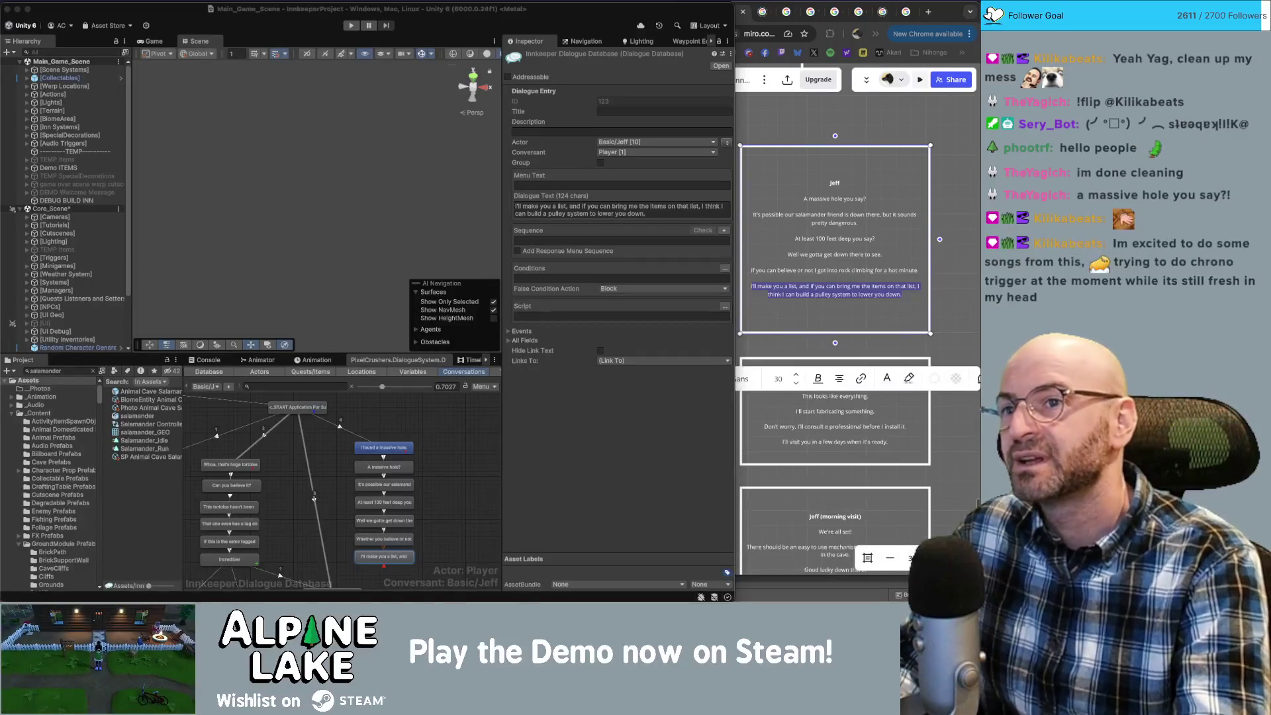
Read the Jeff cards on the Miro board, undoing an accidental card edit.
left_click(908, 103)
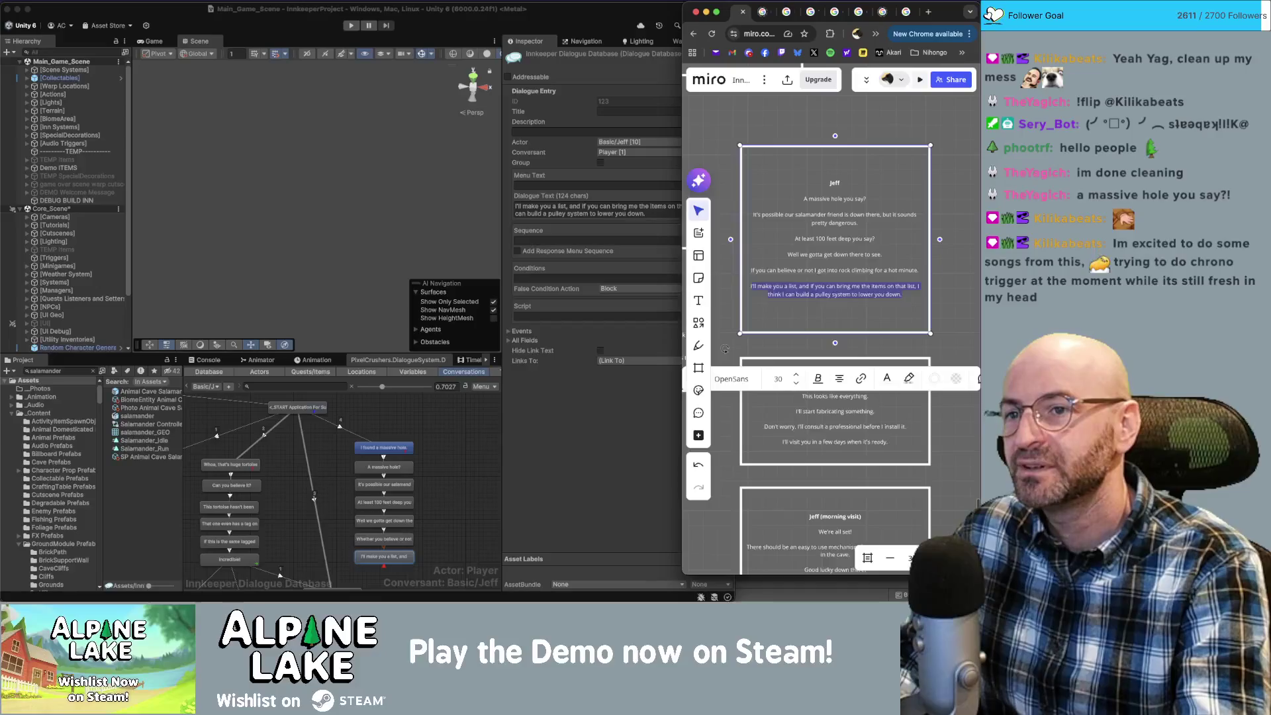
type("Id")
key("BackSpace")
key("BackSpace")
type("I'll make you a list, and if you can bring me the items on that list, I think I can build a pulley system to lower you down.")
left_click(880, 118)
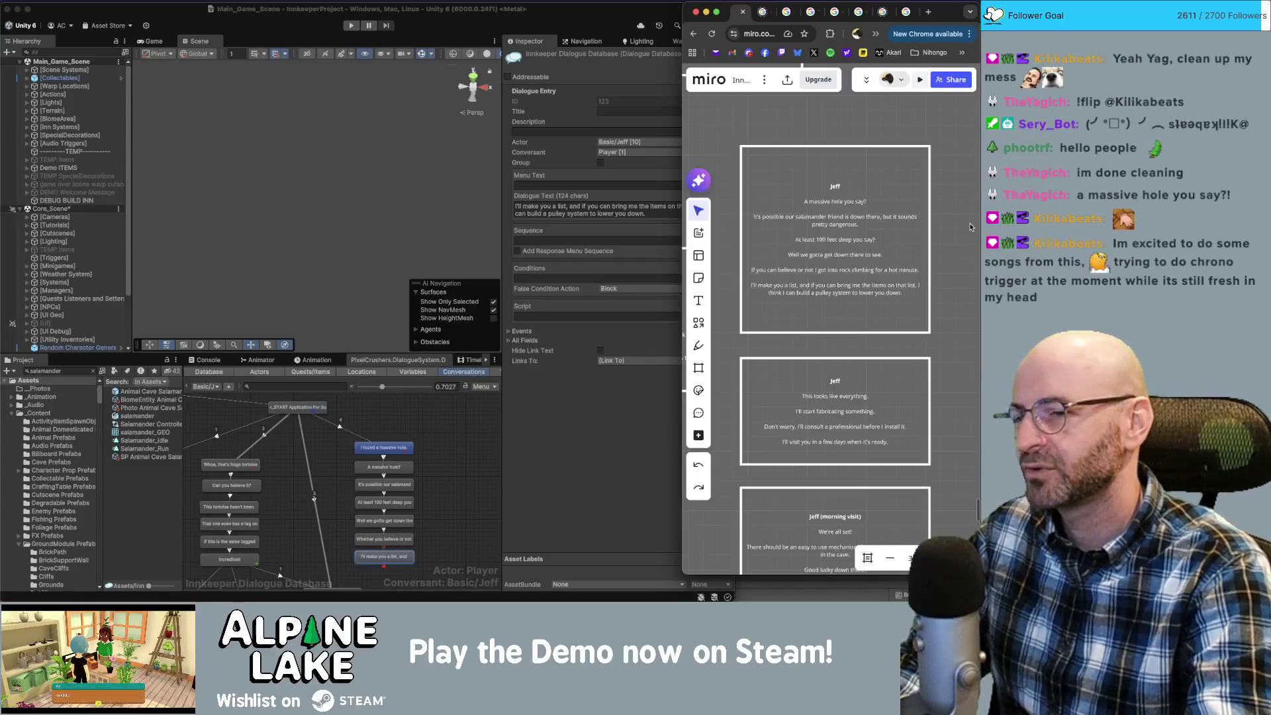
left_click(682, 335)
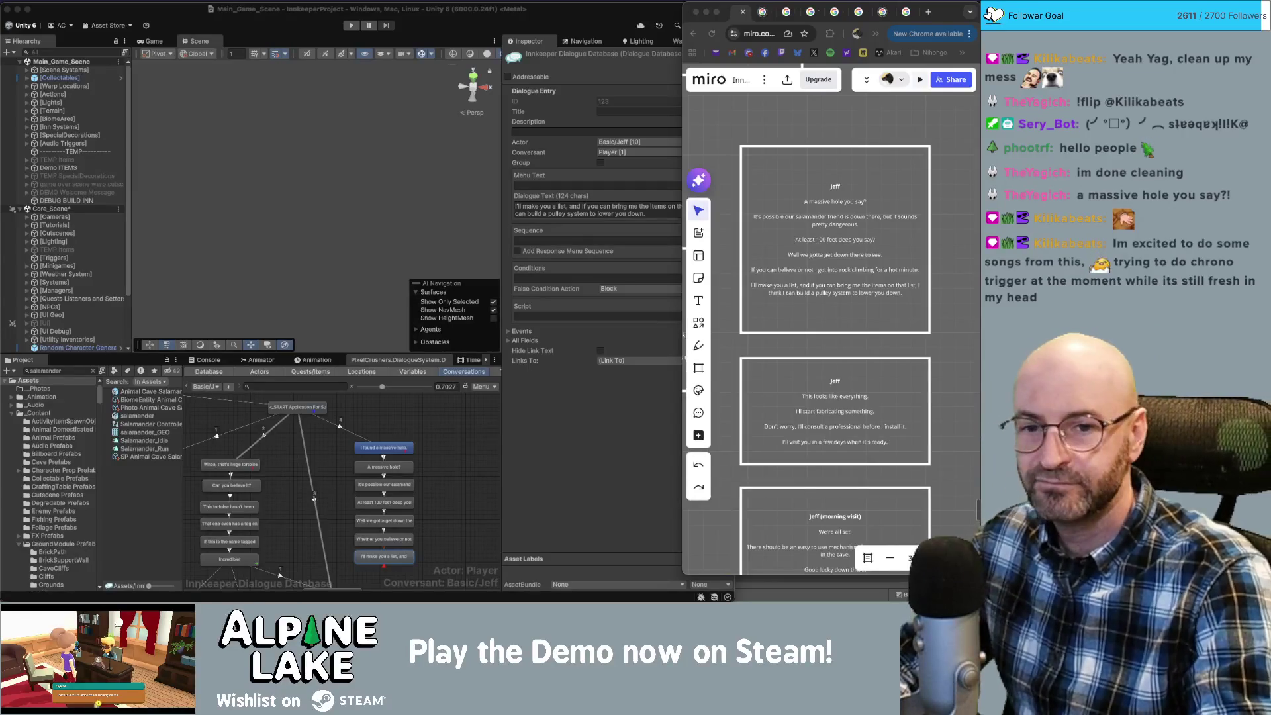
On the 'I'll make you a list' line, script Application For Success entry 6 to success.
left_click(464, 424)
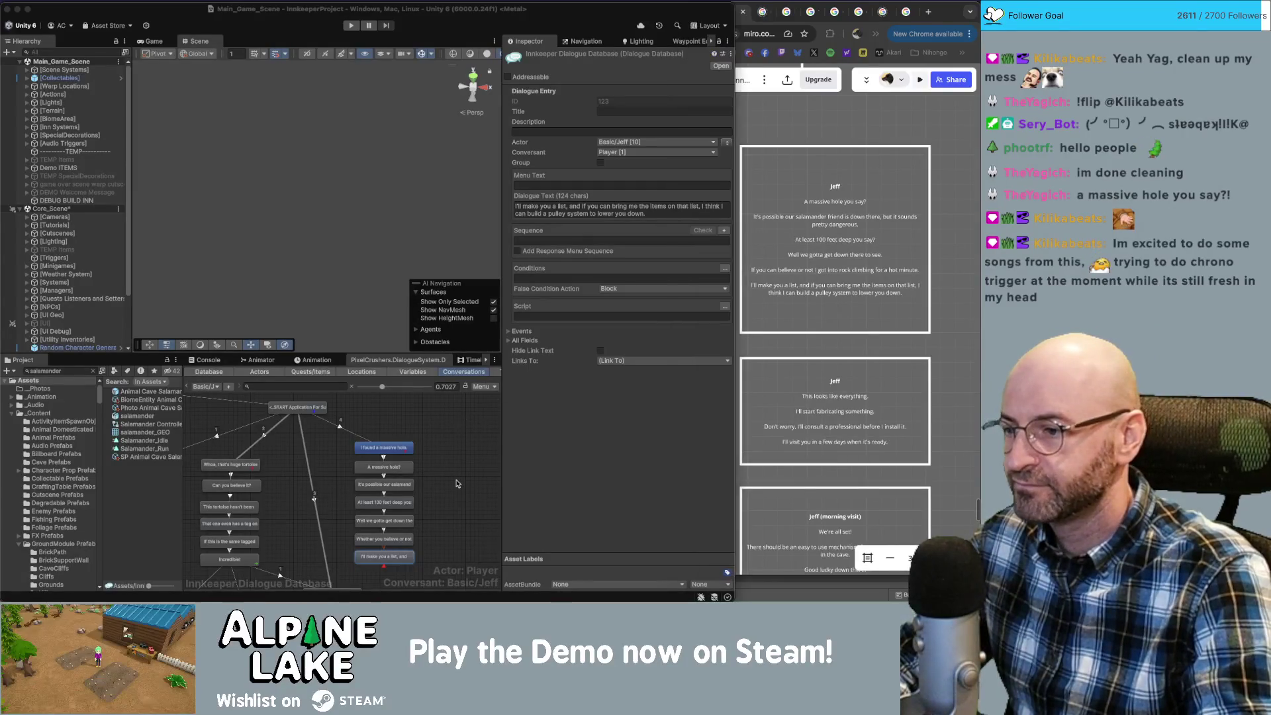
scroll(459, 484, "down", 2)
left_click(398, 511)
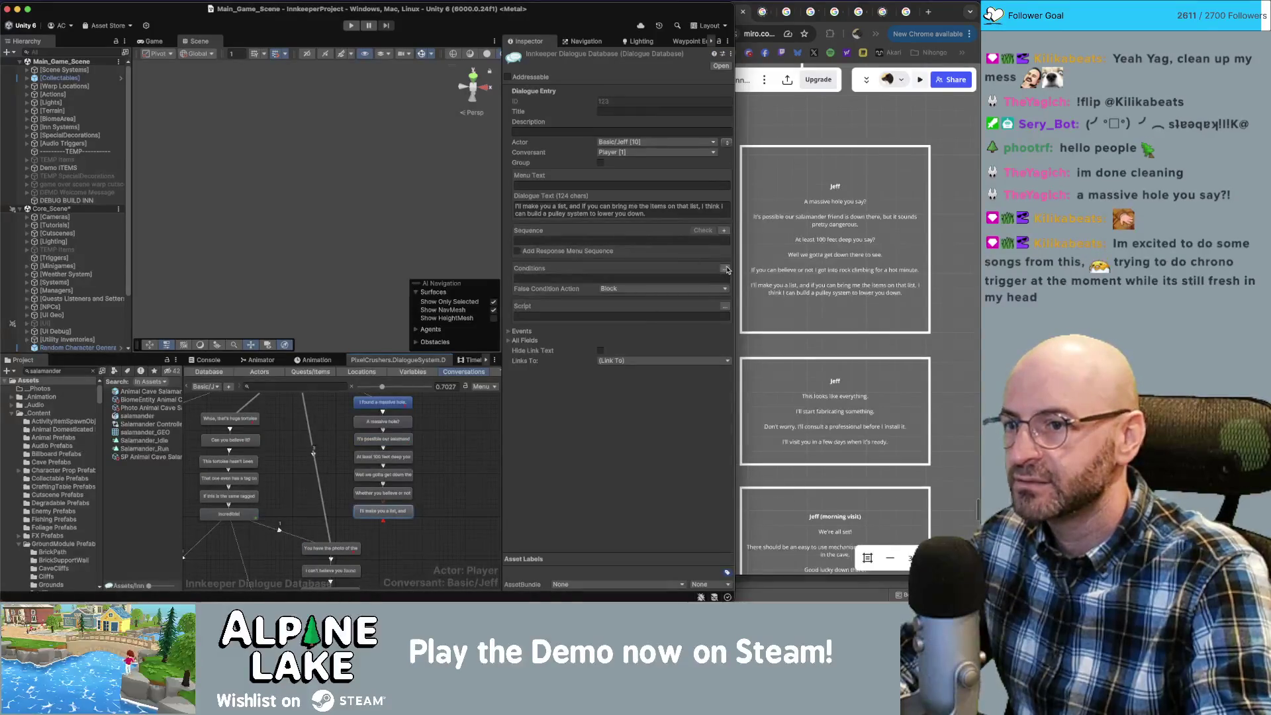
left_click(725, 306)
left_click(522, 317)
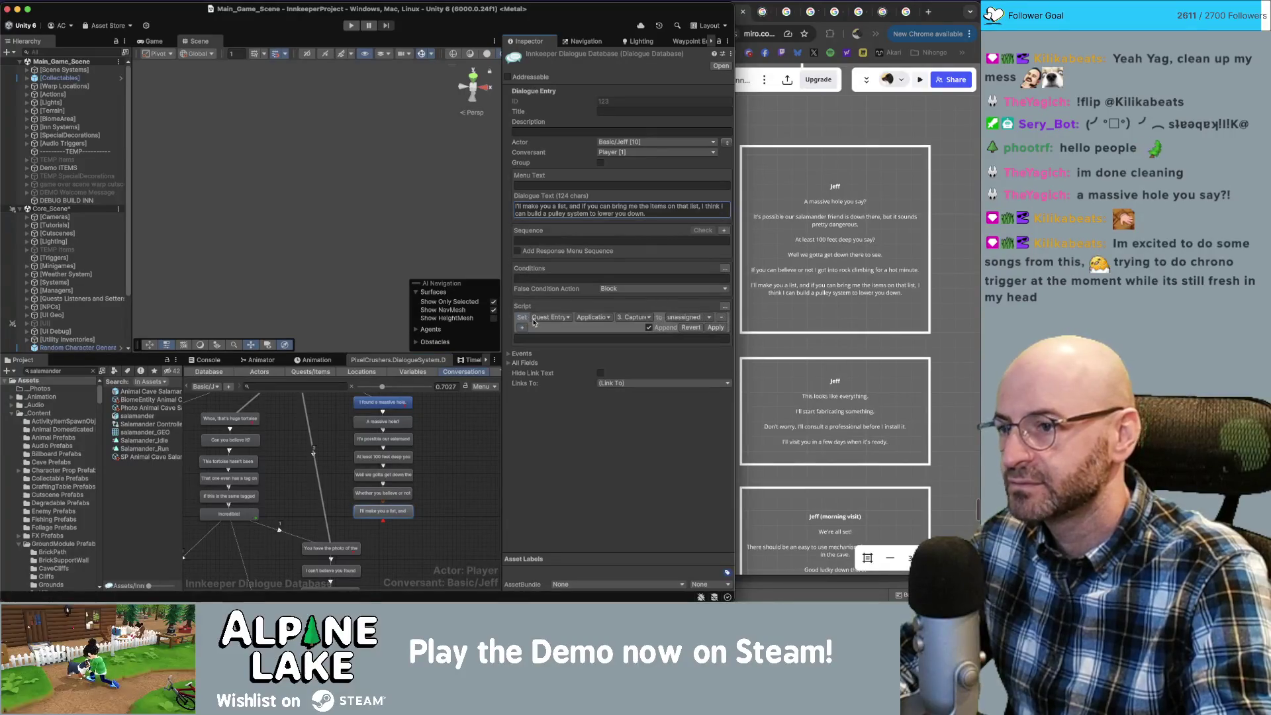
left_click(637, 318)
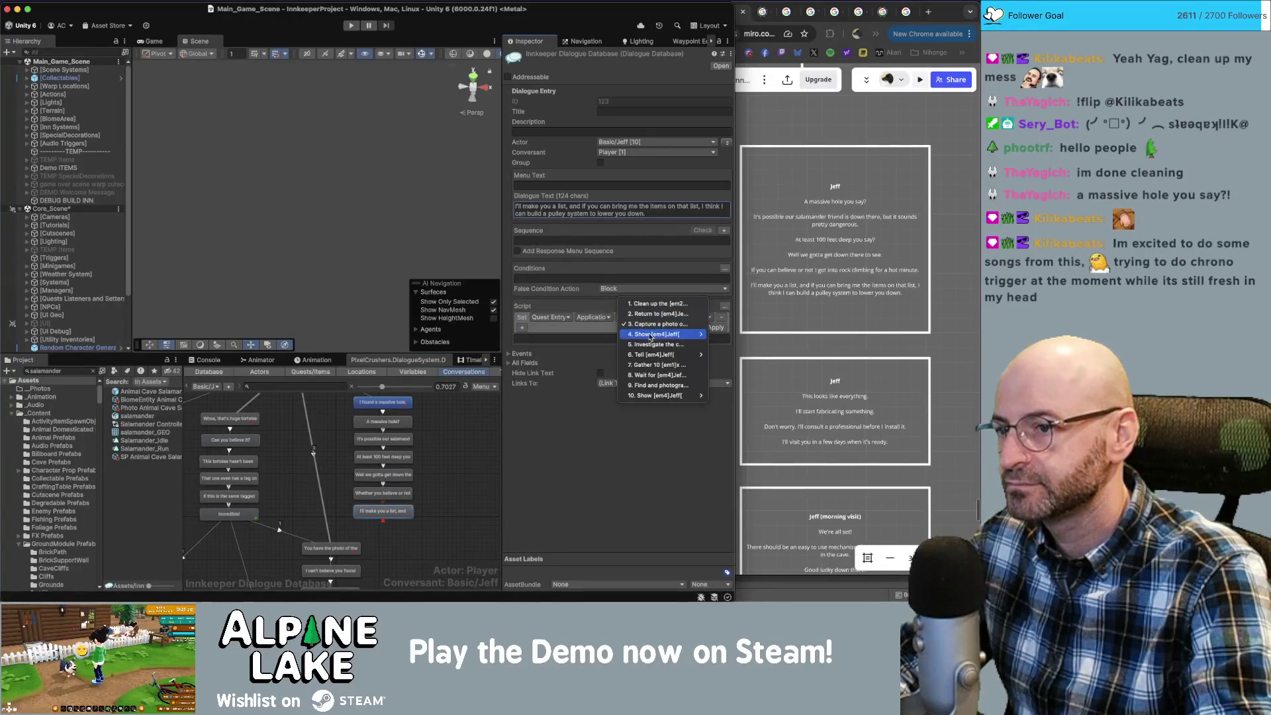
mouse_move(676, 355)
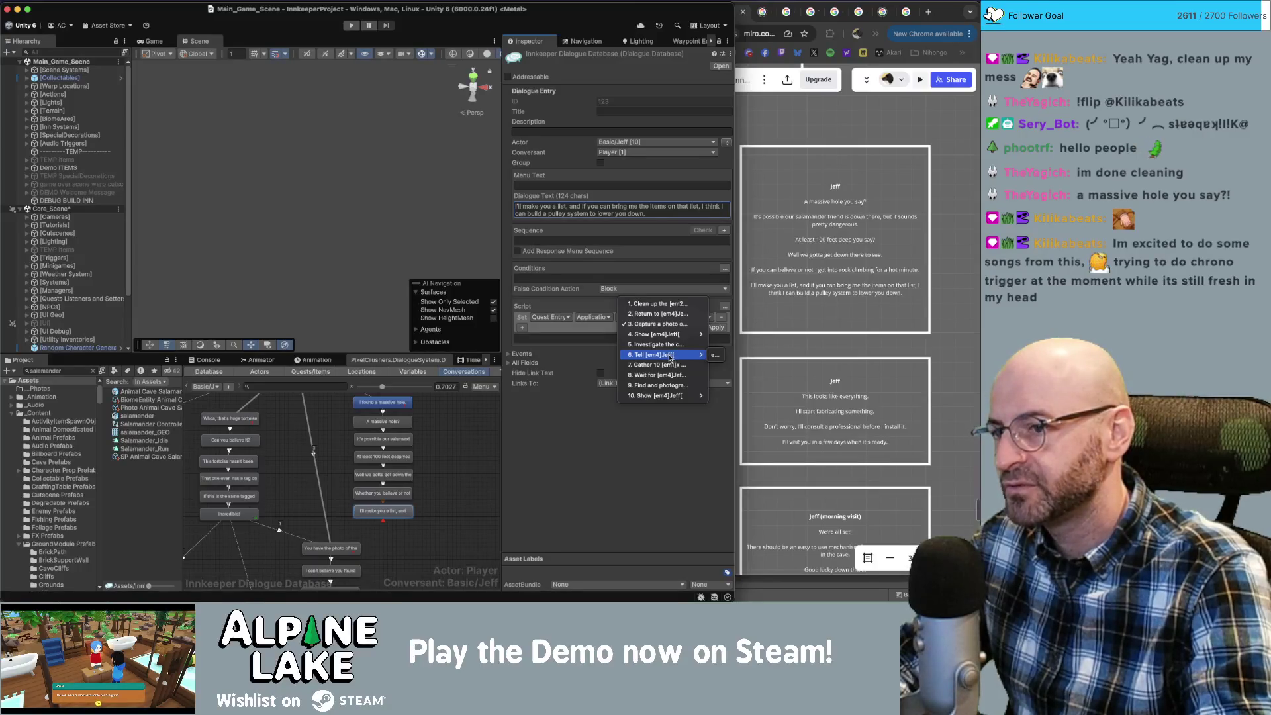
left_click(713, 356)
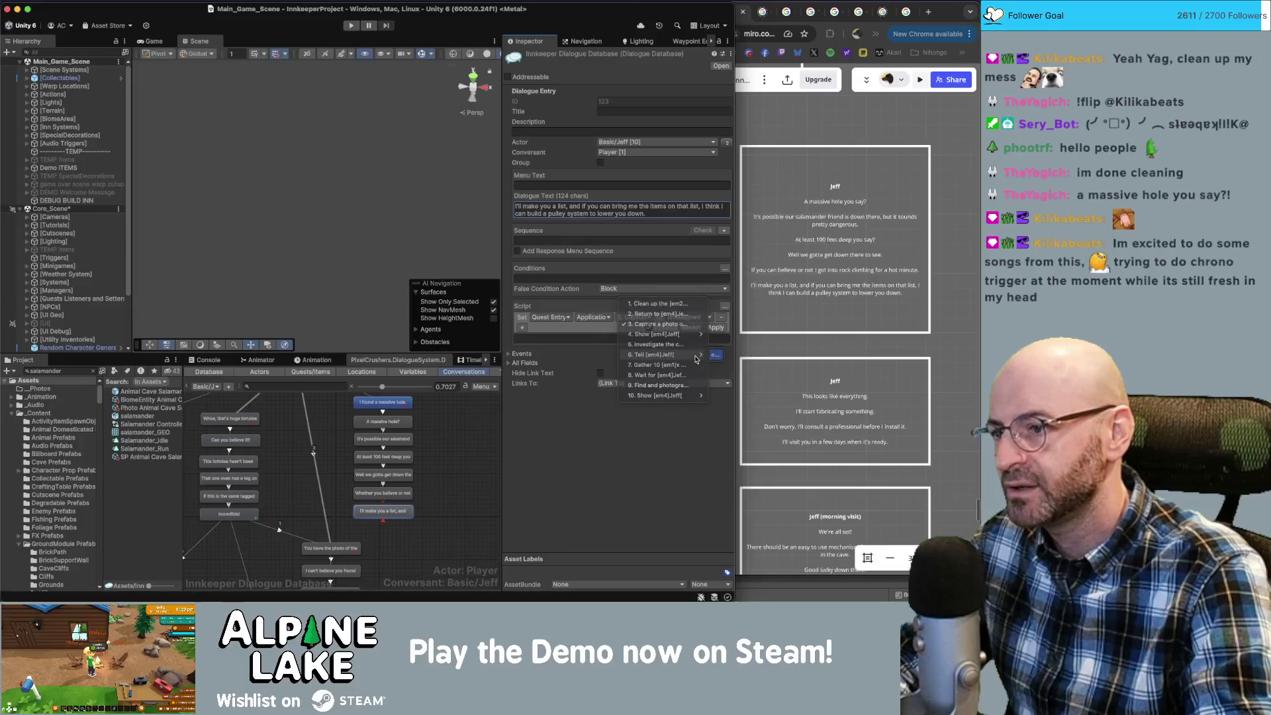
left_click(522, 328)
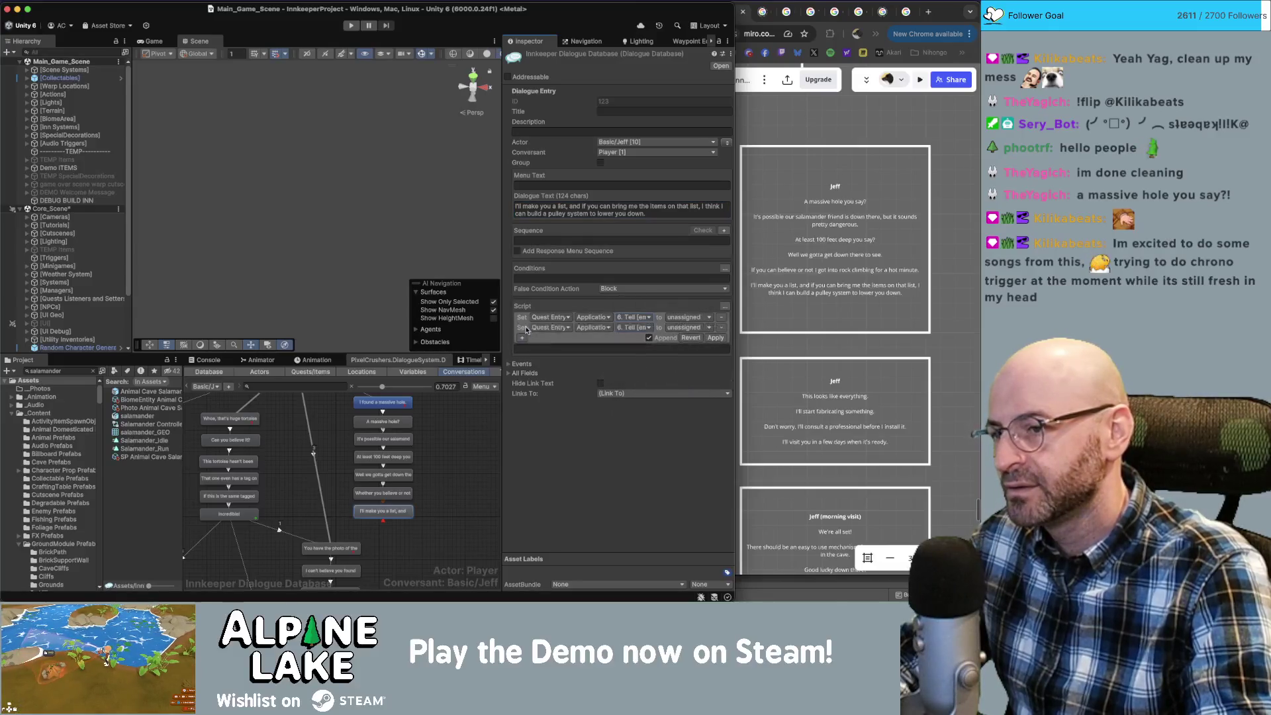
left_click(684, 322)
left_click(688, 341)
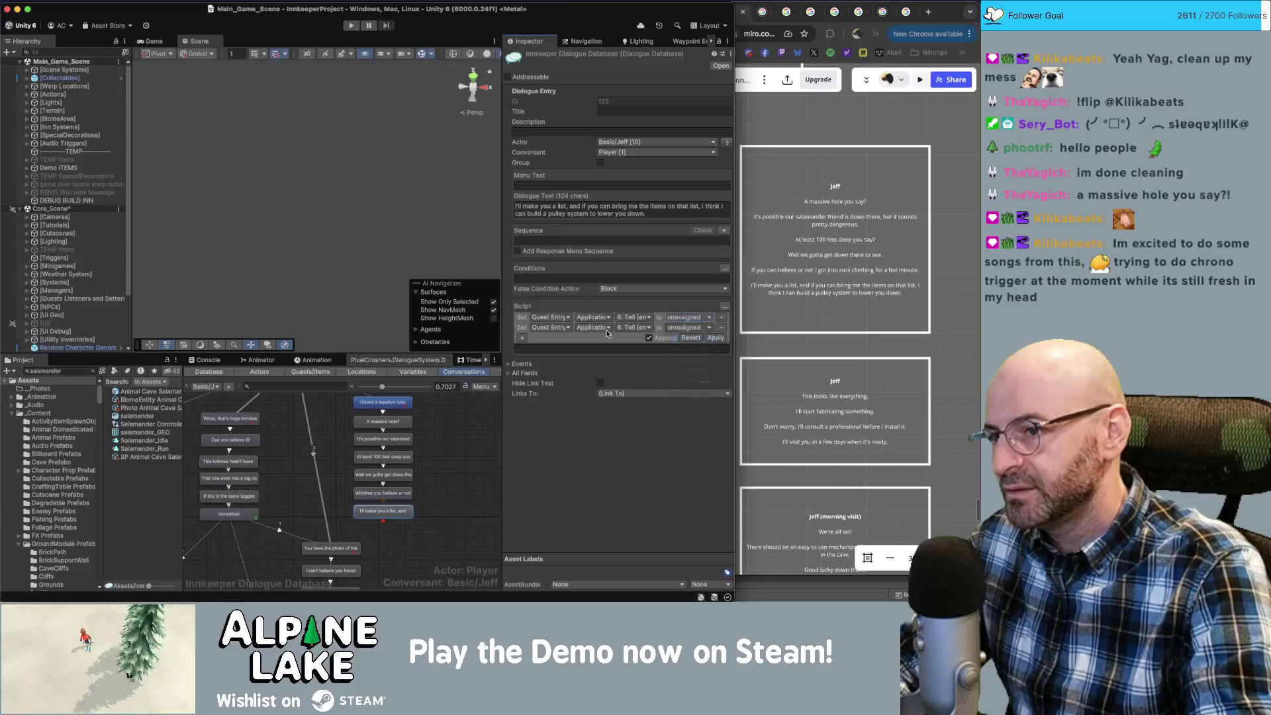
Set the second script action to entry 7 active and apply the script.
left_click(625, 328)
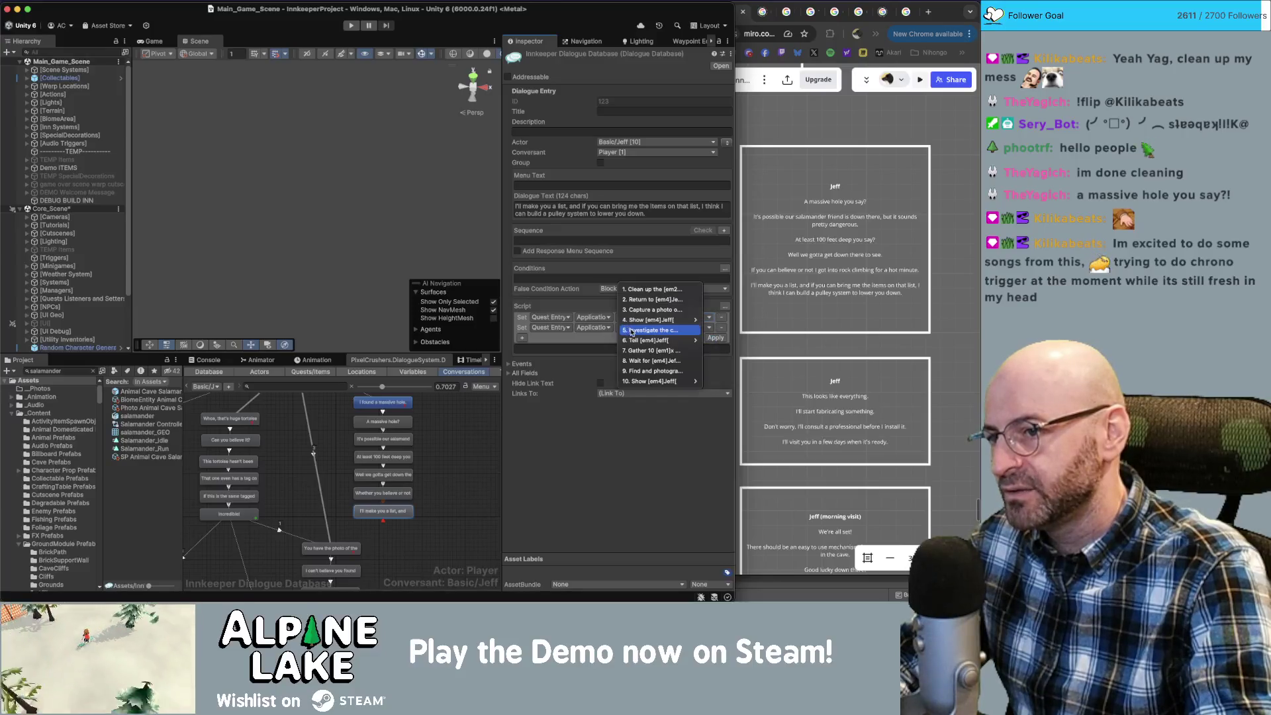
left_click(673, 340)
left_click(689, 327)
left_click(685, 344)
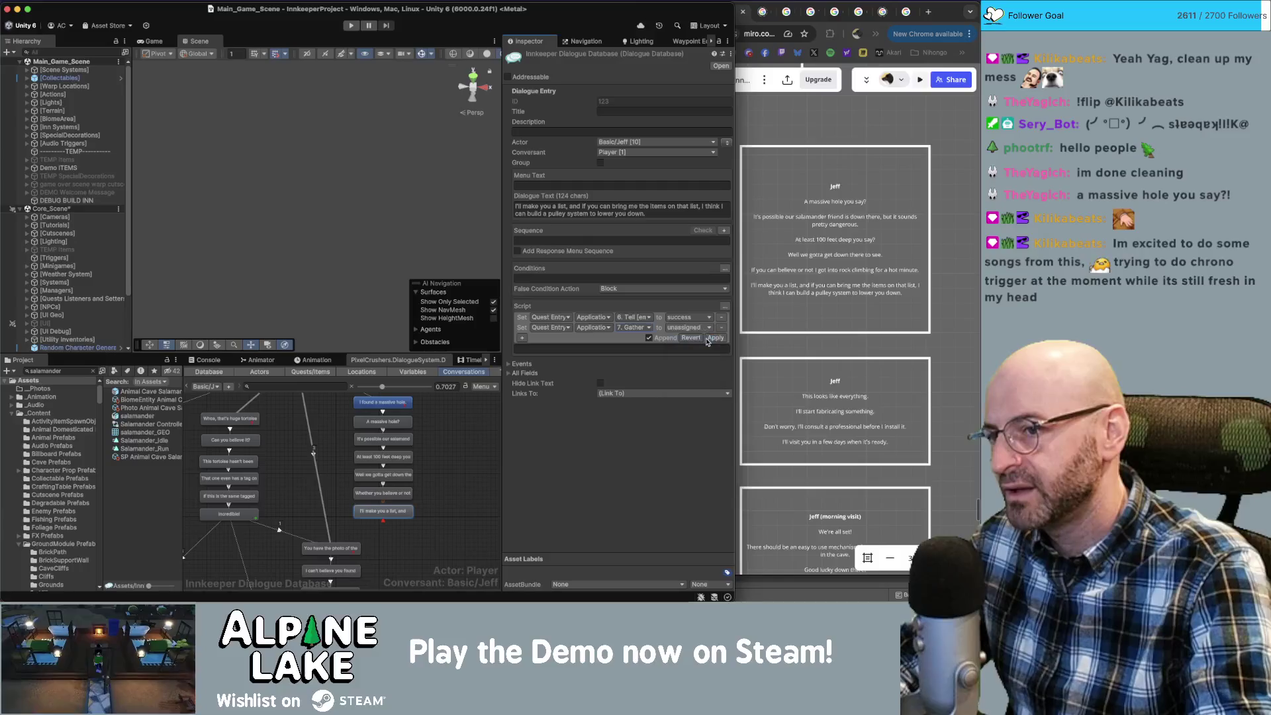
left_click(715, 337)
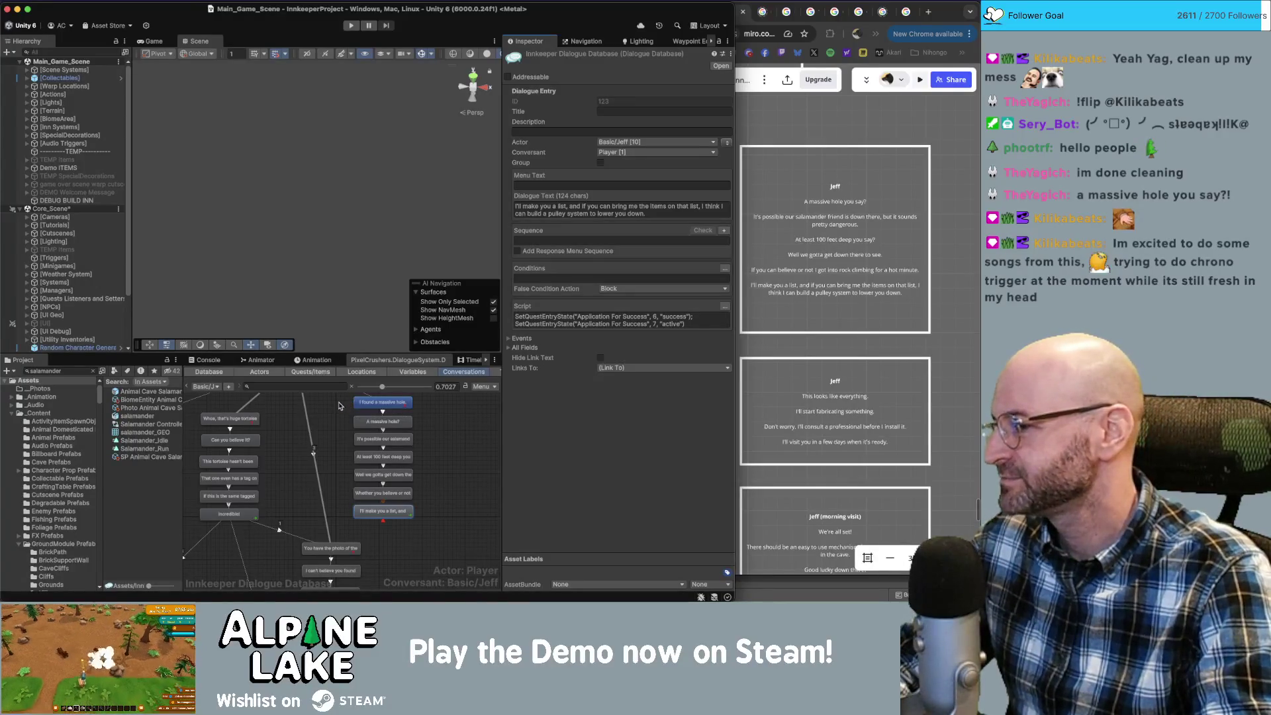
left_click(441, 483)
scroll(430, 475, "down", 2)
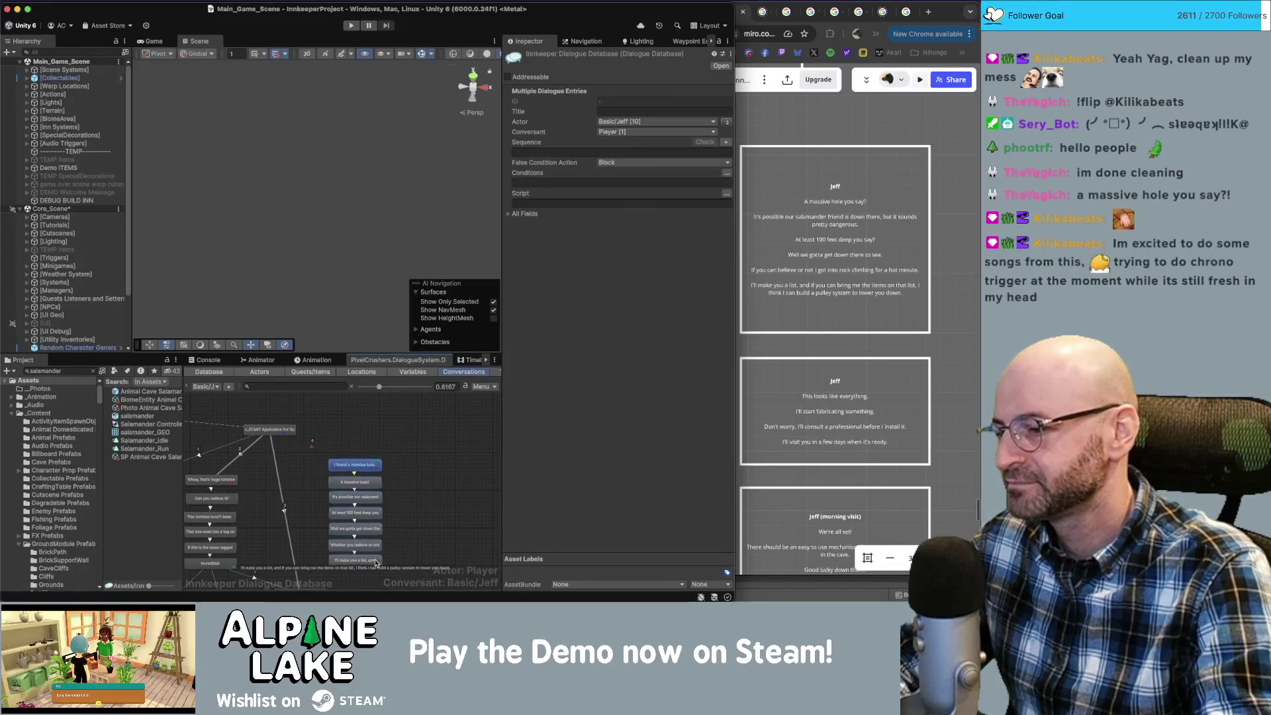
left_click_drag(420, 511, 429, 436)
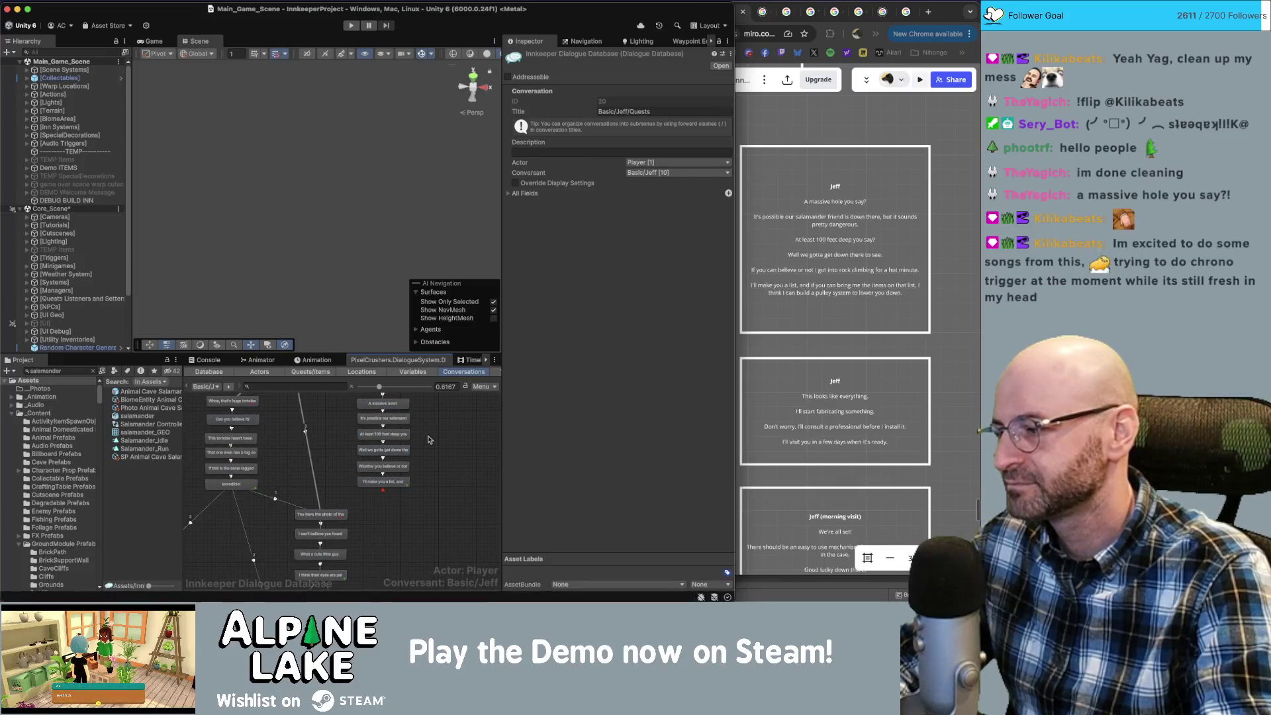
scroll(427, 440, "down", 3)
scroll(397, 450, "up", 2)
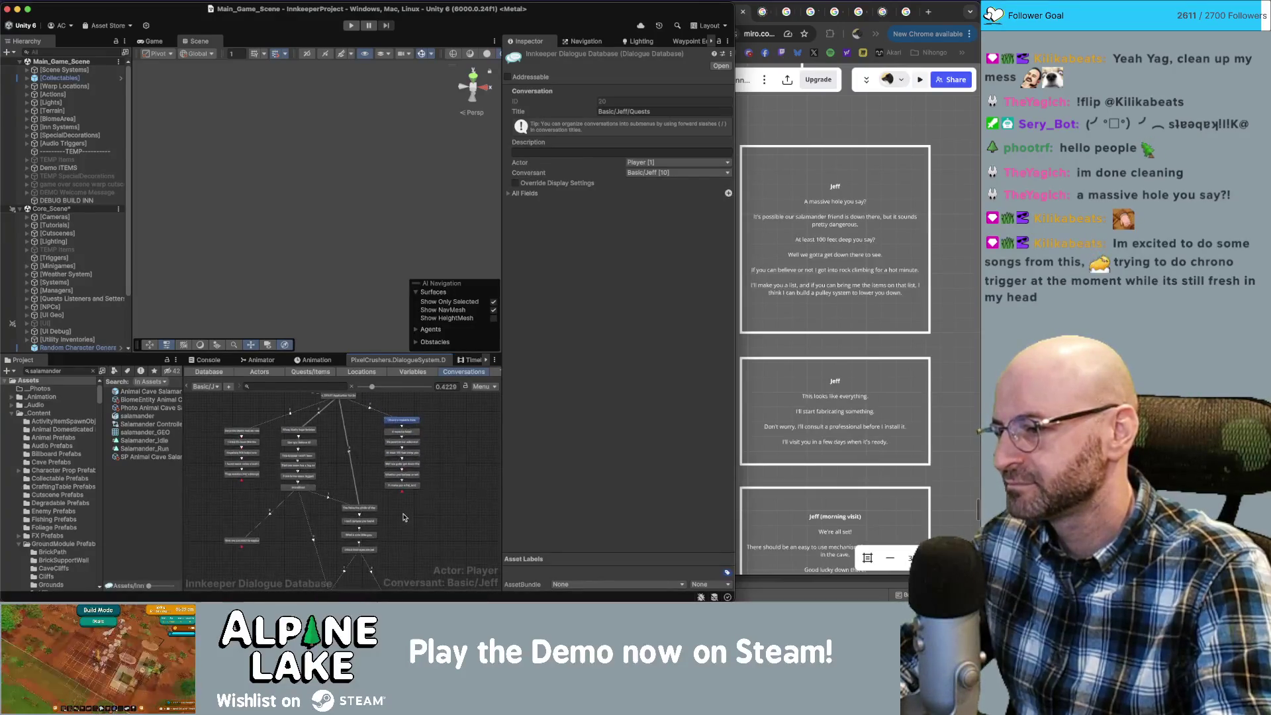
scroll(363, 447, "down", 5)
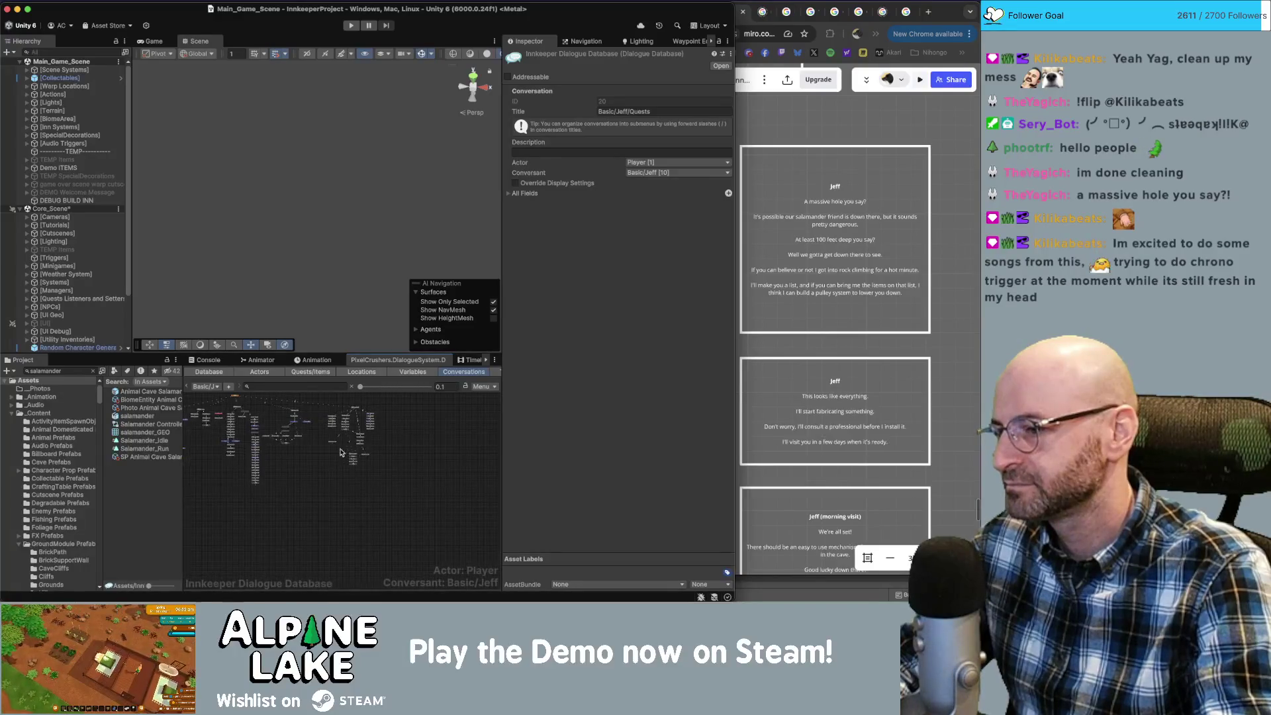
scroll(270, 464, "up", 10)
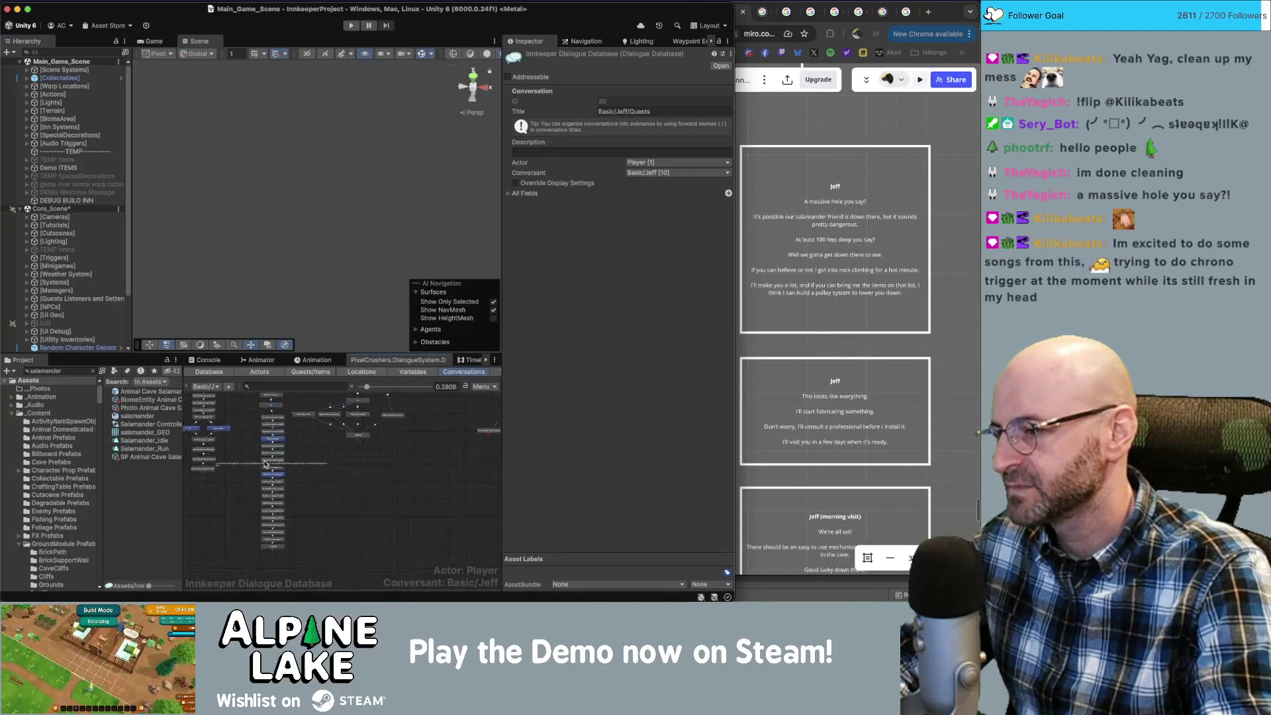
scroll(270, 464, "up", 3)
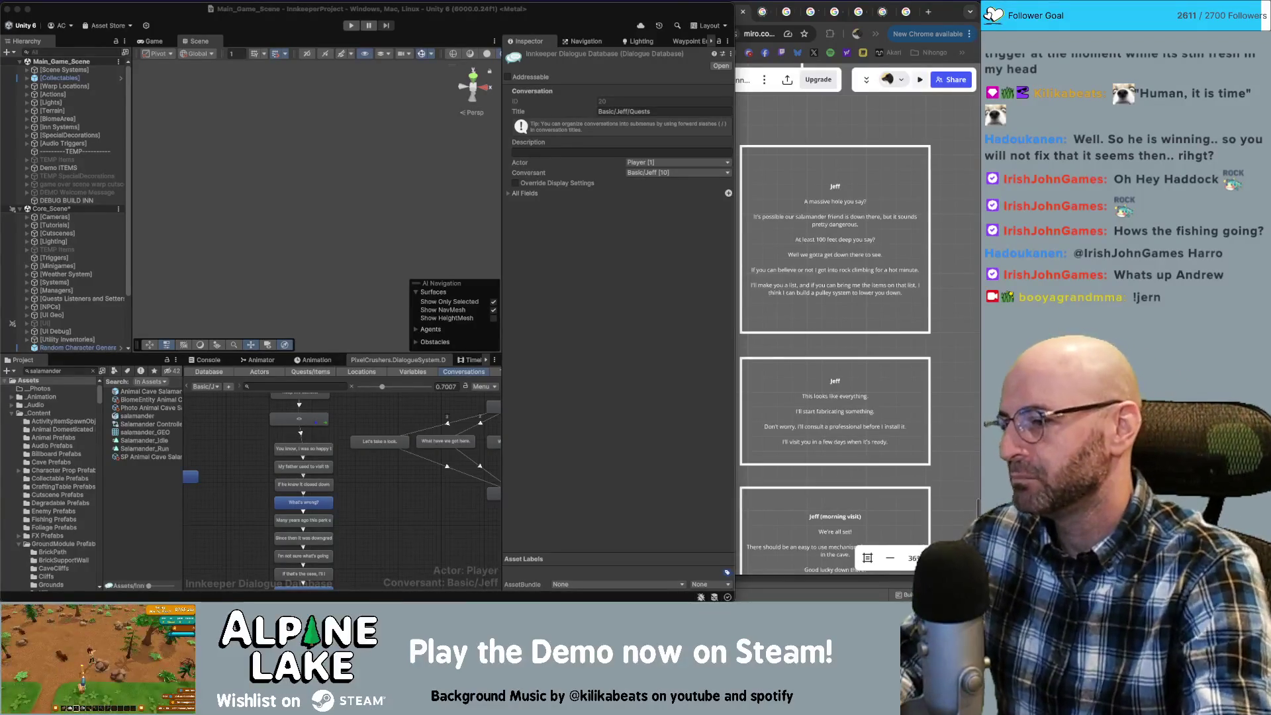
scroll(422, 564, "up", 3)
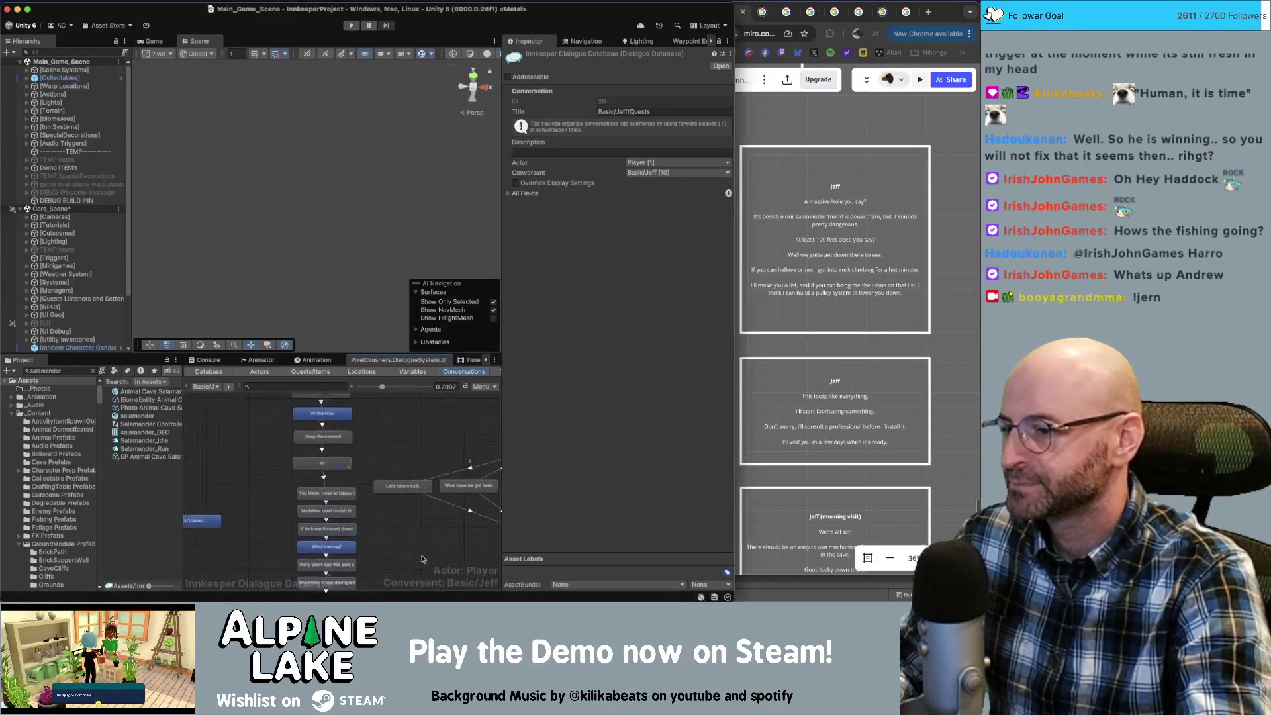
left_click(341, 476)
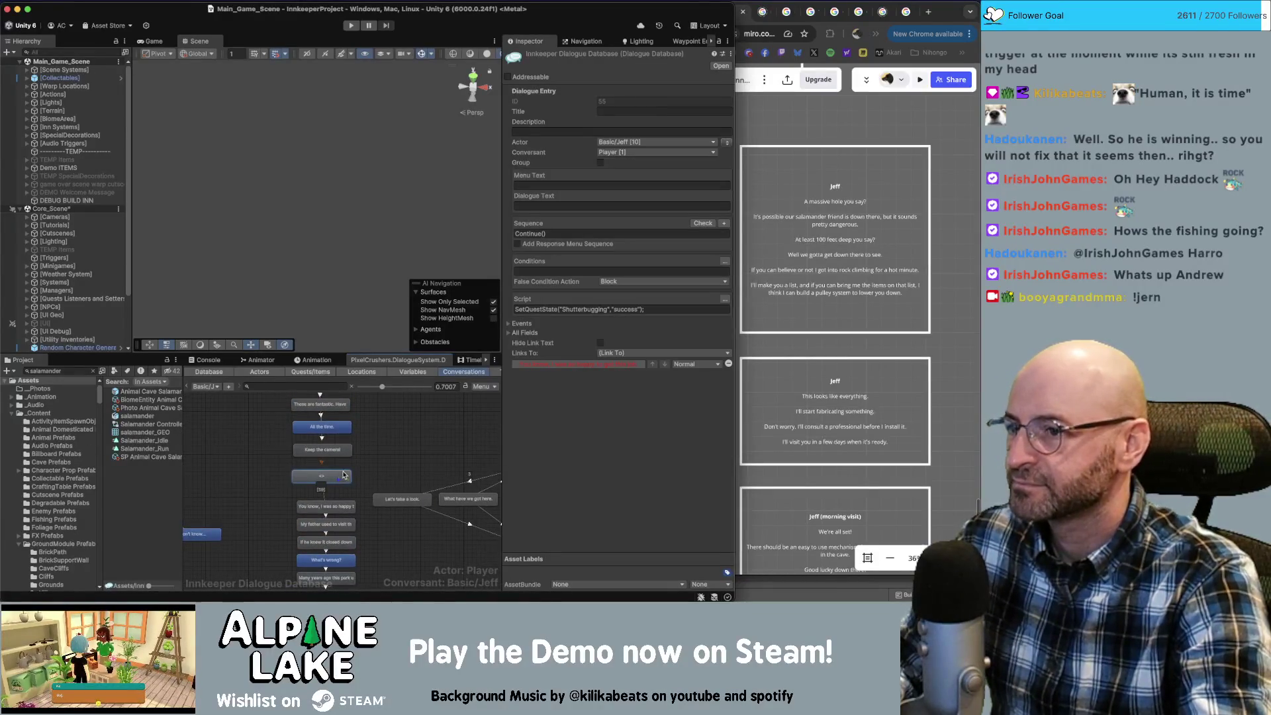
scroll(430, 447, "right", 1)
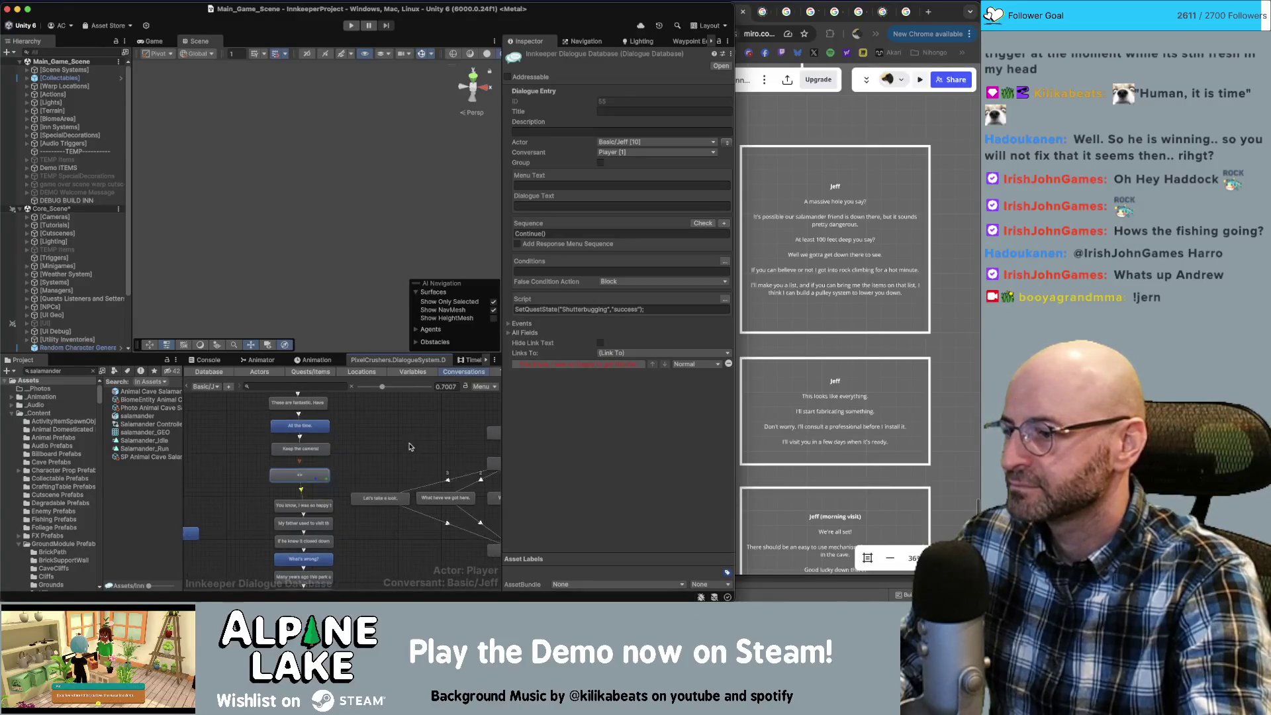
scroll(429, 443, "right", 5)
scroll(428, 441, "right", 8)
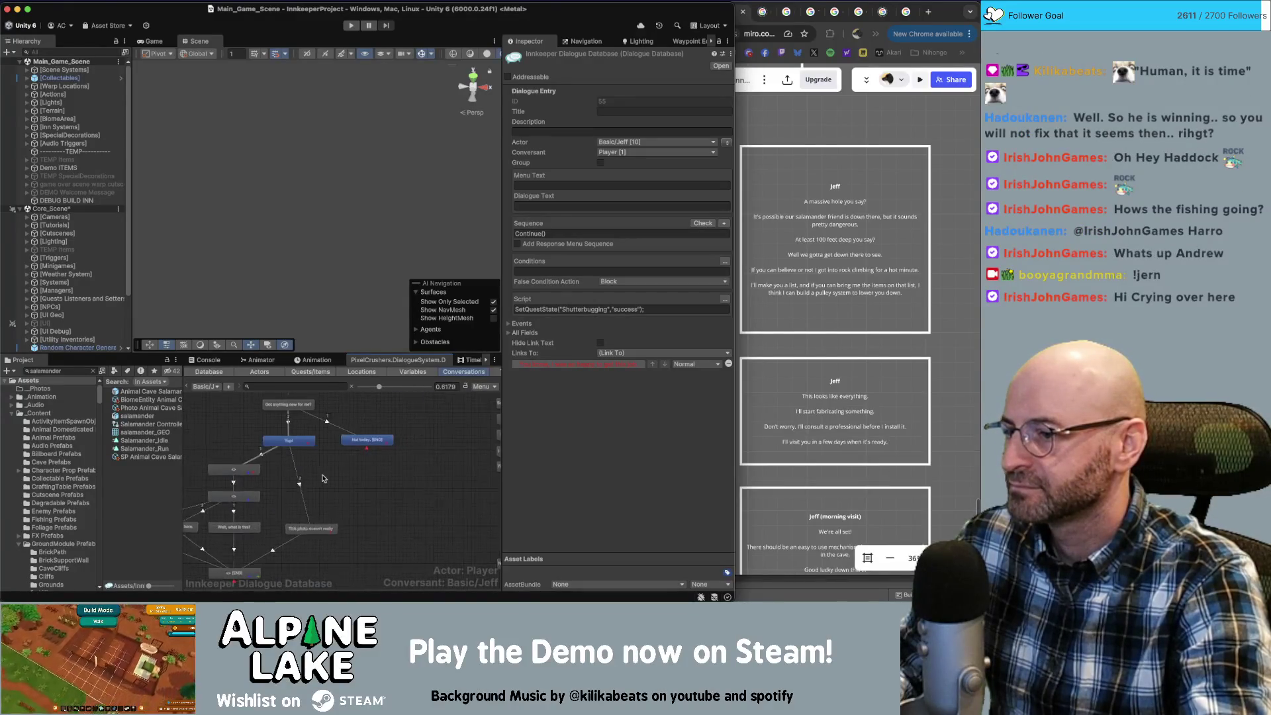
scroll(440, 486, "right", 8)
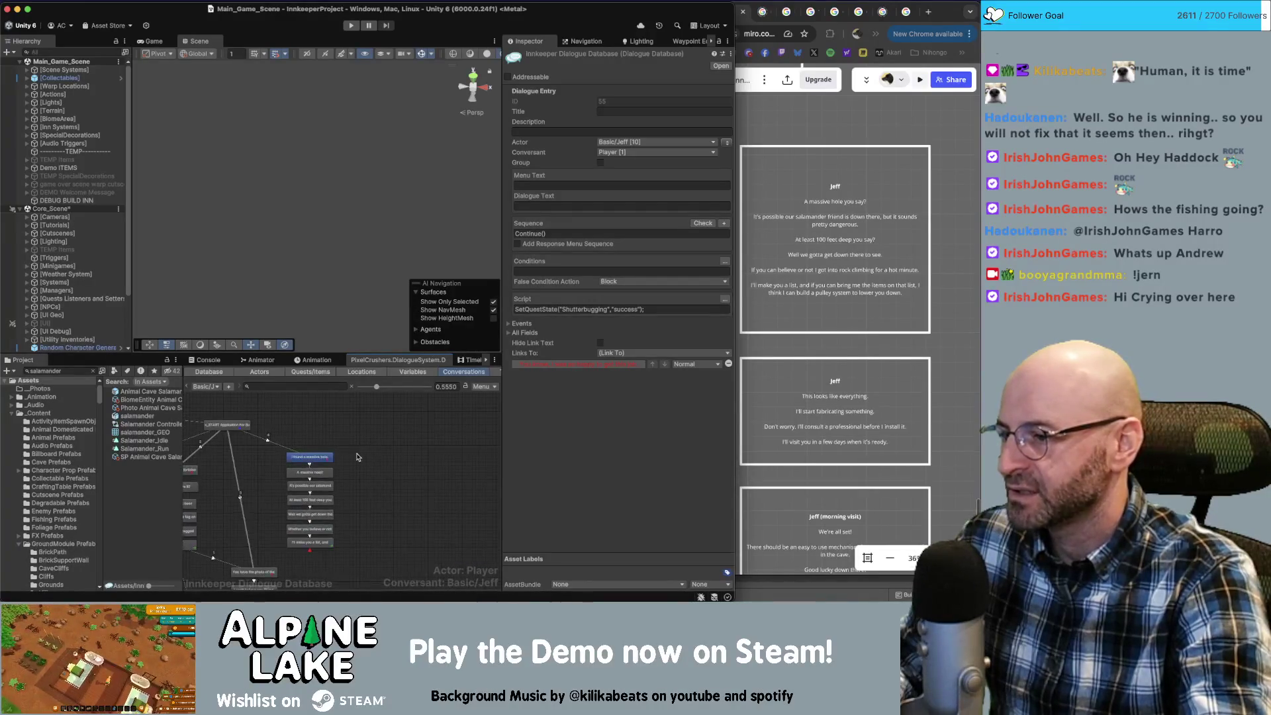
Create a child node under the _START entry, move it right, and make Jeff its speaker.
left_click(228, 427)
right_click(230, 433)
left_click(264, 436)
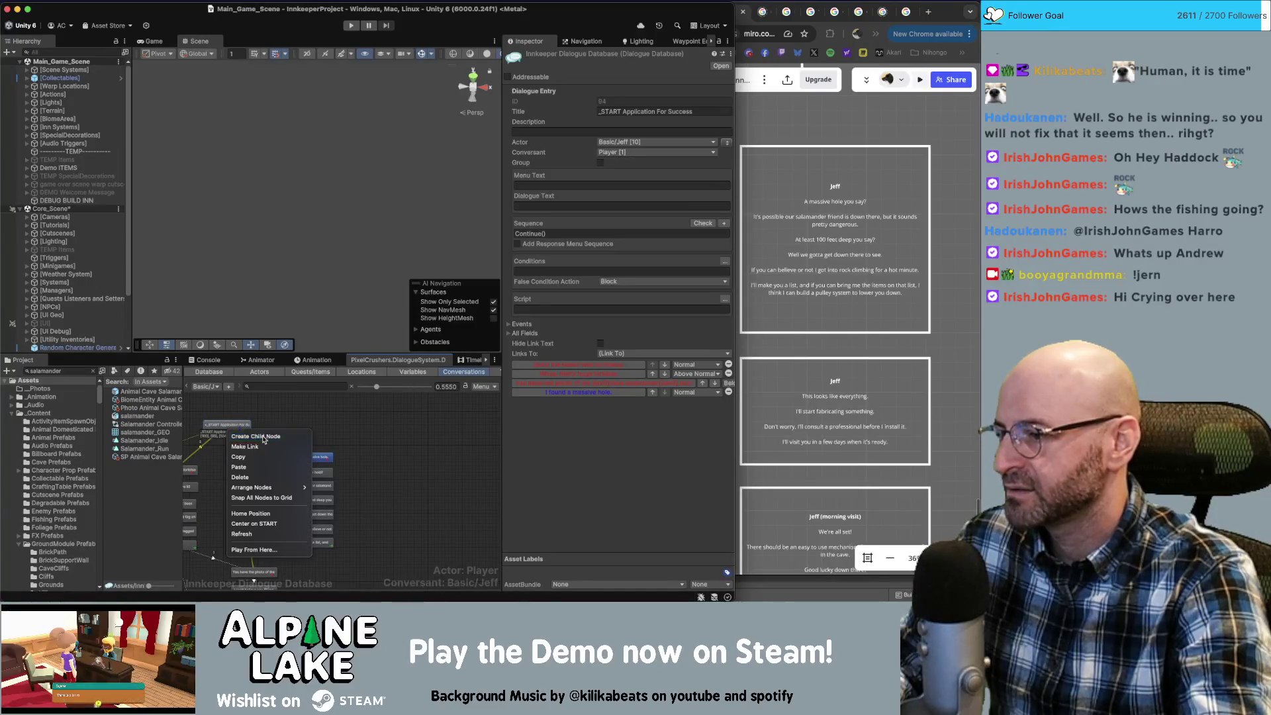
left_click_drag(251, 441, 377, 454)
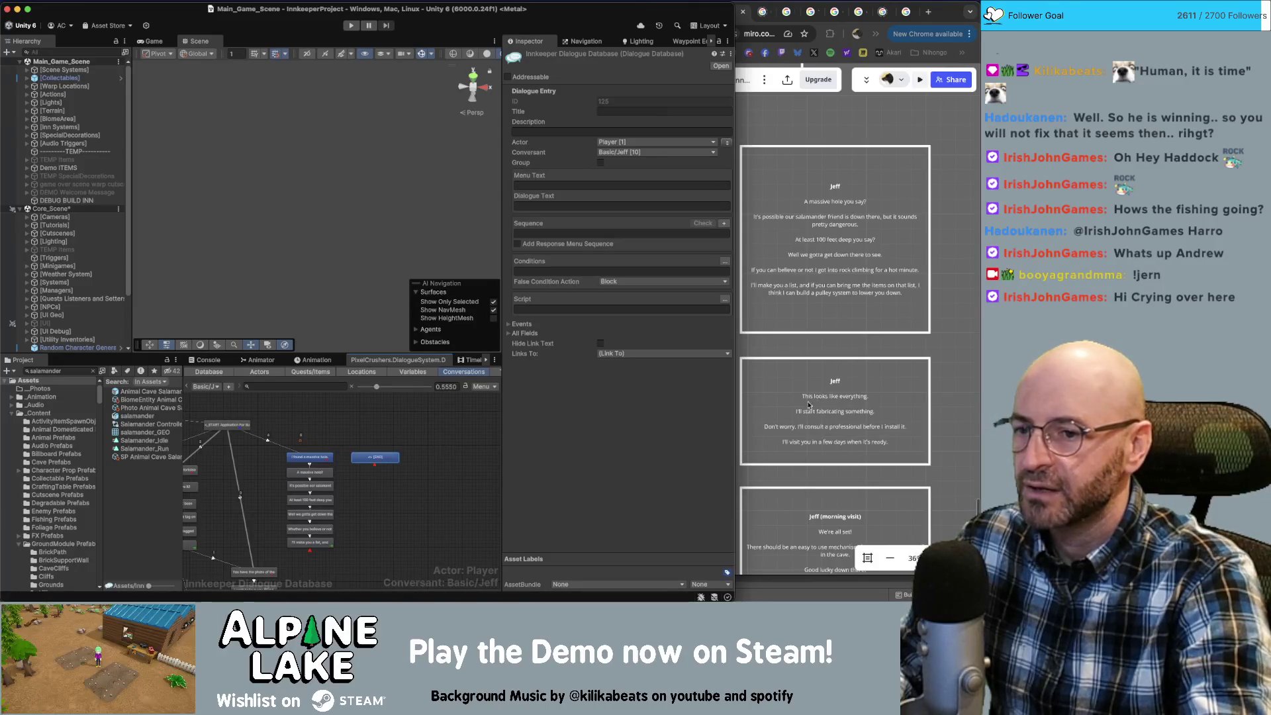
left_click(727, 143)
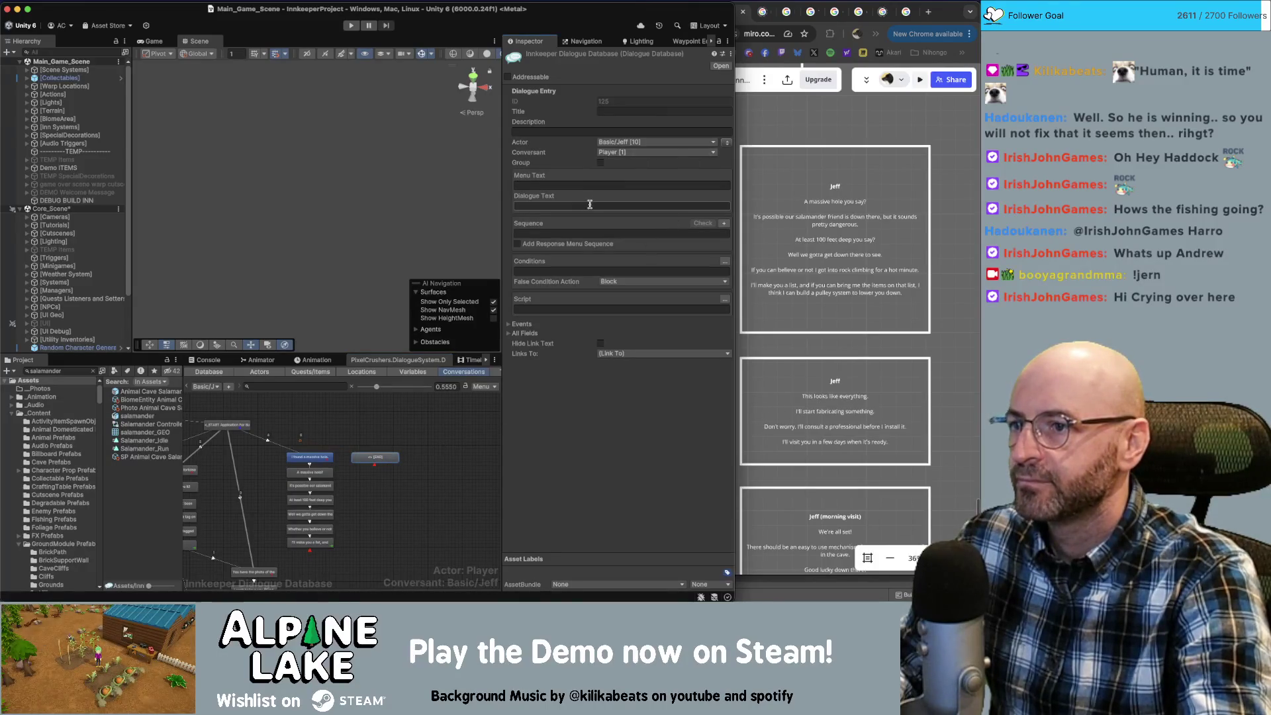
left_click(912, 376)
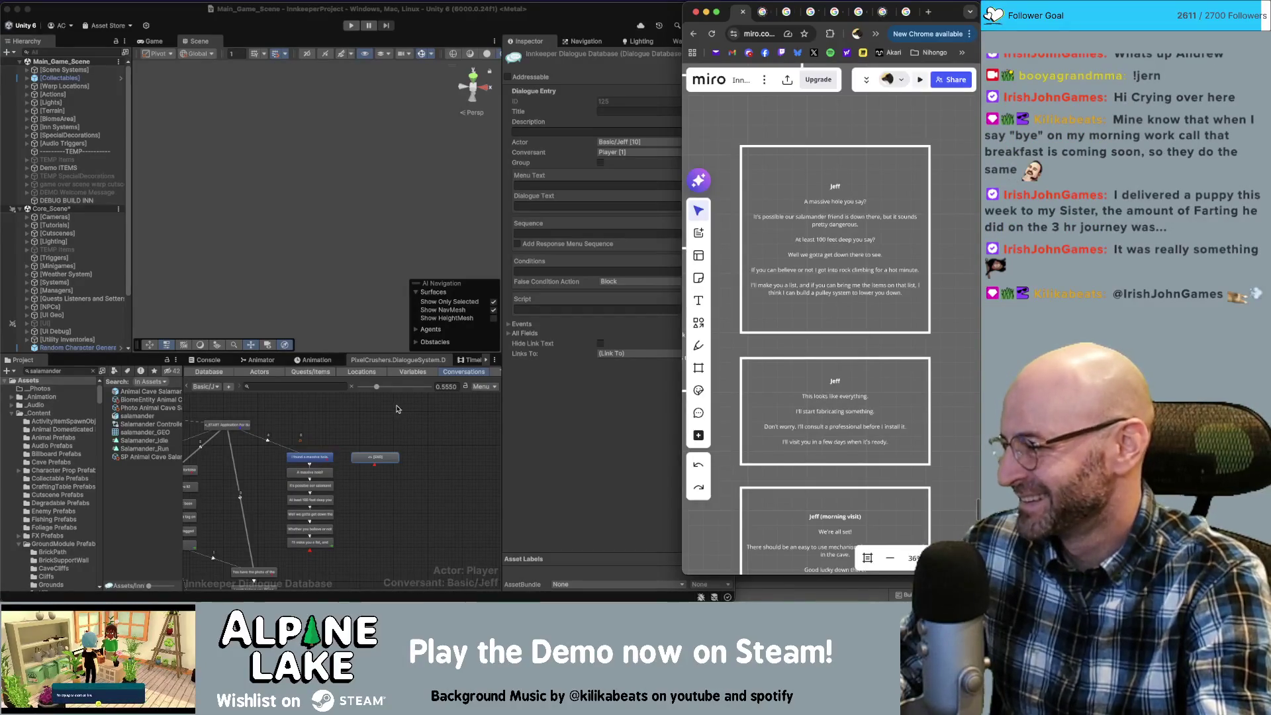
Bring Unity's Jeff quest conversation graph forward and shift the canvas slightly right.
left_click(405, 431)
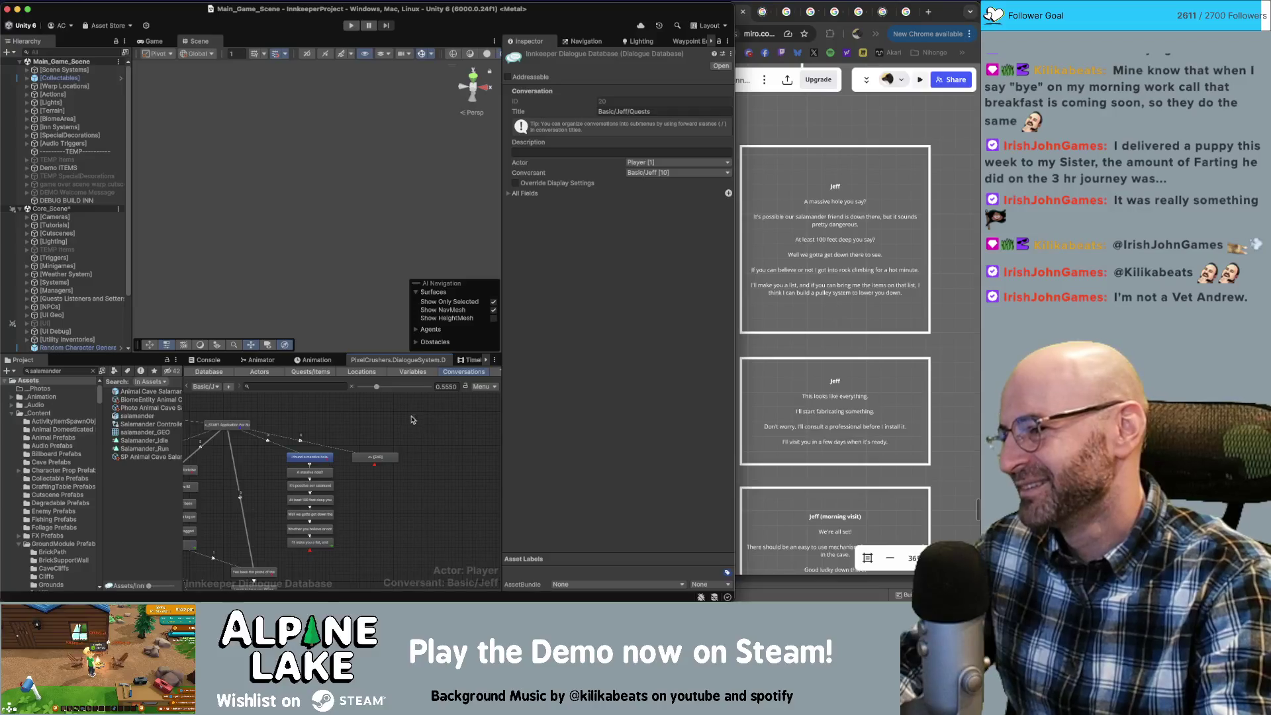
left_click_drag(410, 424, 436, 424)
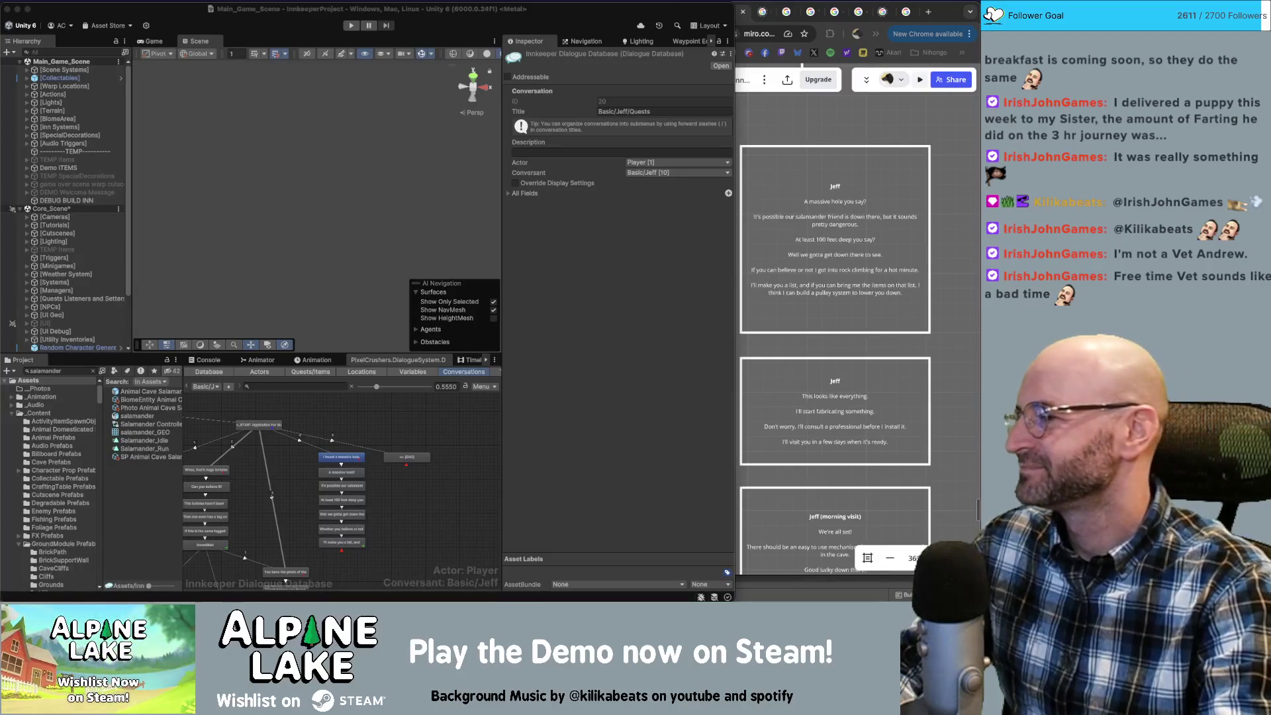
Detach the Rise of Piracy Steam page into its own enlarged window and play its trailer full screen.
left_click(907, 13)
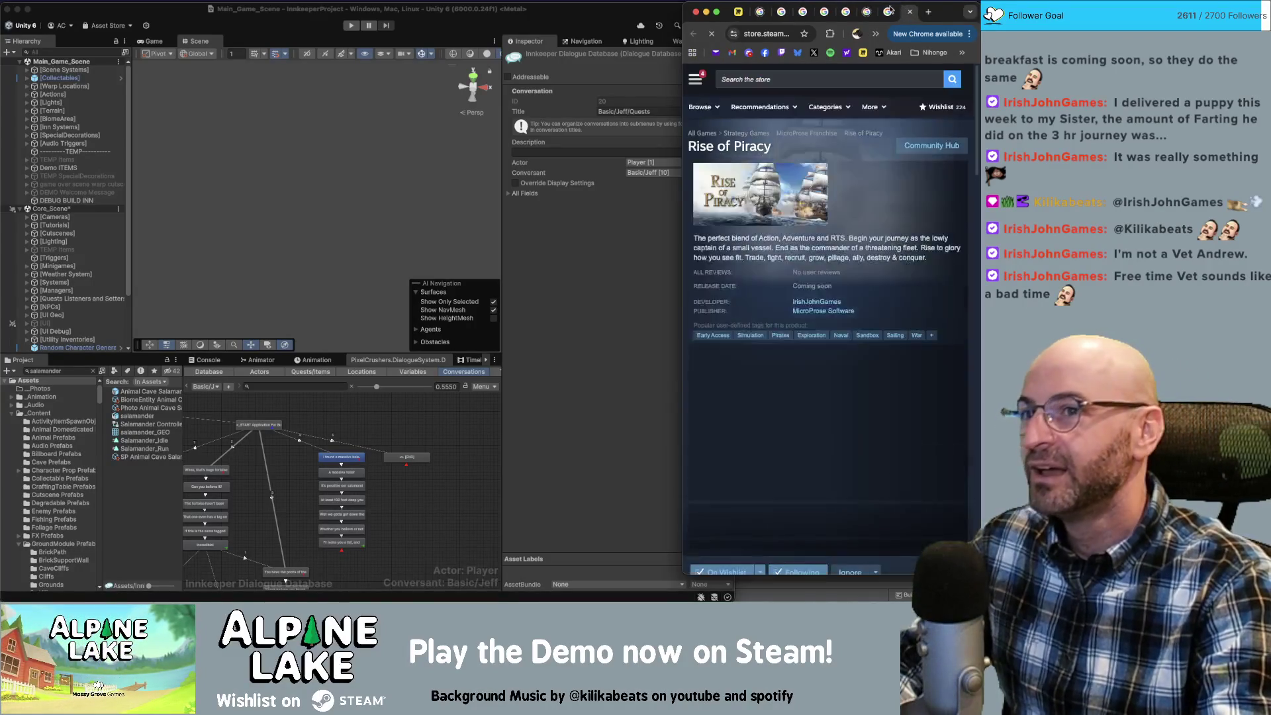
mouse_move(907, 14)
left_mouse_down()
mouse_move(398, 53)
mouse_move(368, 44)
left_mouse_up()
double_click(368, 45)
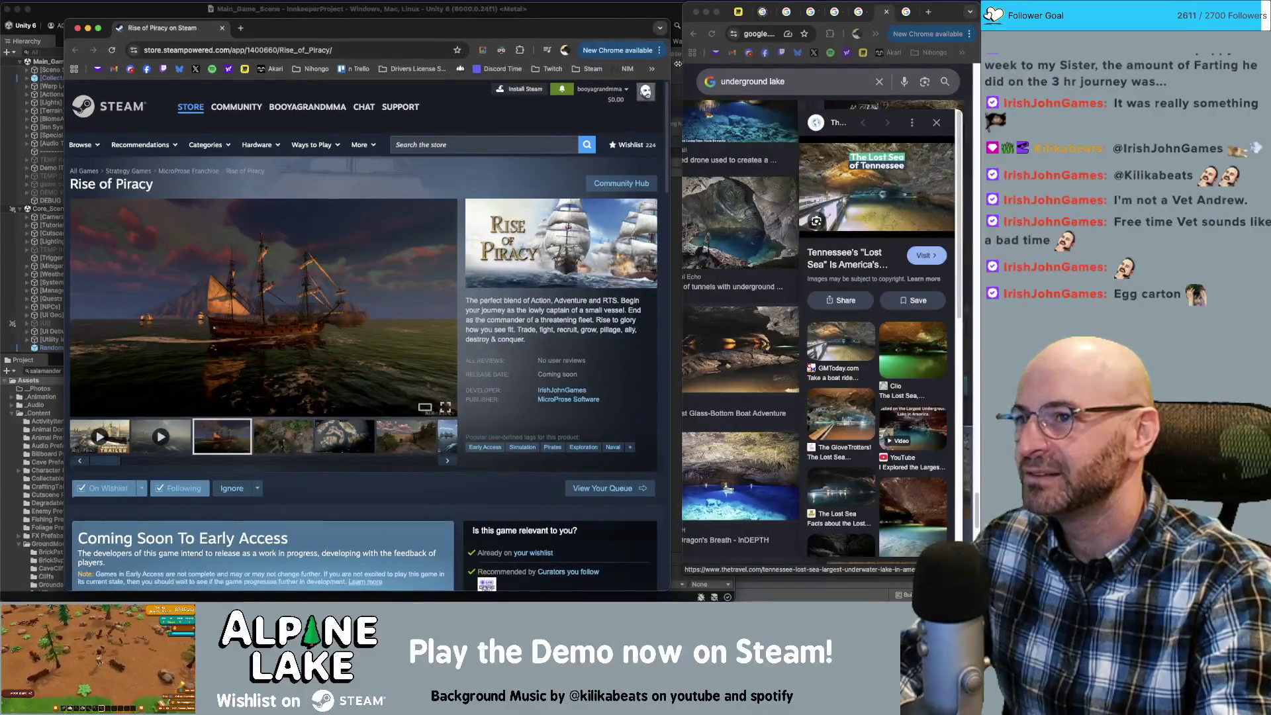
double_click(490, 31)
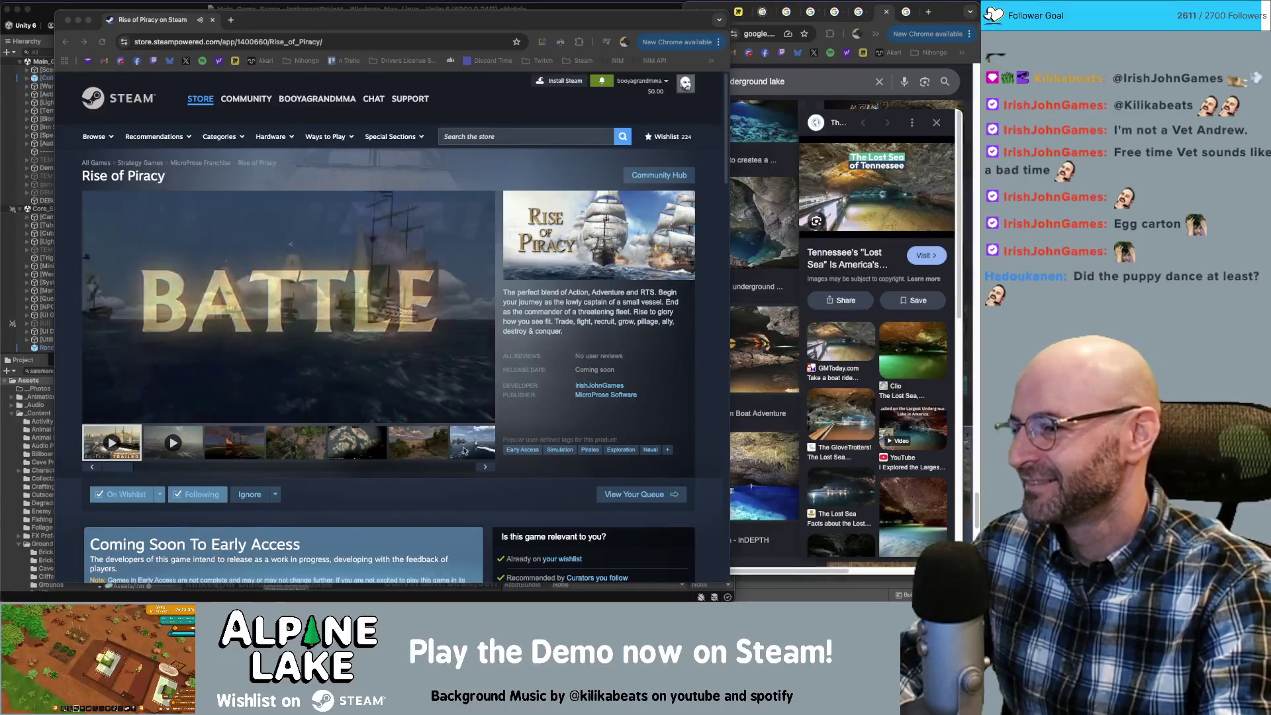
left_click(482, 427)
left_click(484, 414)
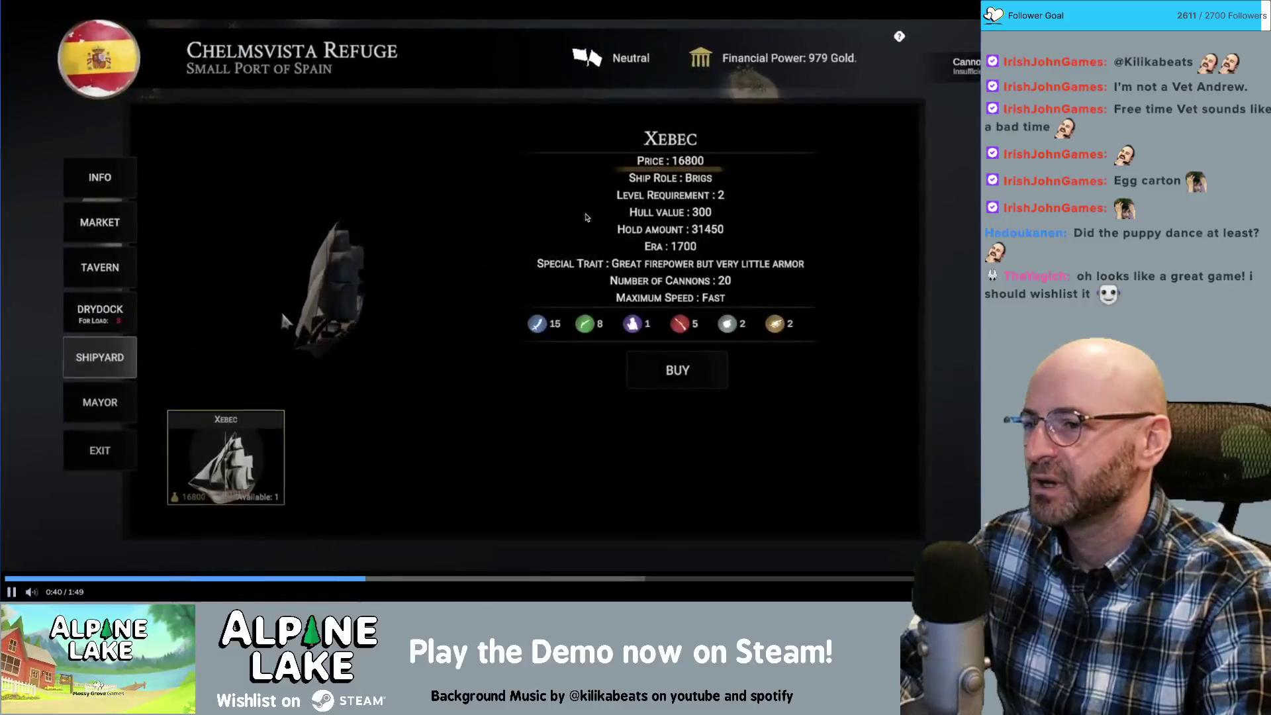
Pause the Rise of Piracy trailer, then resume it and watch it through.
left_click(585, 216)
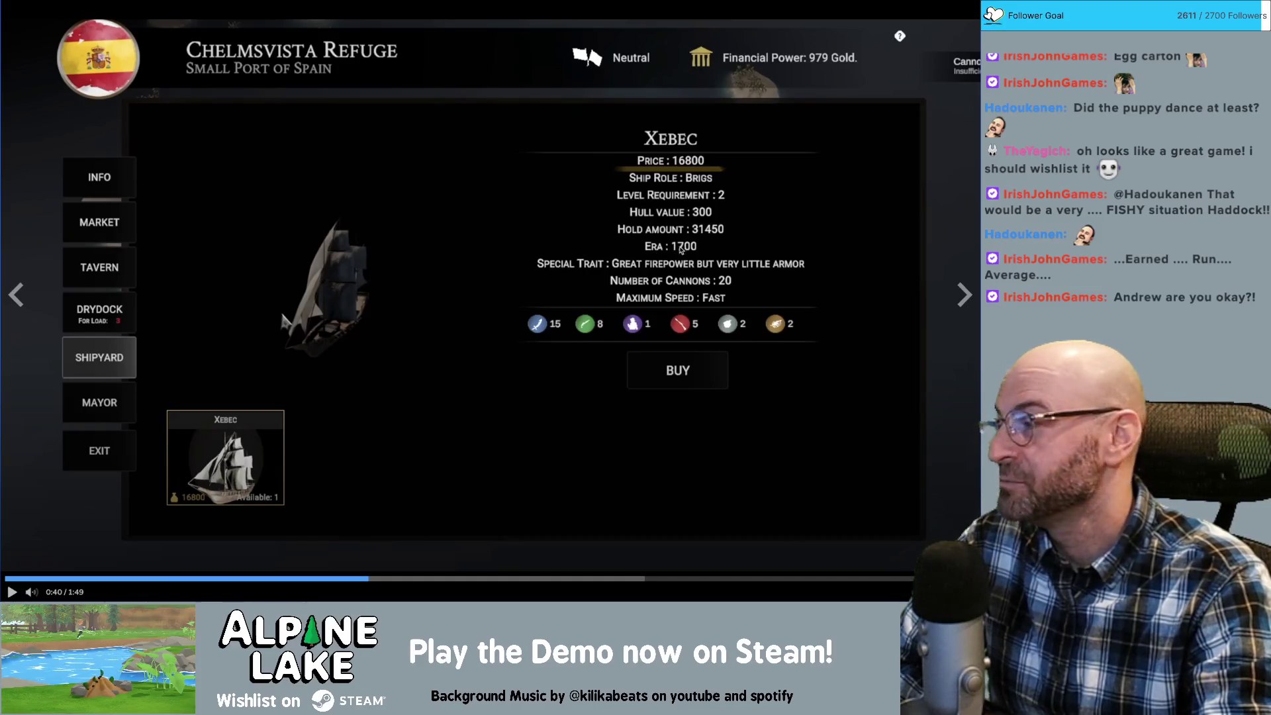
left_click(510, 380)
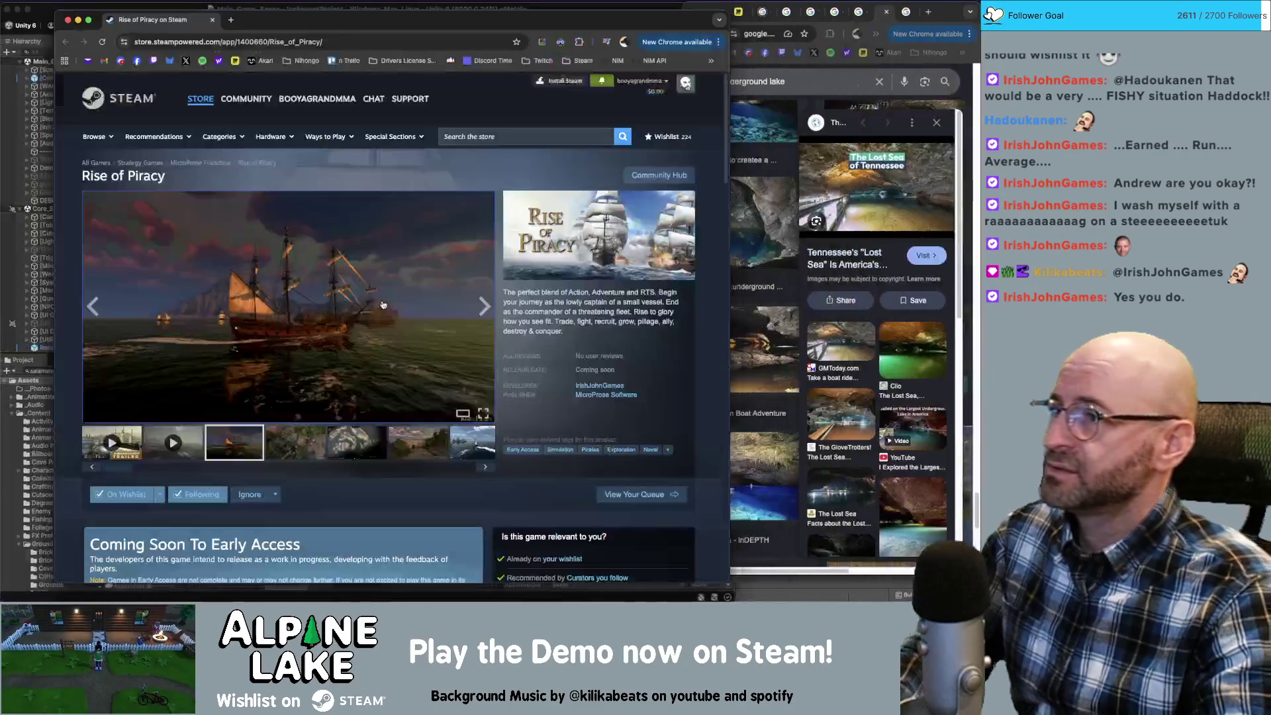
Close the Rise of Piracy Steam store window so Unity's conversation graph shows again.
mouse_move(270, 29)
left_mouse_down()
mouse_move(290, 16)
mouse_move(276, 38)
left_mouse_up()
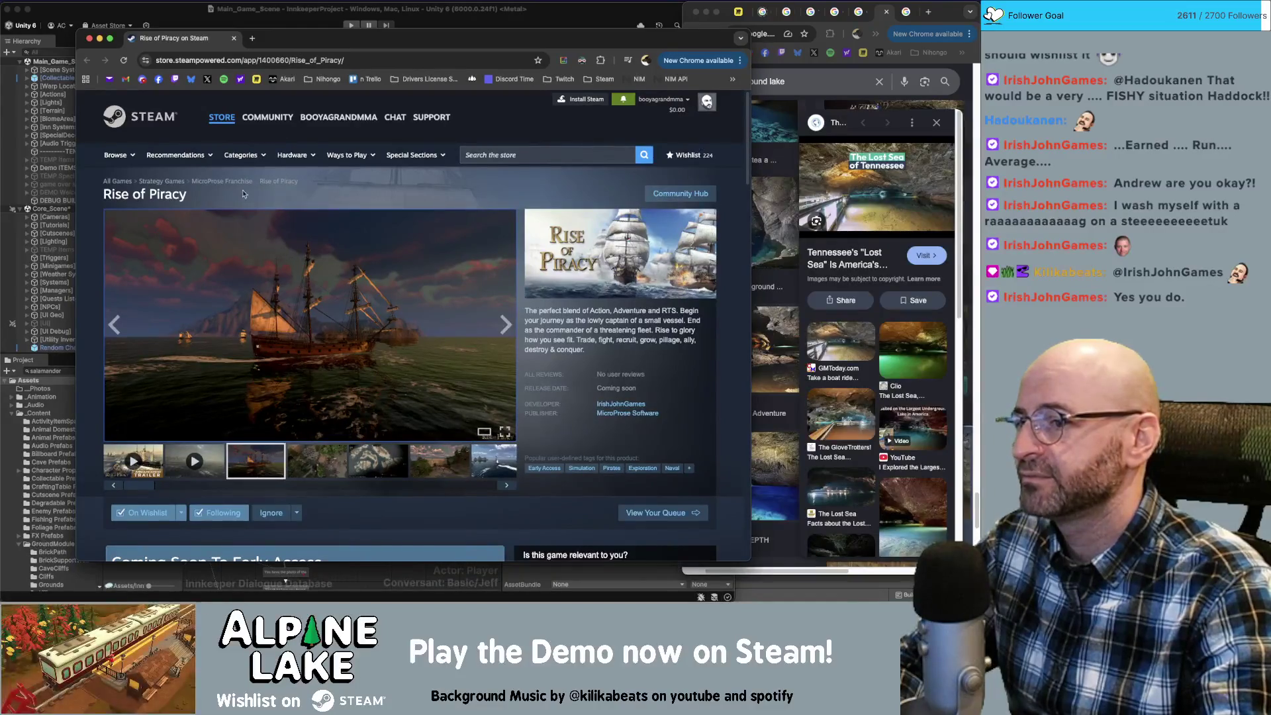
mouse_move(207, 129)
mouse_move(267, 116)
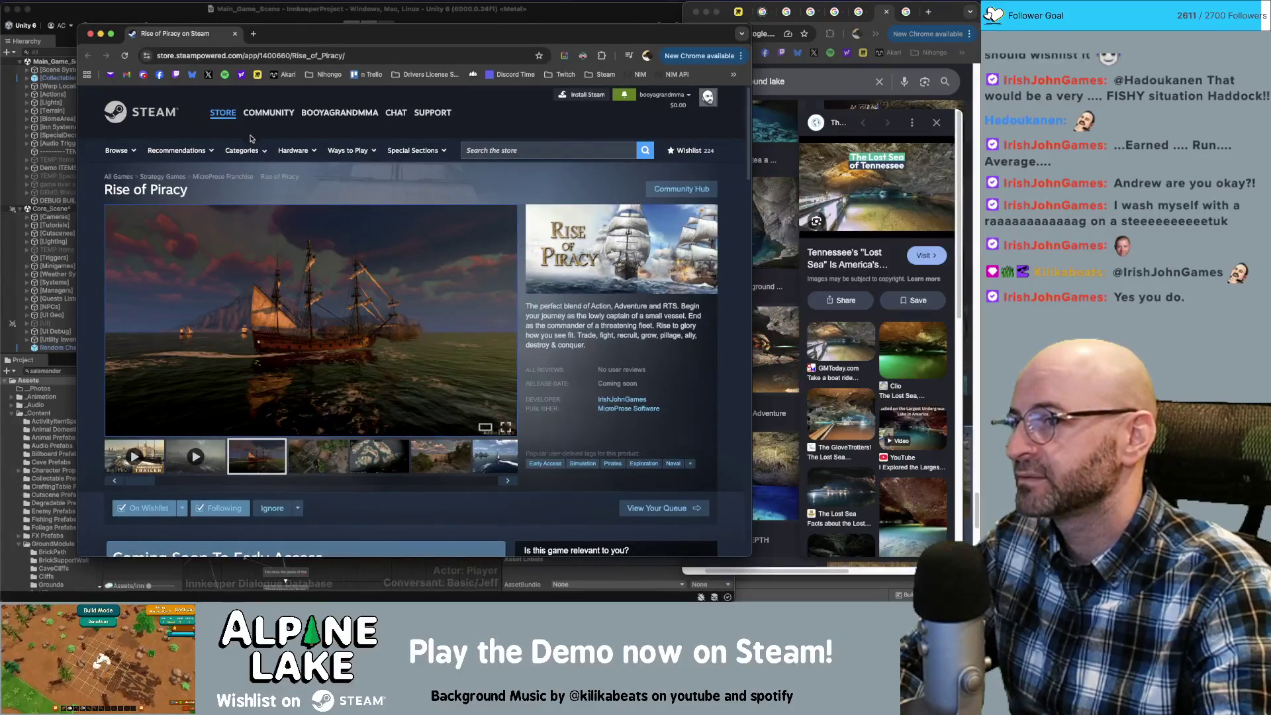
key("super+w")
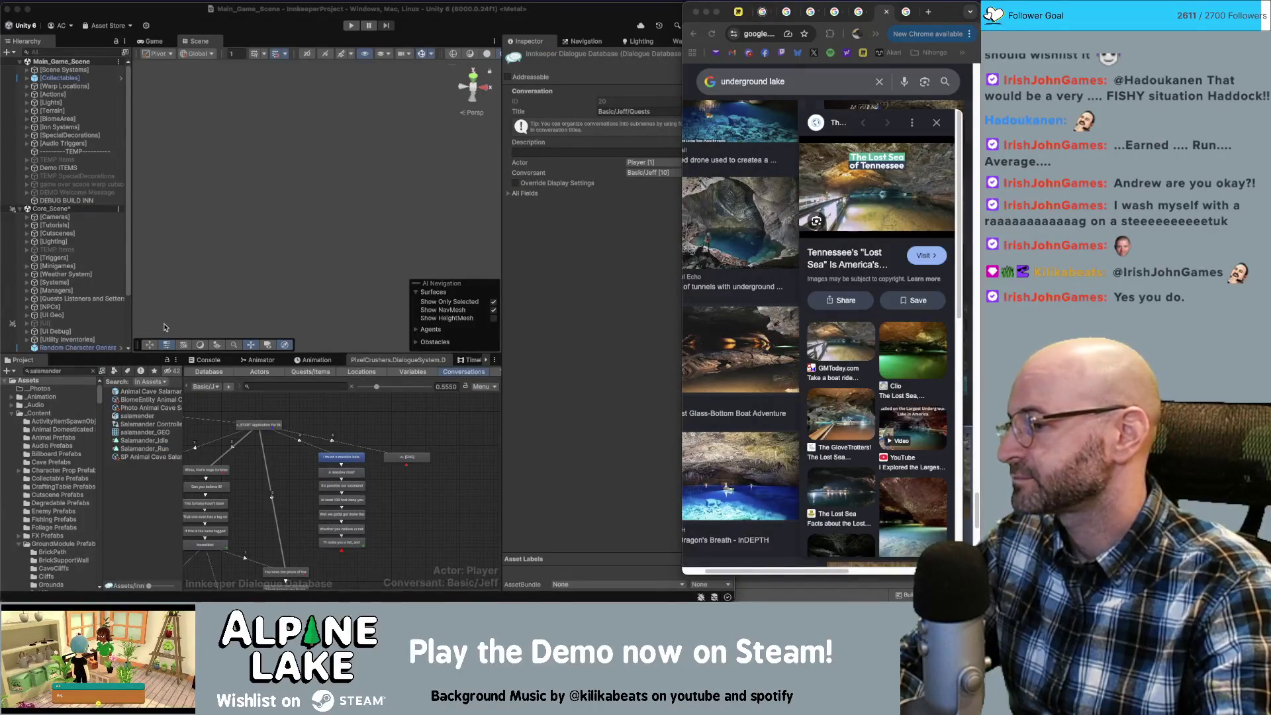
Switch Chrome to the Miro board with Jeff's script, then bring Unity back beside it.
left_click(654, 292)
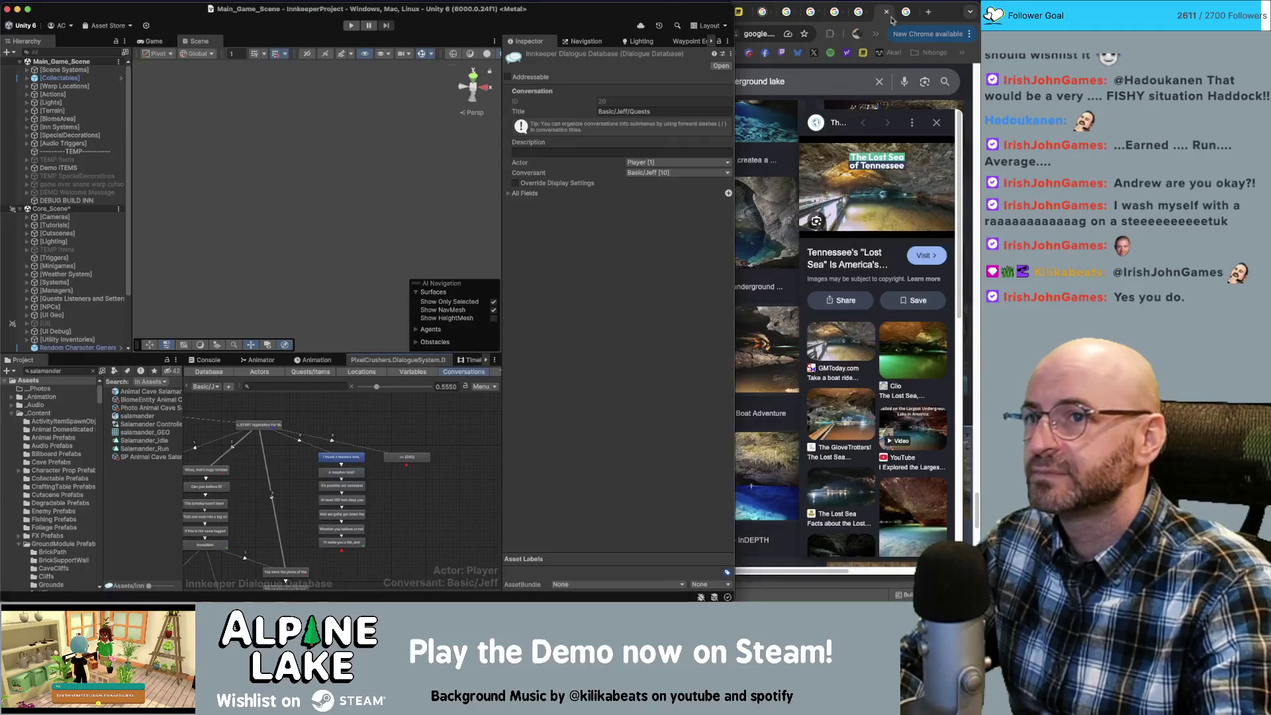
left_click(939, 15)
left_click(741, 13)
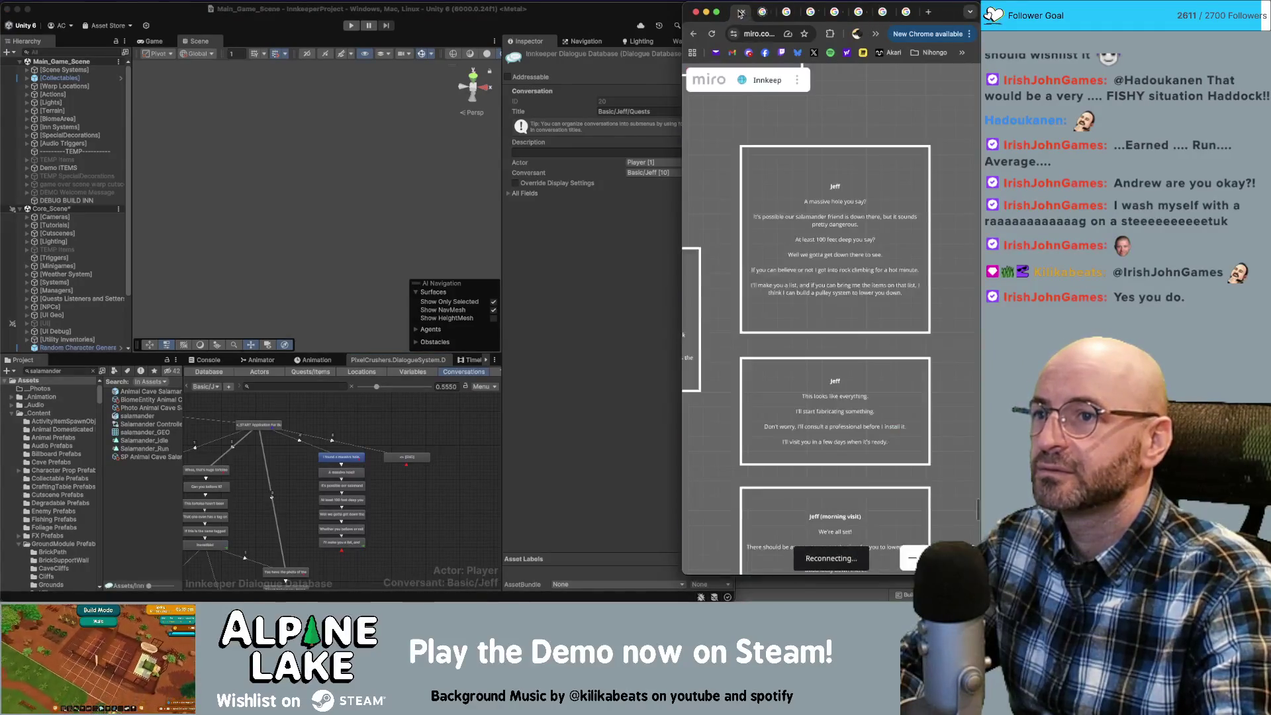
left_click(395, 416)
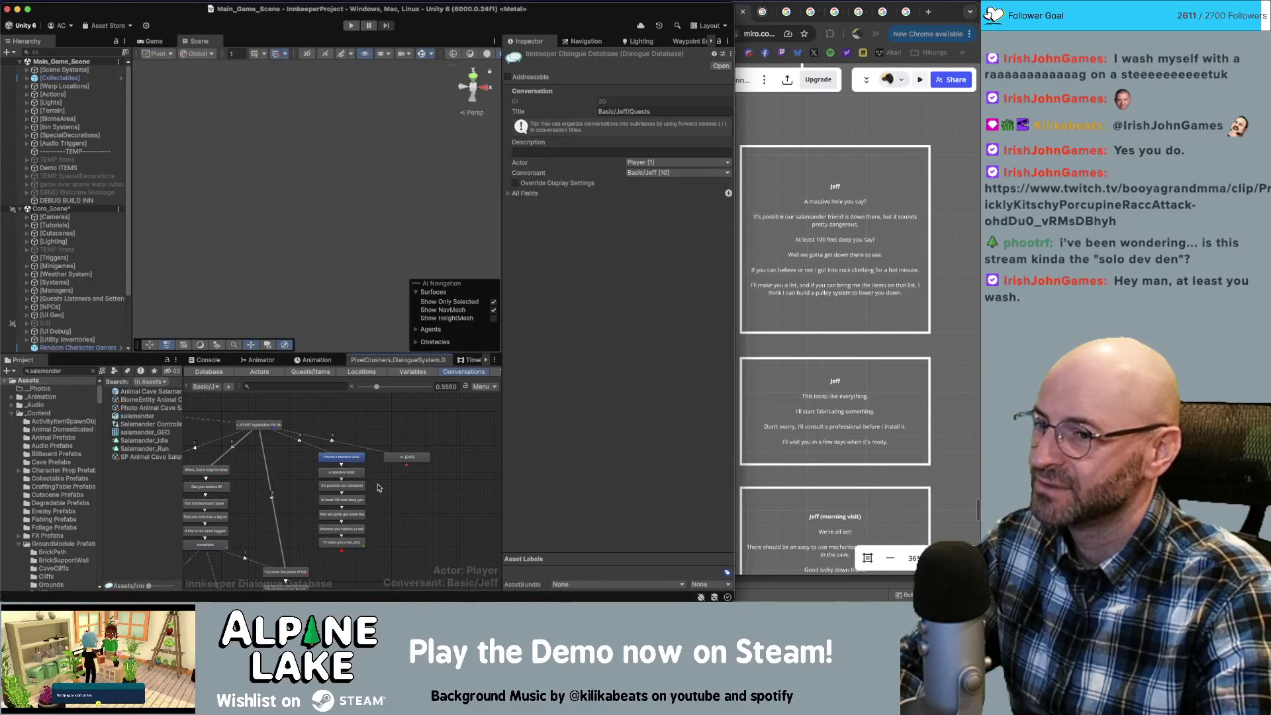
Select Jeff's fabricating card in Miro and move the four cards below it slightly lower.
left_click(413, 458)
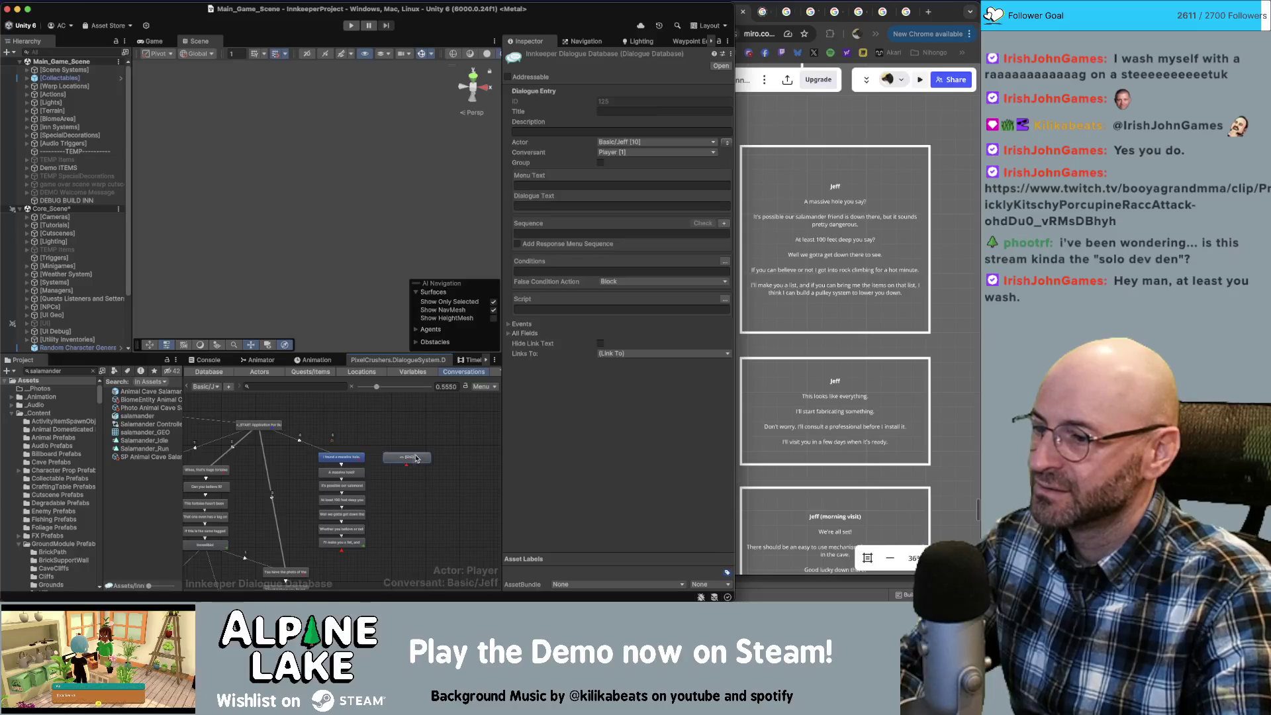
left_click(820, 395)
left_click(829, 394)
left_click_drag(871, 395, 795, 392)
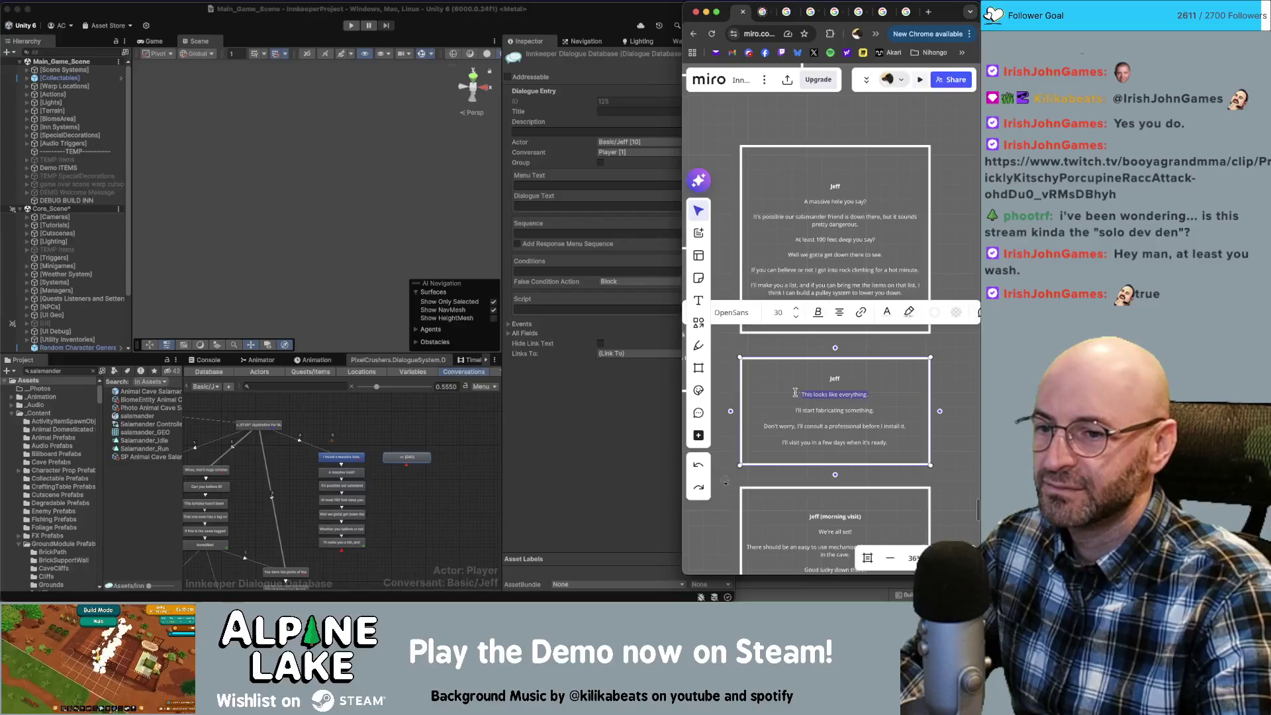
scroll(887, 391, "down", 5)
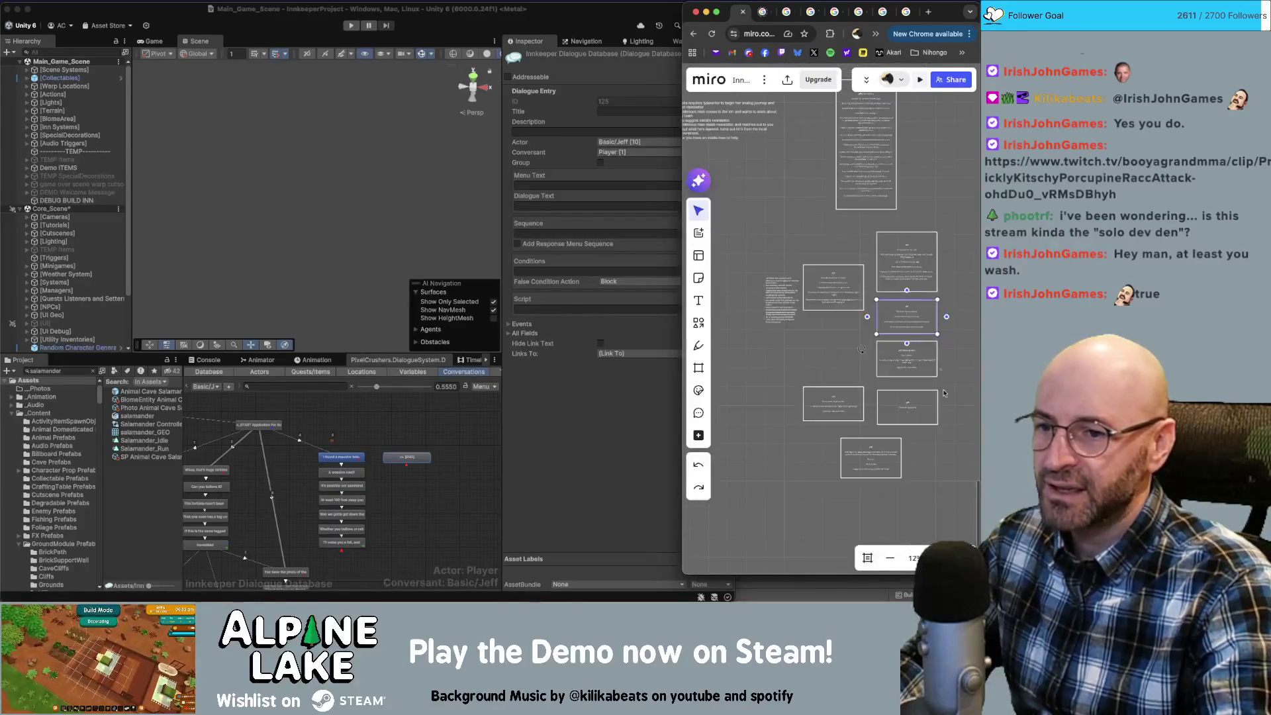
left_click_drag(927, 397, 765, 285)
left_click_drag(881, 331, 880, 355)
scroll(938, 330, "up", 5)
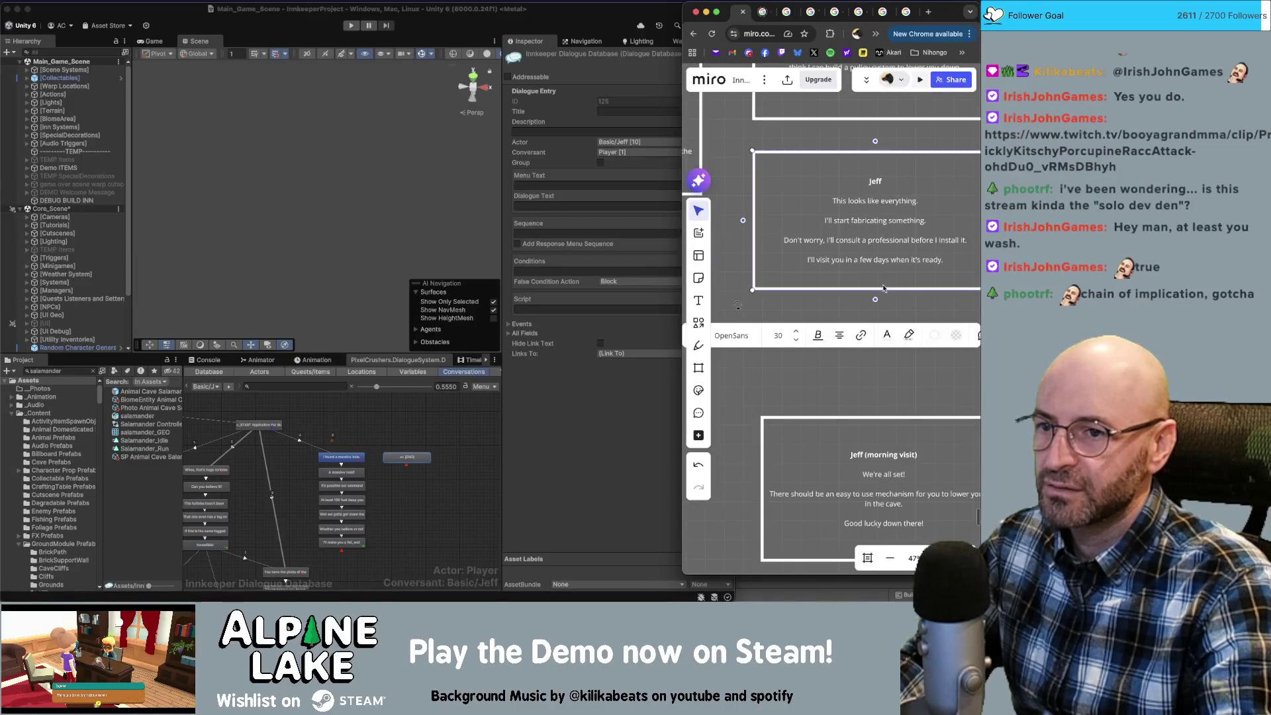
Add camera-upgrade, flashlight-attachment and 'Who knows if there's any light.' lines to Jeff's card, tagging camera with [em1].
left_click_drag(885, 291, 884, 348)
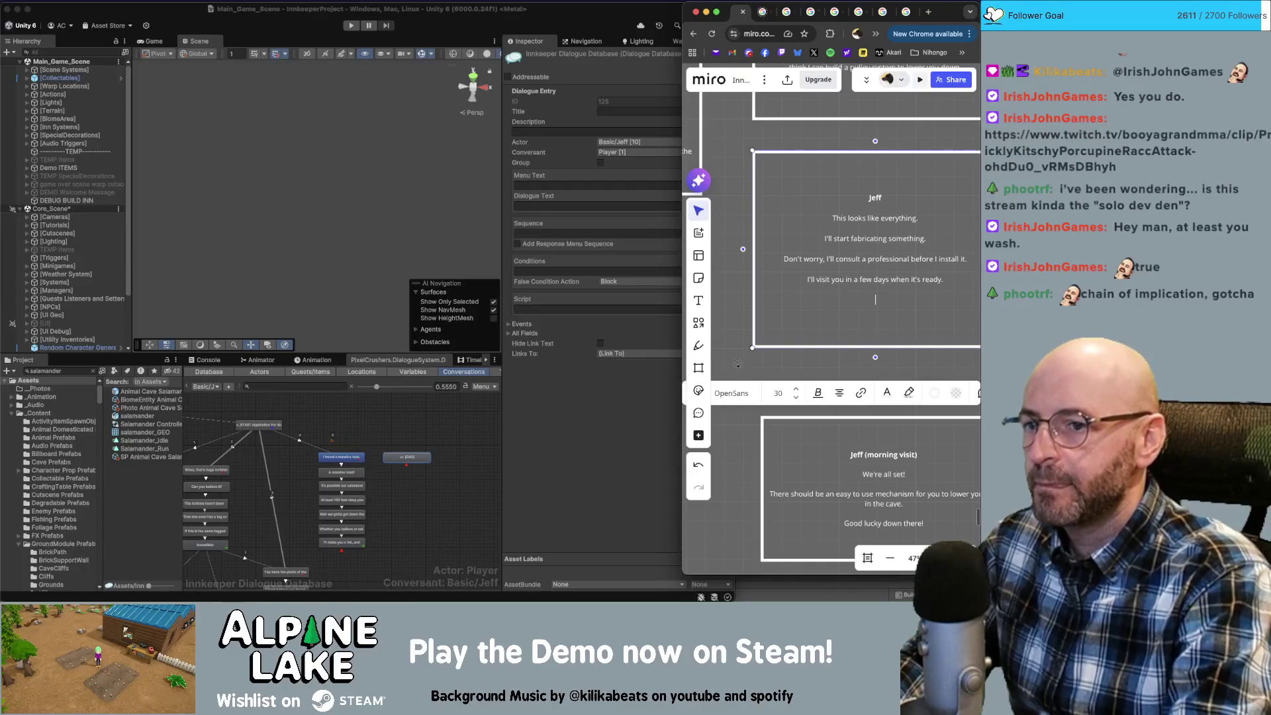
key("BackSpace")
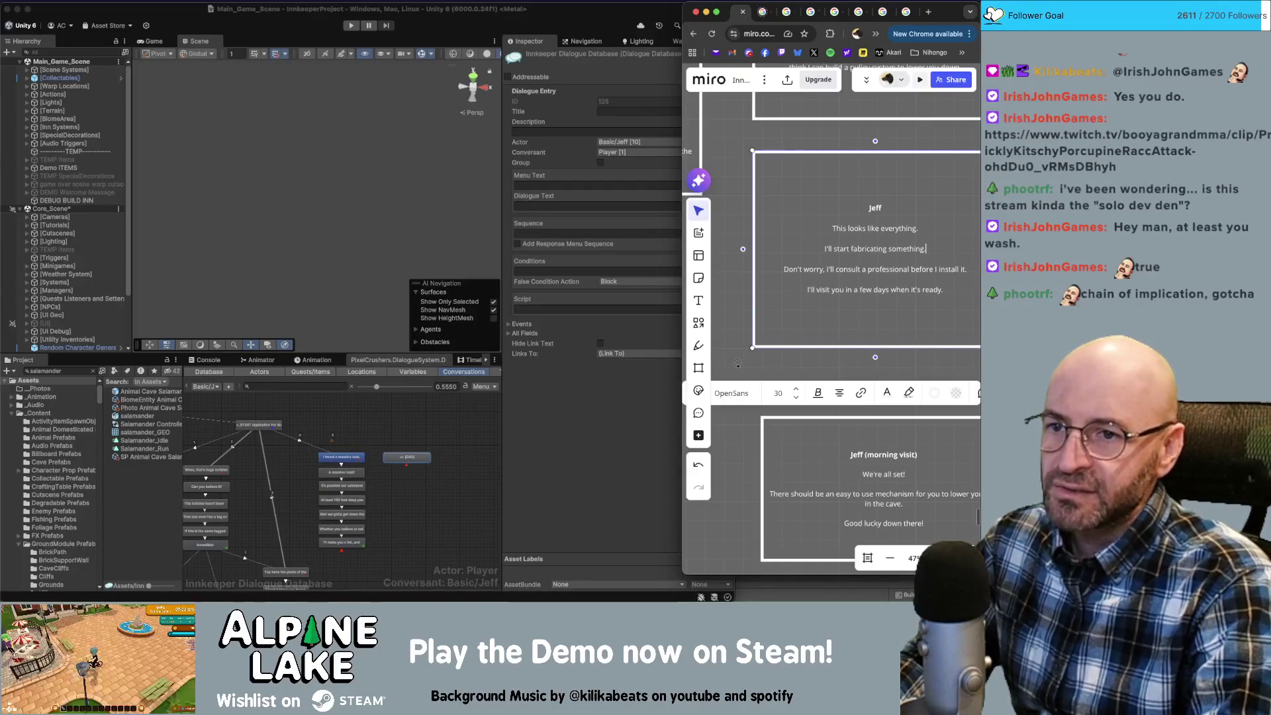
key("Return")
type("In the m")
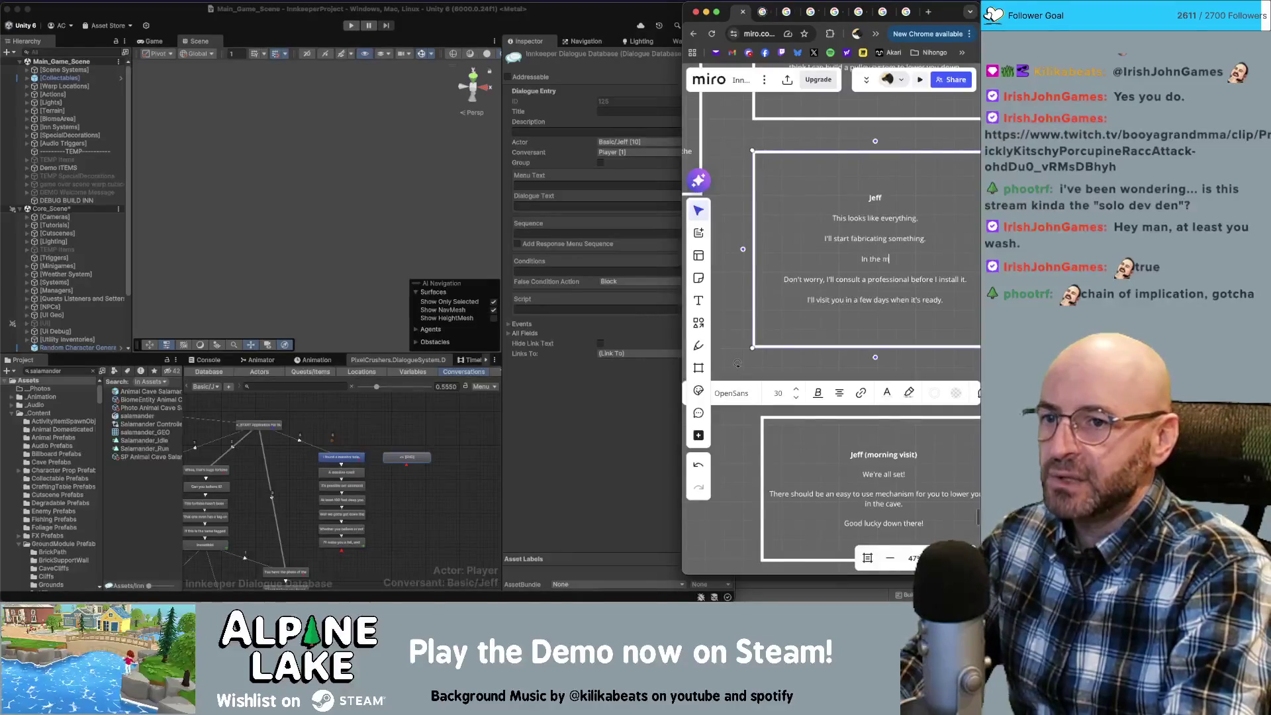
type("ean time here let me")
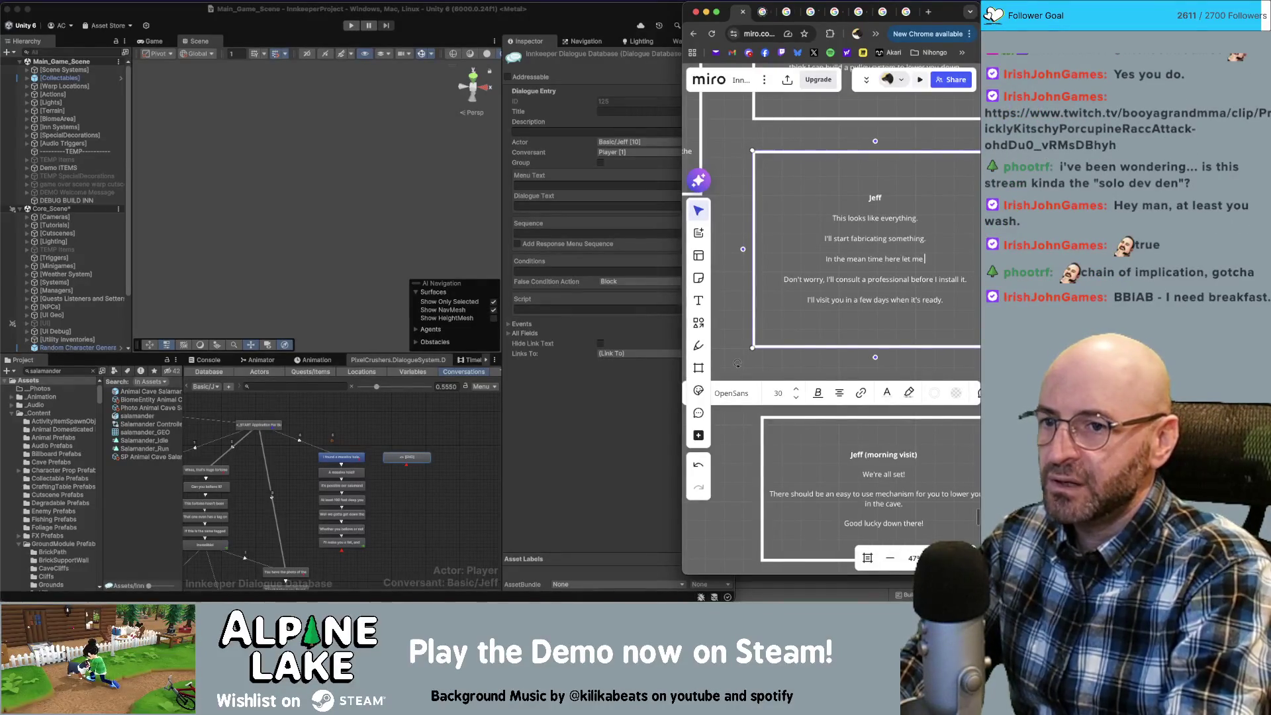
type("upgrade t")
type("your camera for you")
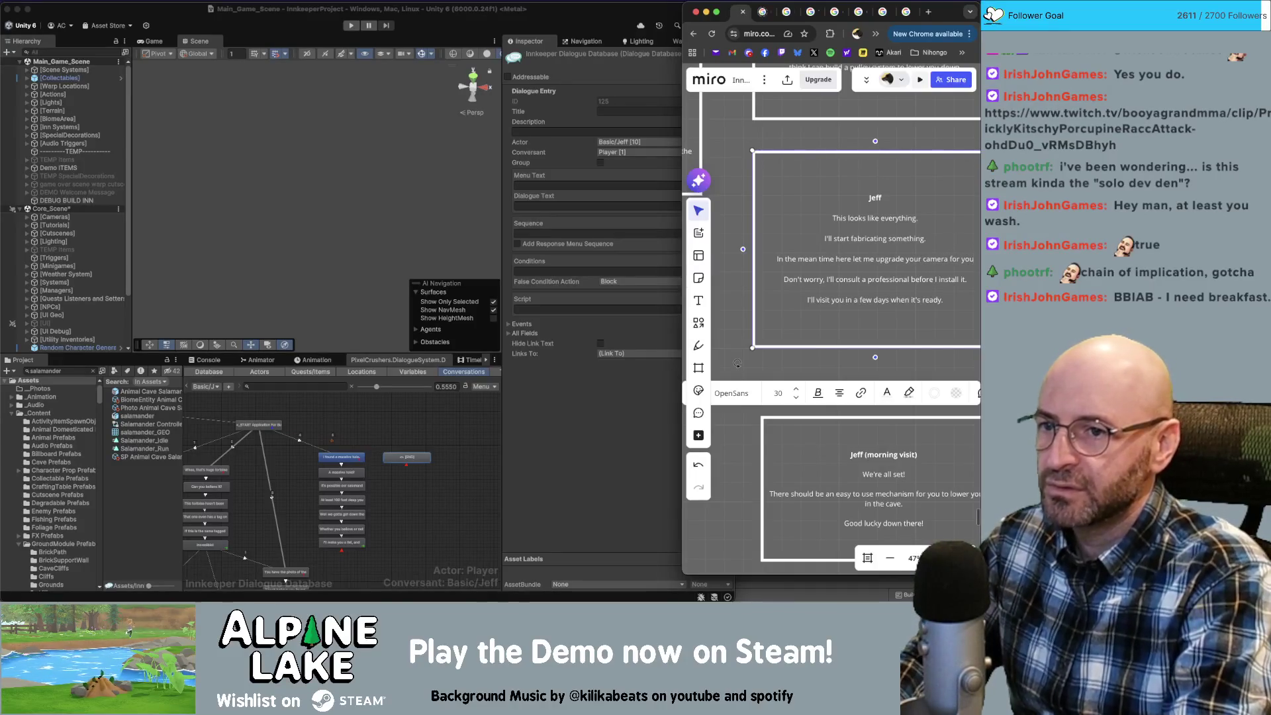
type(".")
key("Return")
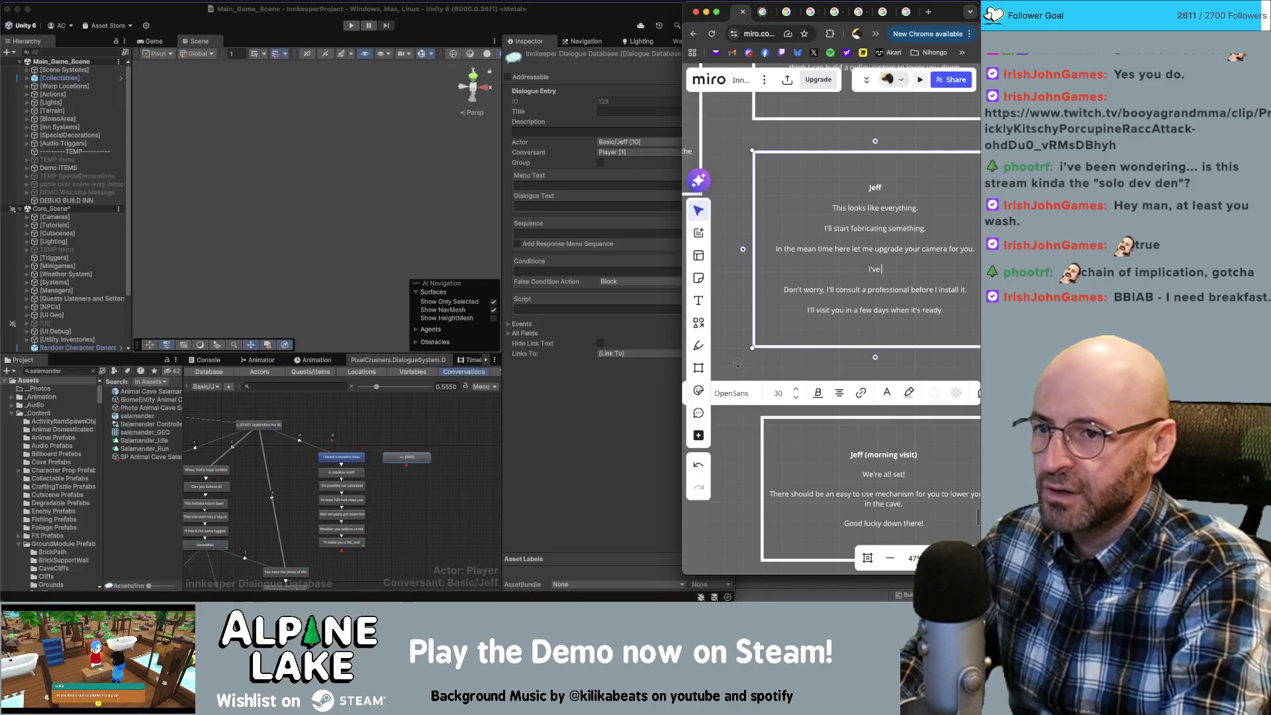
type(" got this flashlight")
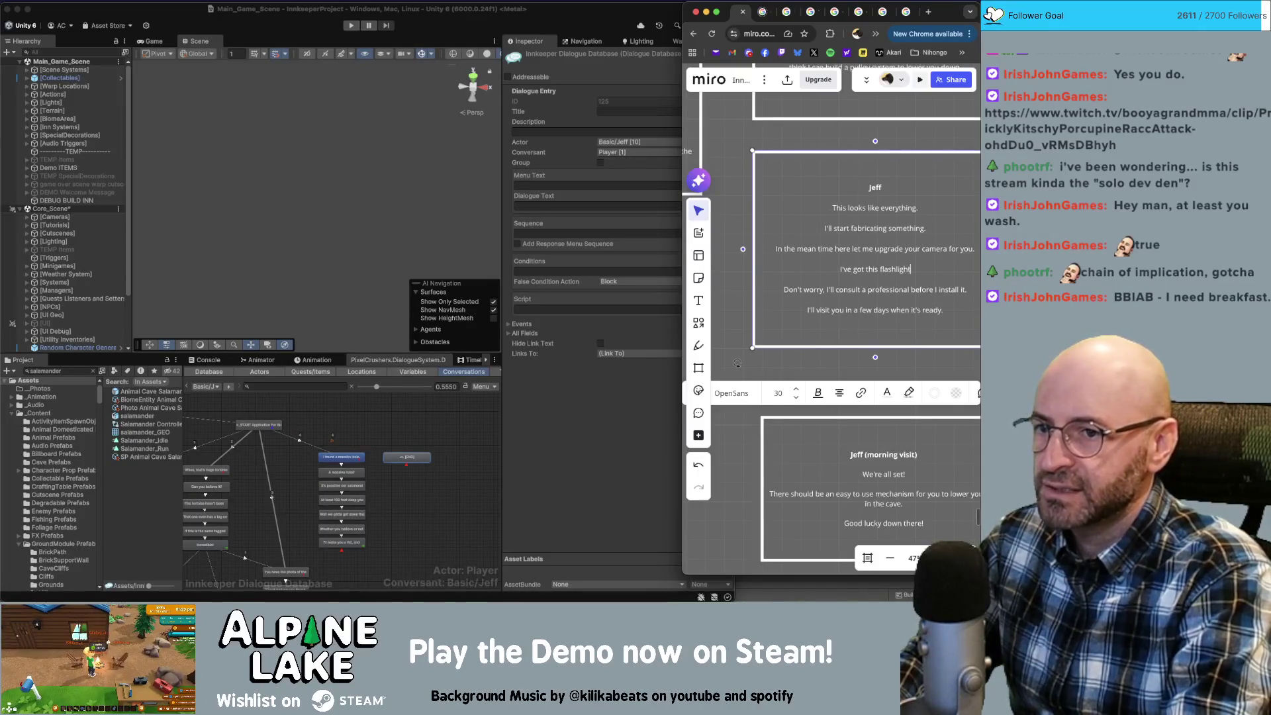
type(" attachment that should")
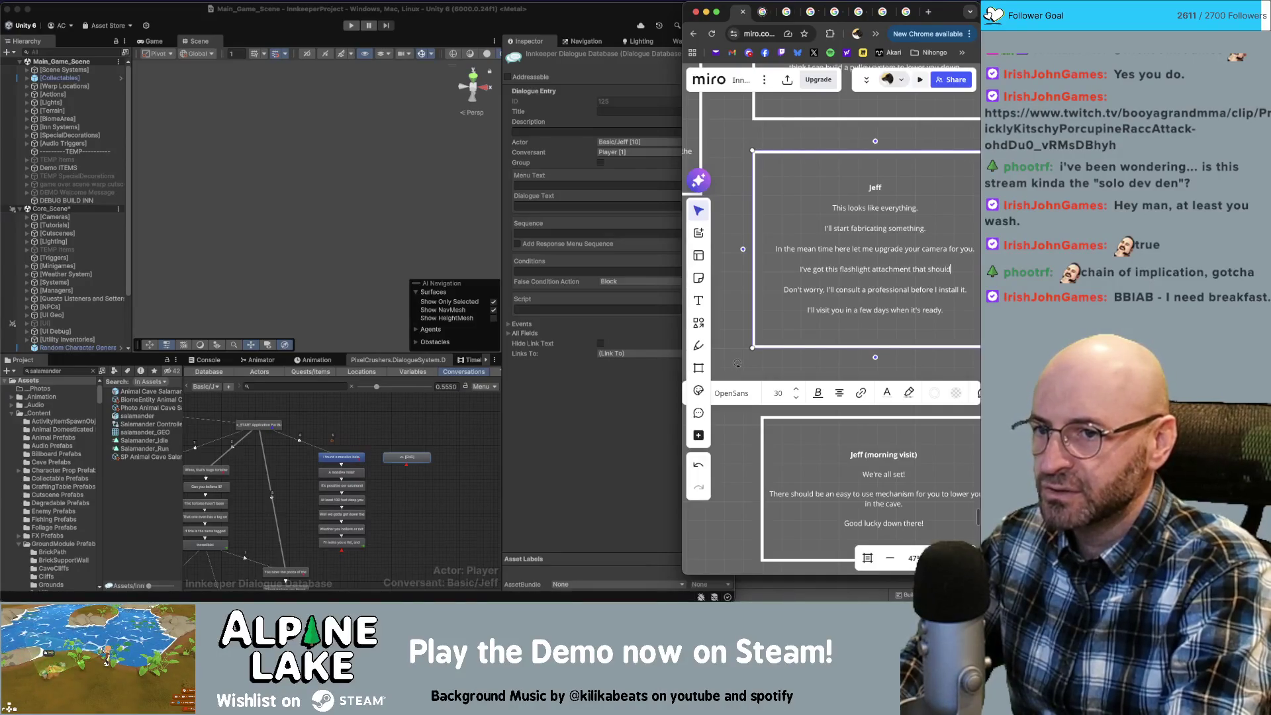
type(" work well down there.")
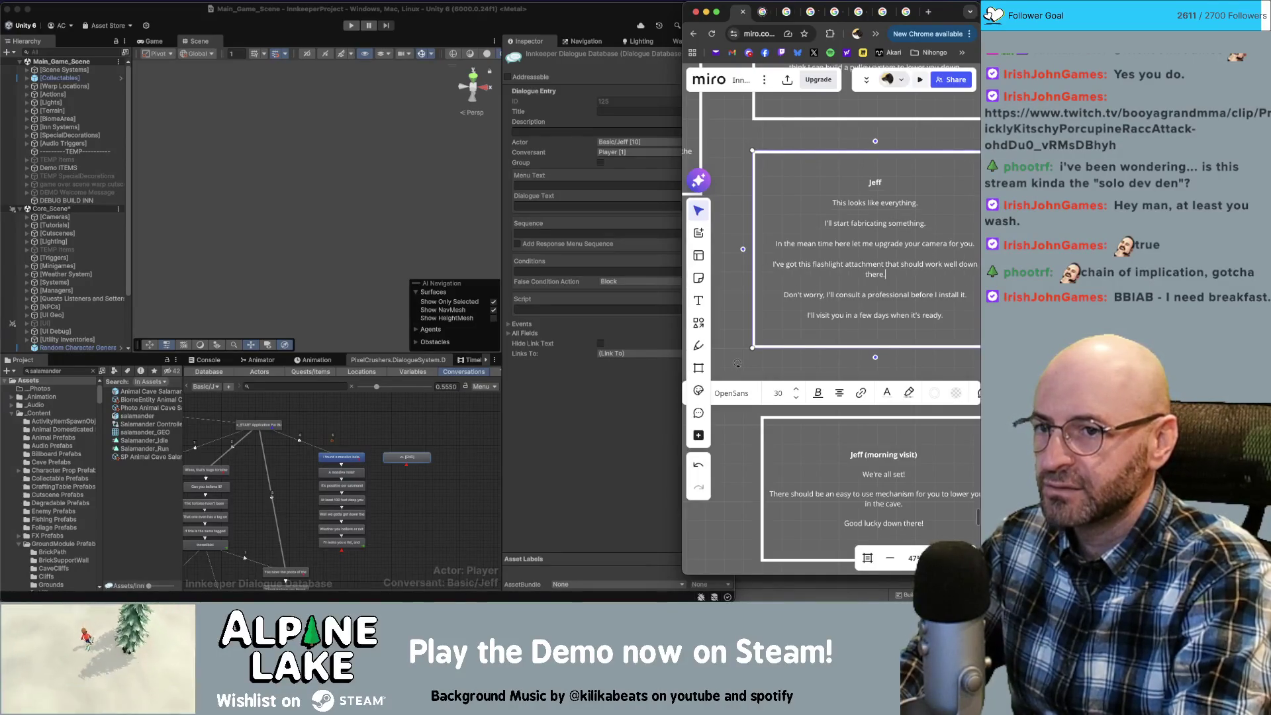
key("Return")
type("WHo k")
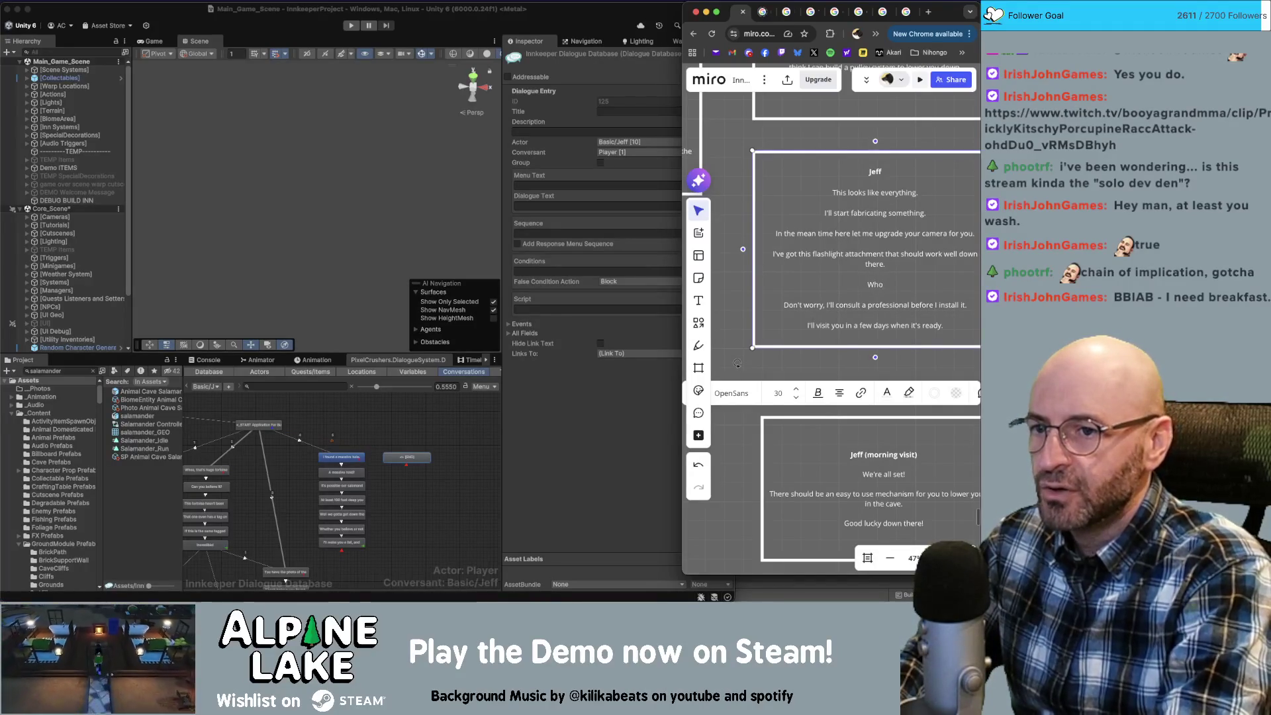
type("nows if there's any")
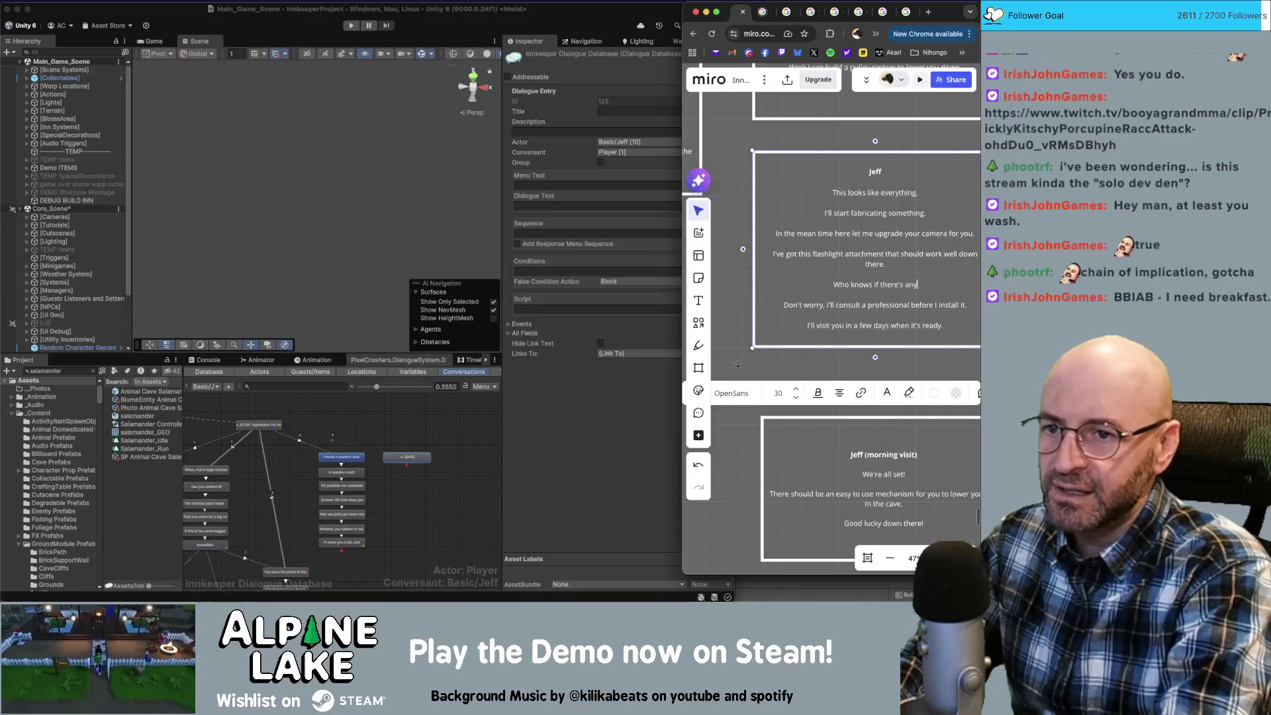
type(" light.")
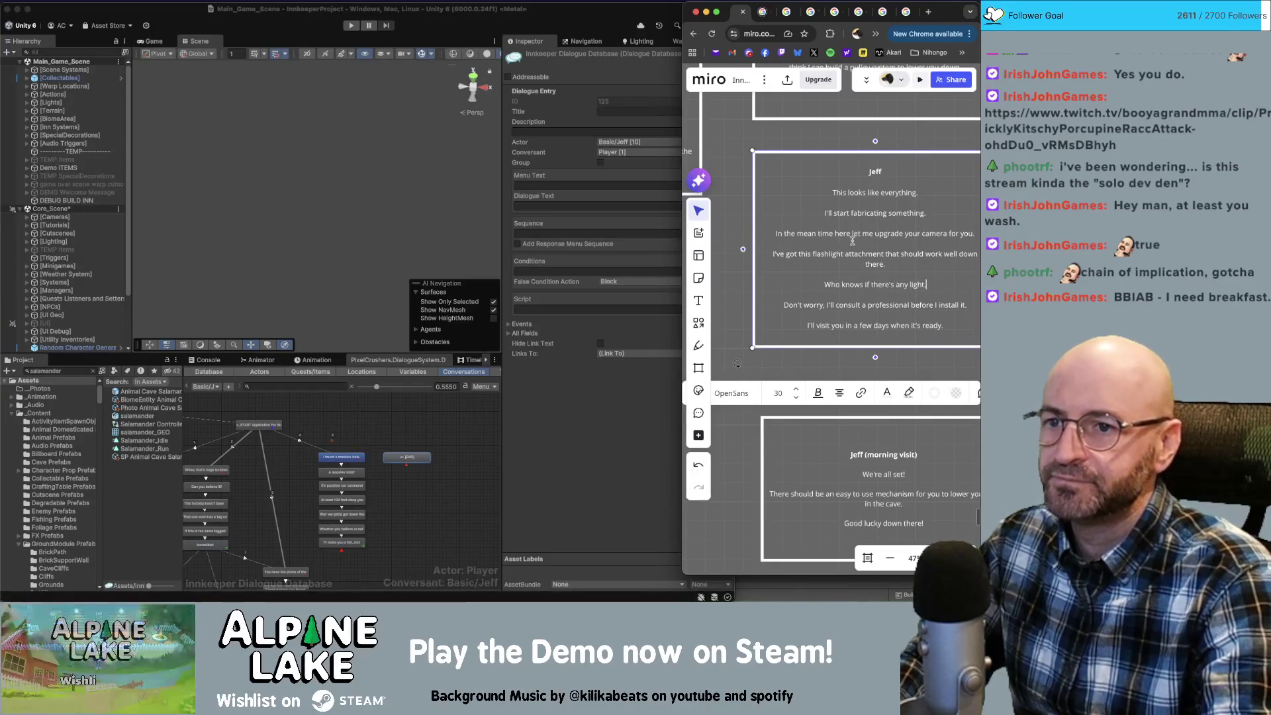
left_click(947, 233)
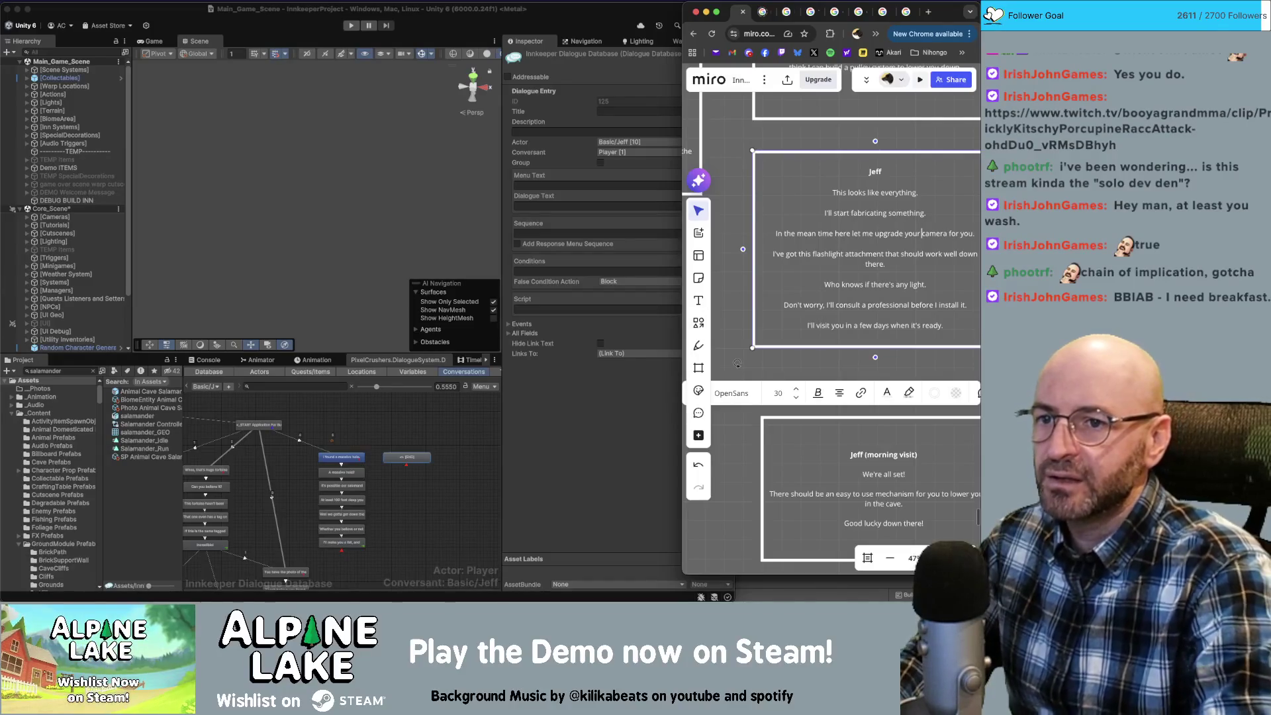
type("[em1]camera")
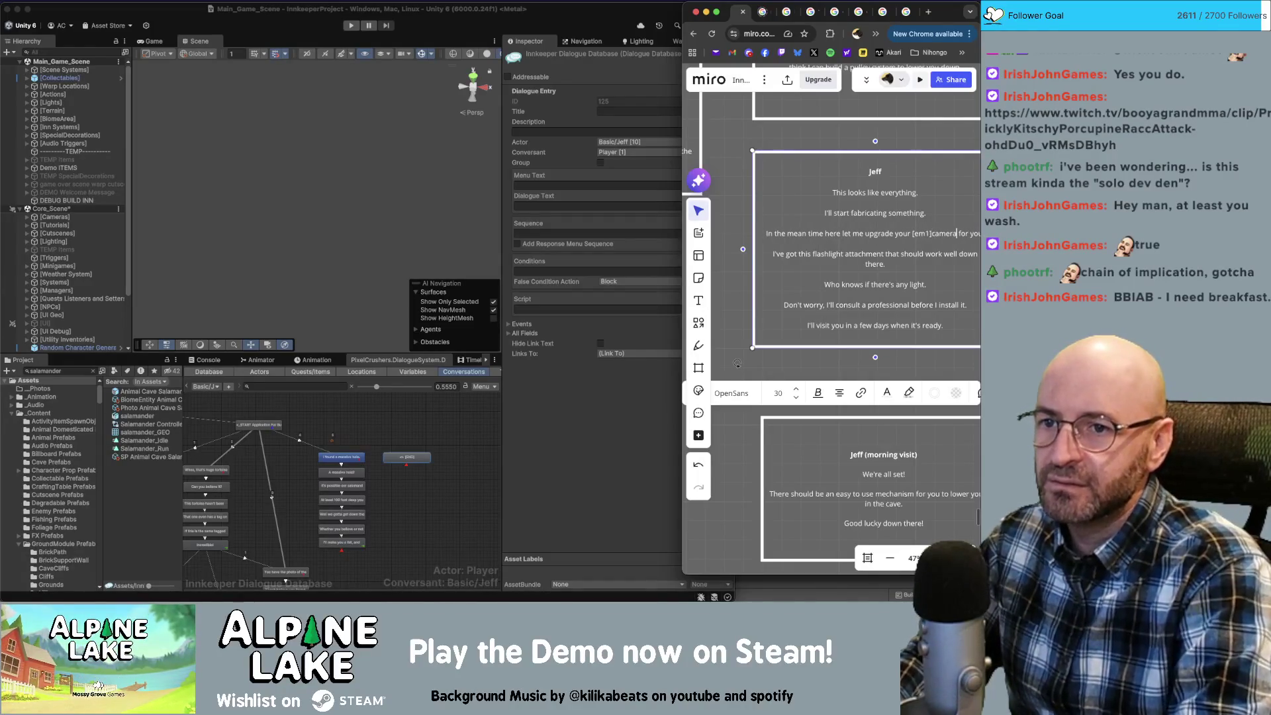
type("[/em1]")
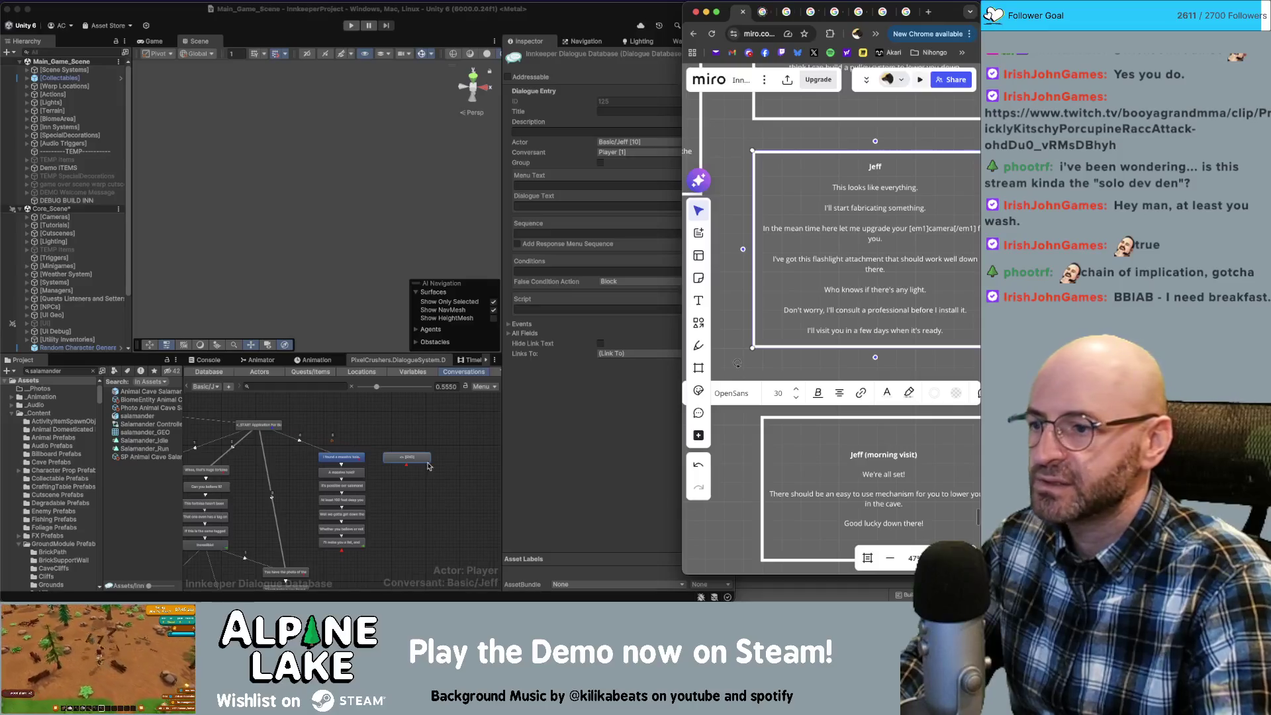
Paste the copied column of Jeff nodes beside the END node and link END to it.
left_click(367, 481)
left_click(363, 542, "shift")
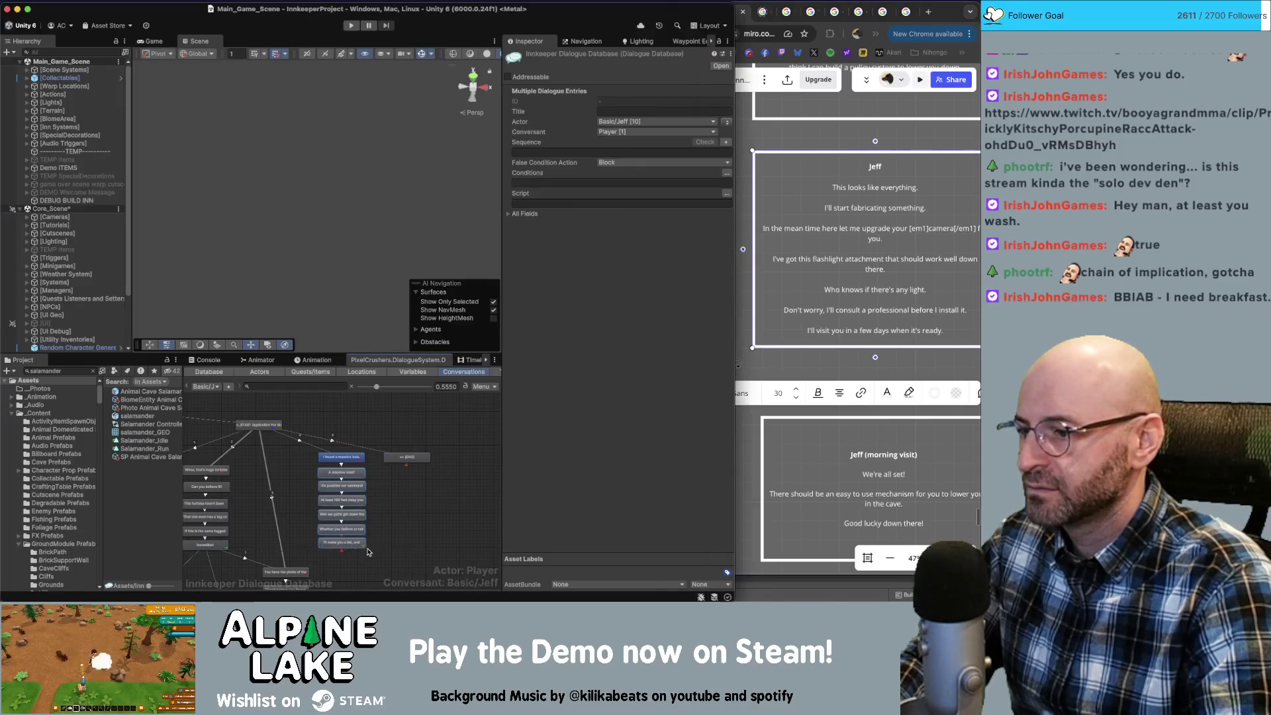
right_click(354, 512)
left_click(402, 482)
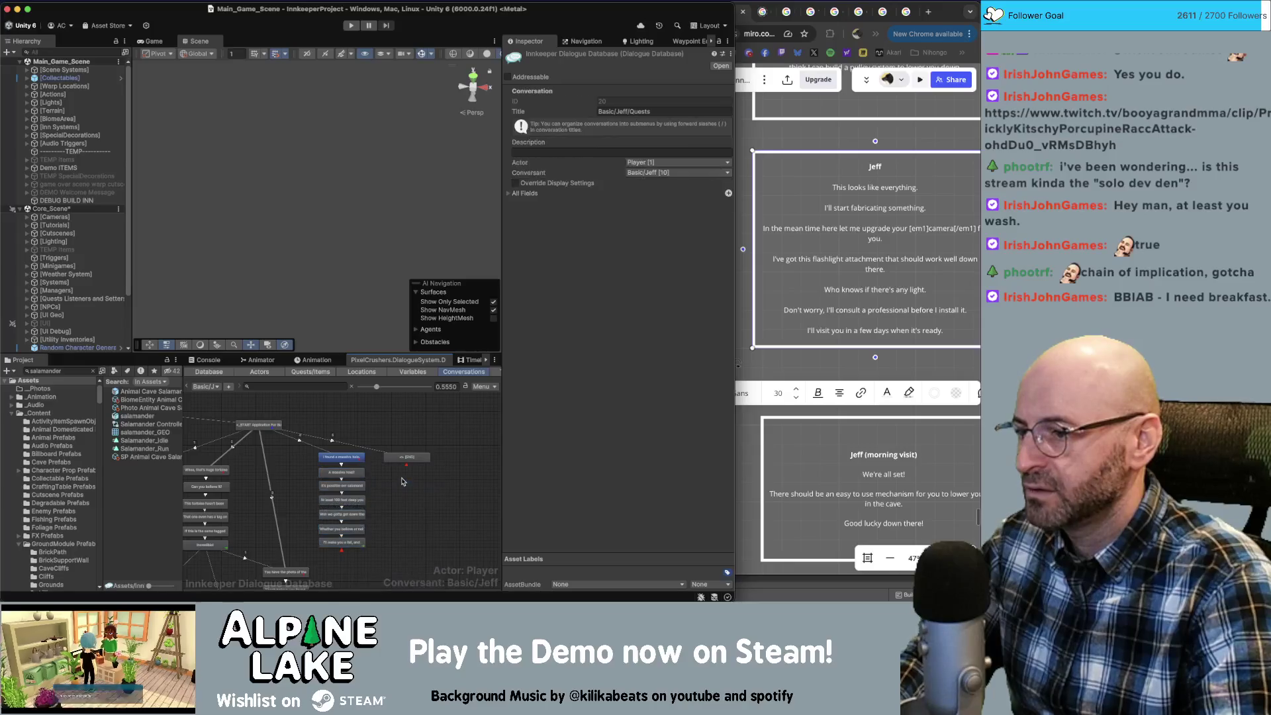
right_click(402, 481)
left_click(447, 468)
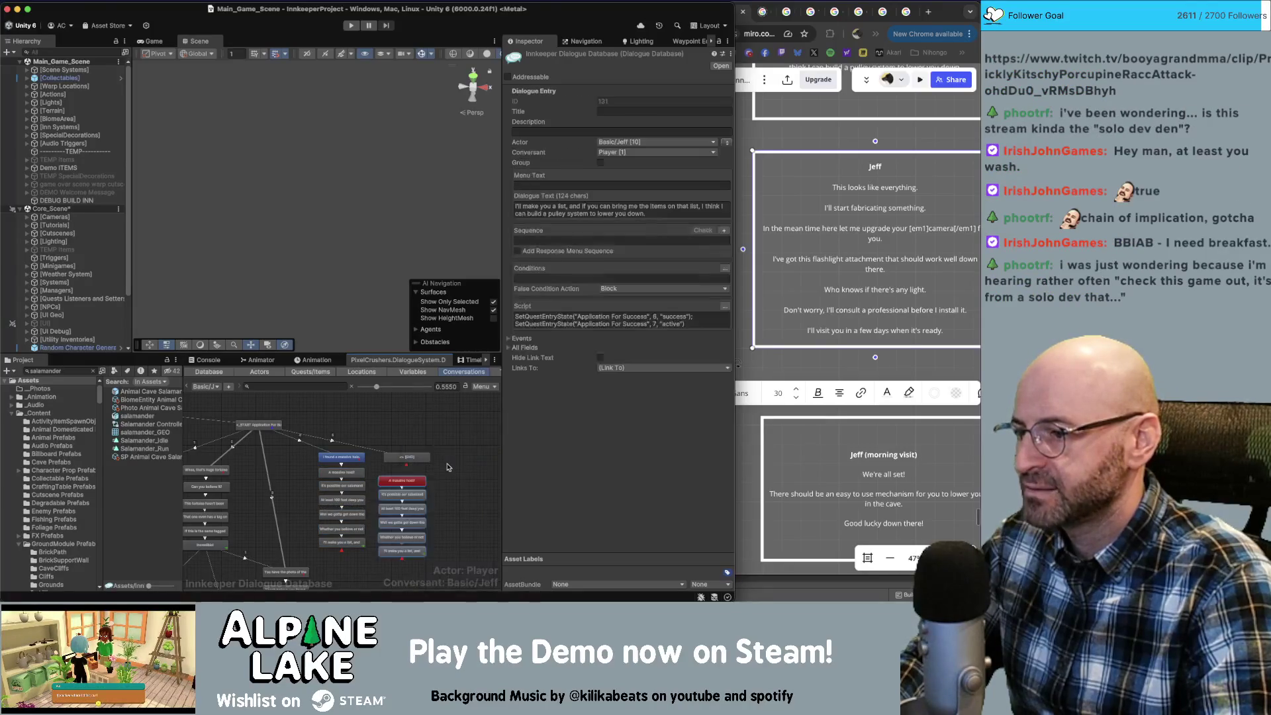
mouse_move(433, 481)
left_mouse_down()
mouse_move(416, 485)
mouse_move(422, 472)
left_mouse_up()
right_click(423, 464)
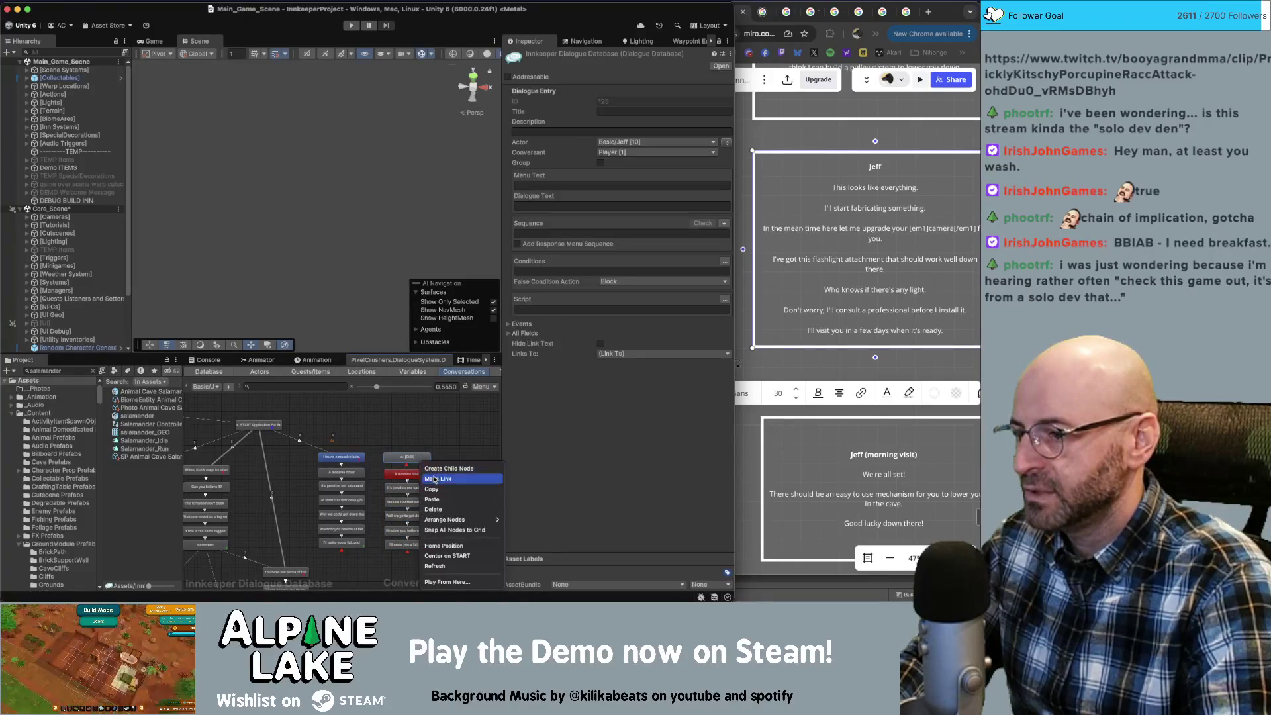
left_click(435, 478)
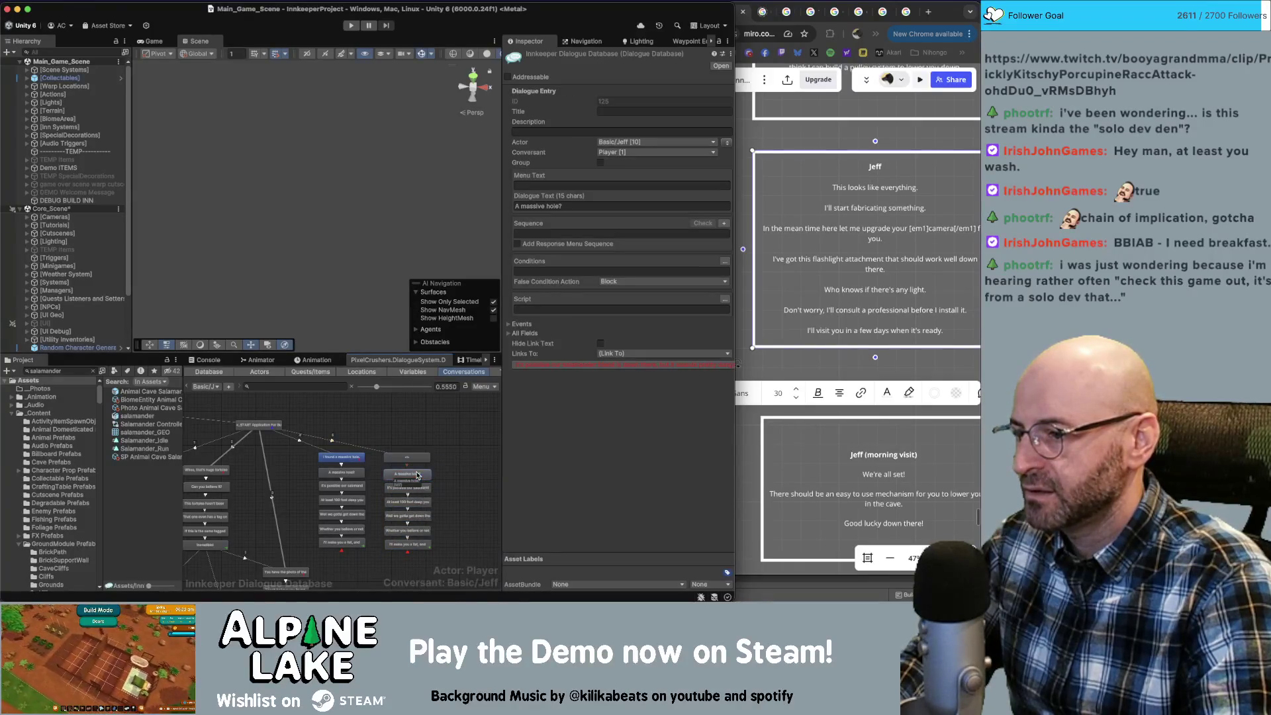
Review the quest-state scripts on the last Jeff line, then open the empty first node.
left_click(427, 546)
left_click(726, 315)
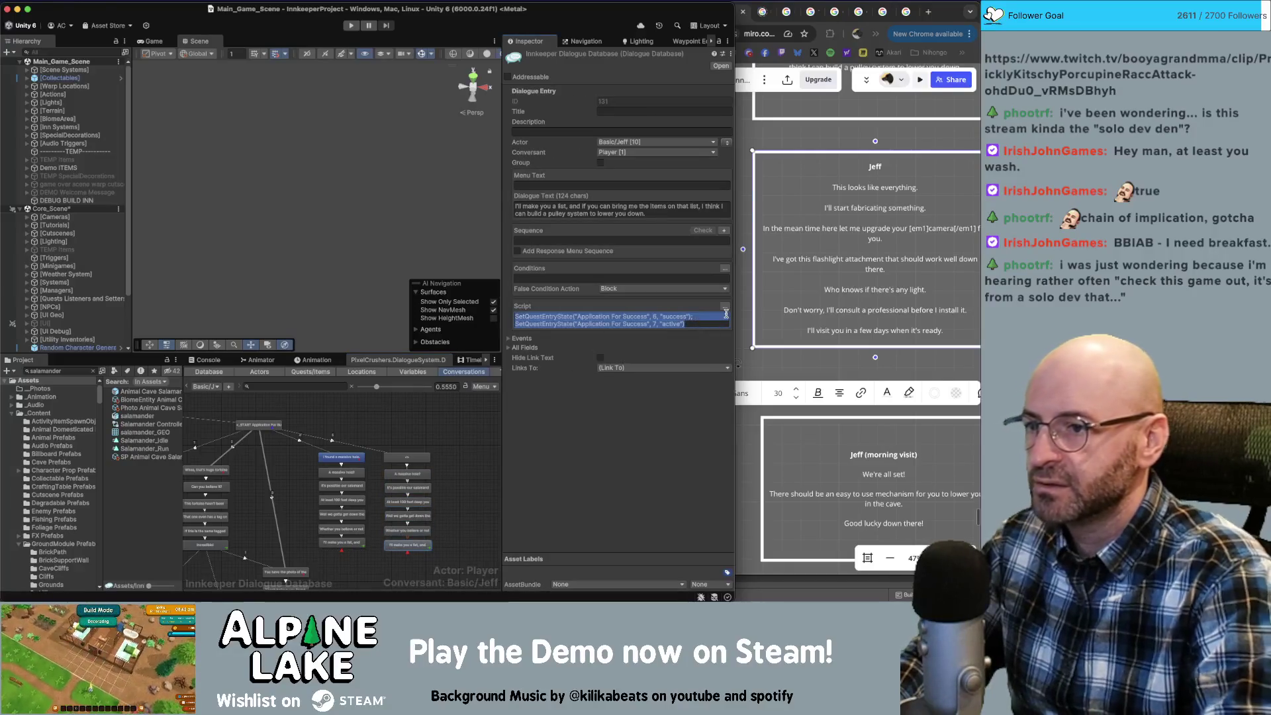
left_click(406, 457)
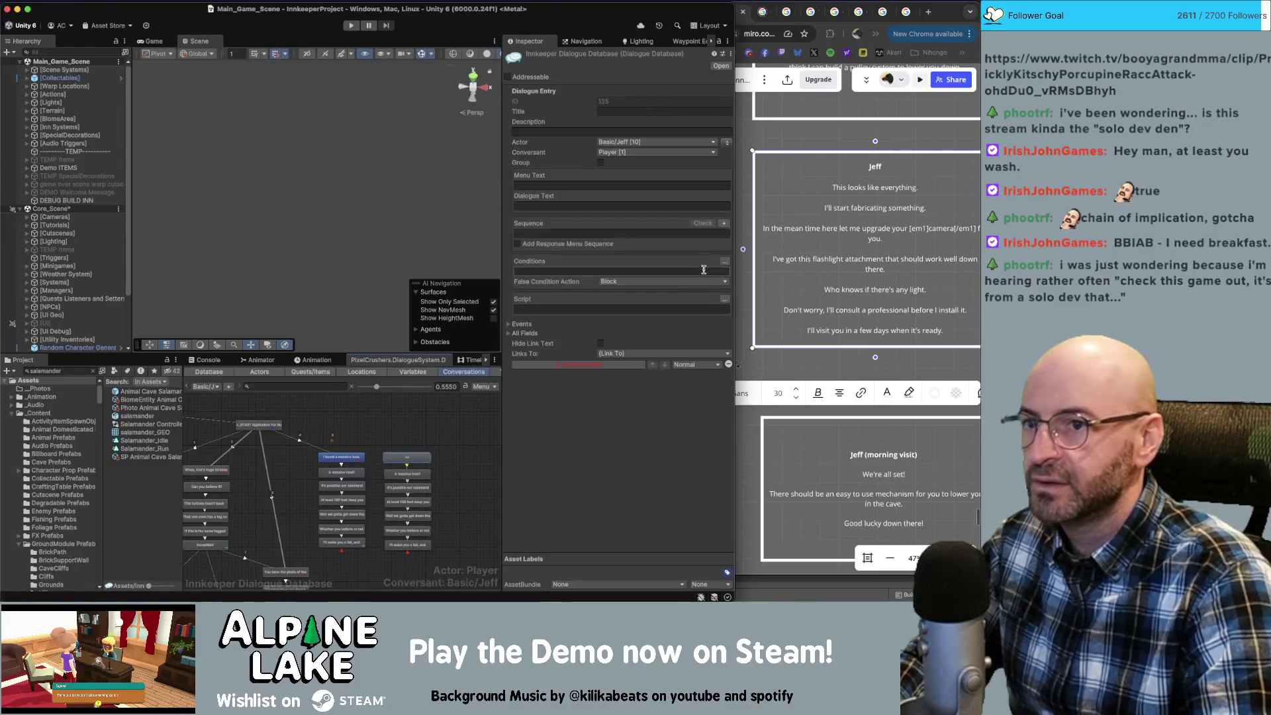
left_click(874, 187)
Paste 'This looks like everything.' from Miro into the empty first Jeff node.
left_click(925, 188)
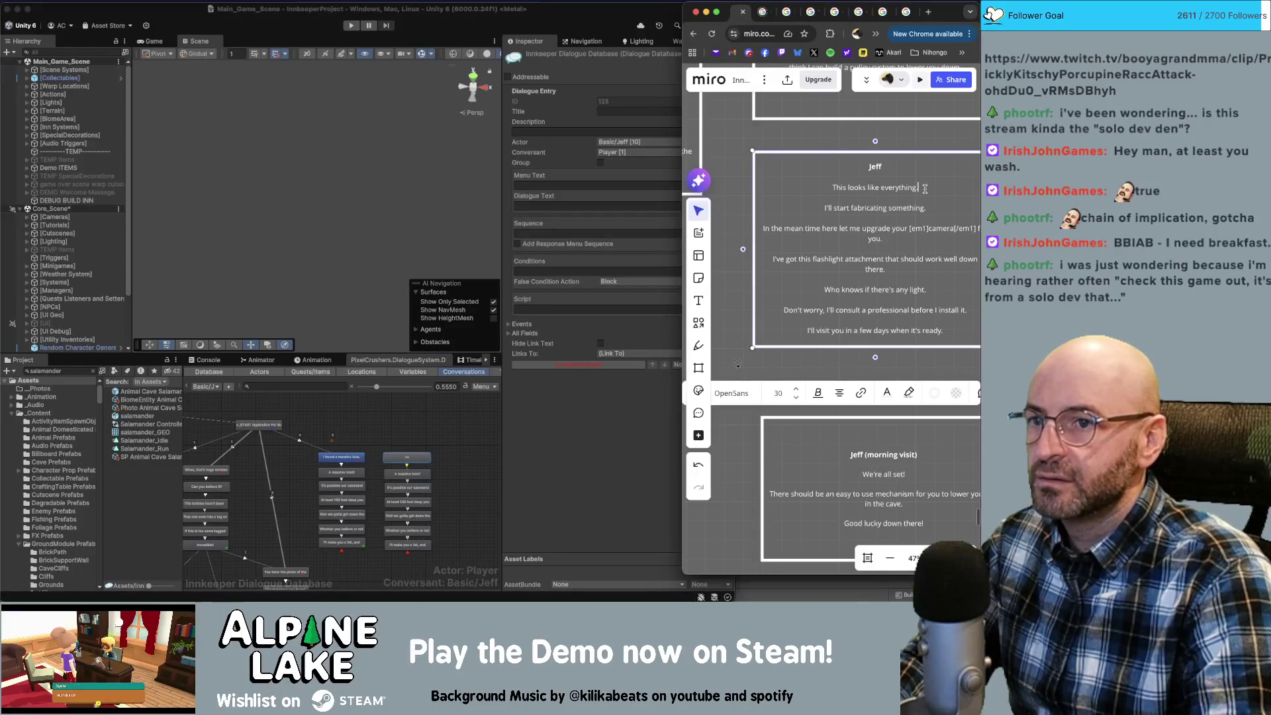
left_click_drag(933, 187, 837, 189)
key("super+c")
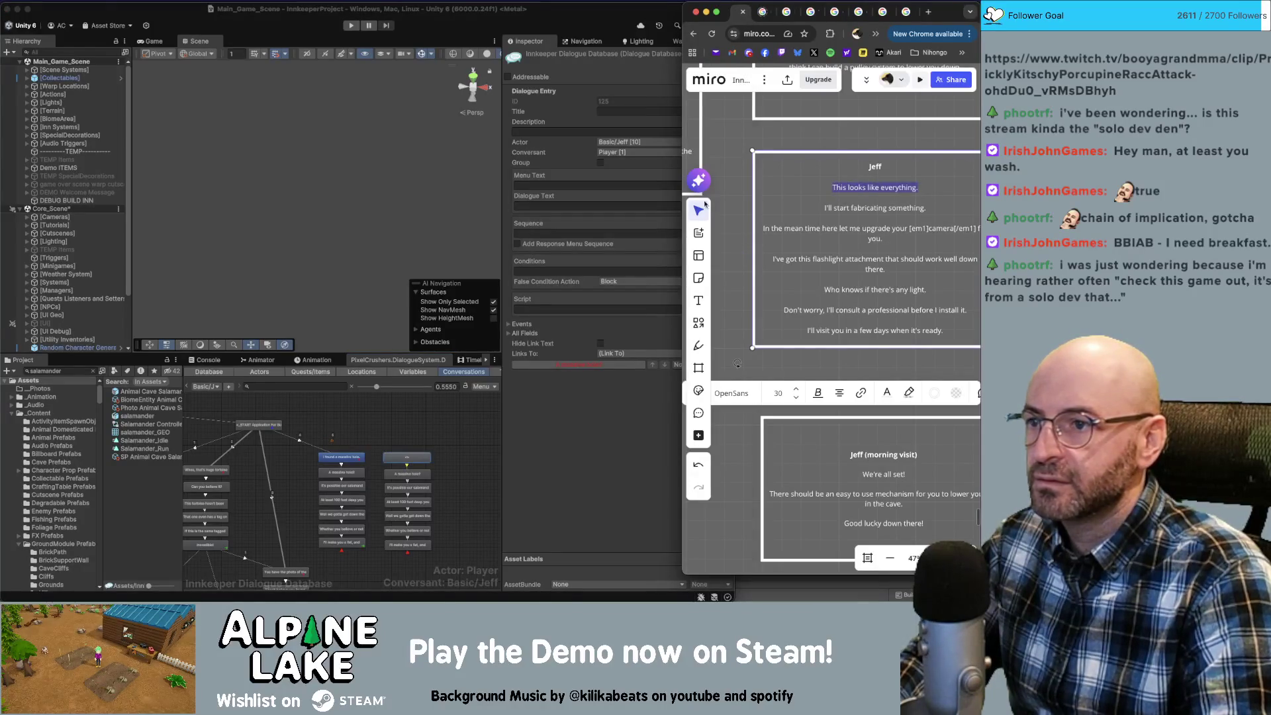
left_click(574, 228)
left_click(572, 207)
key("super+v")
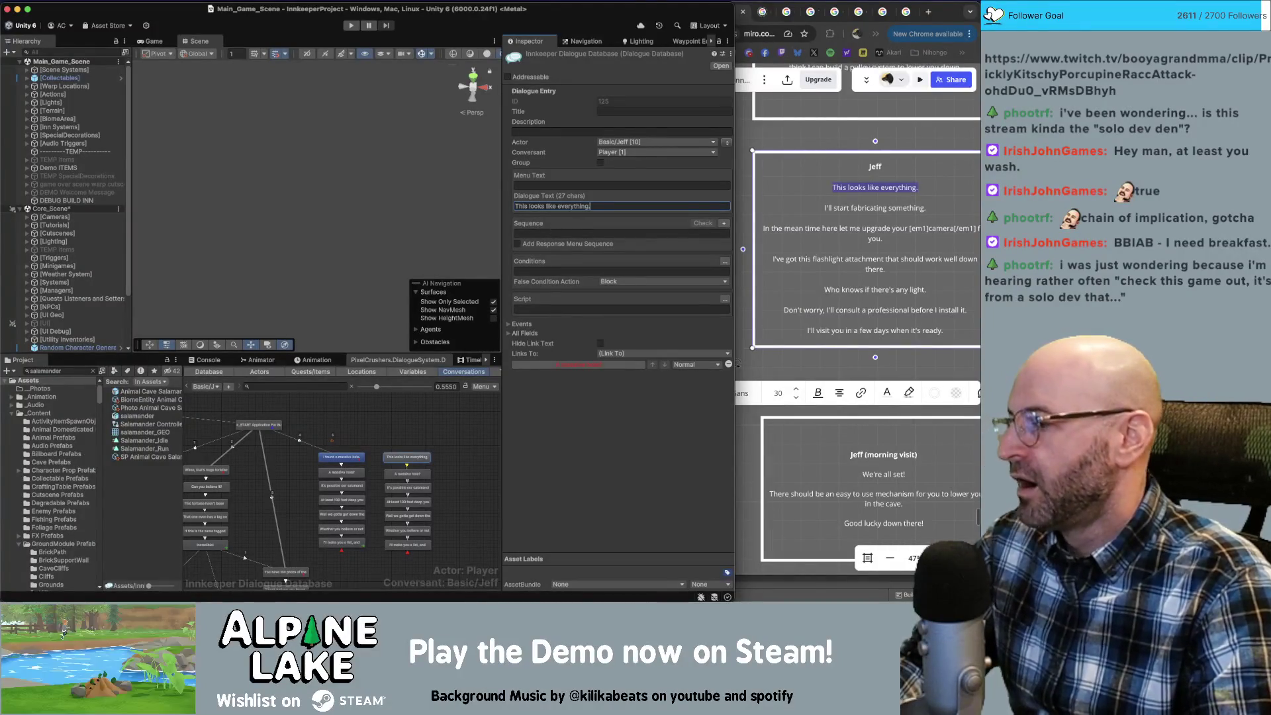
left_click(738, 363)
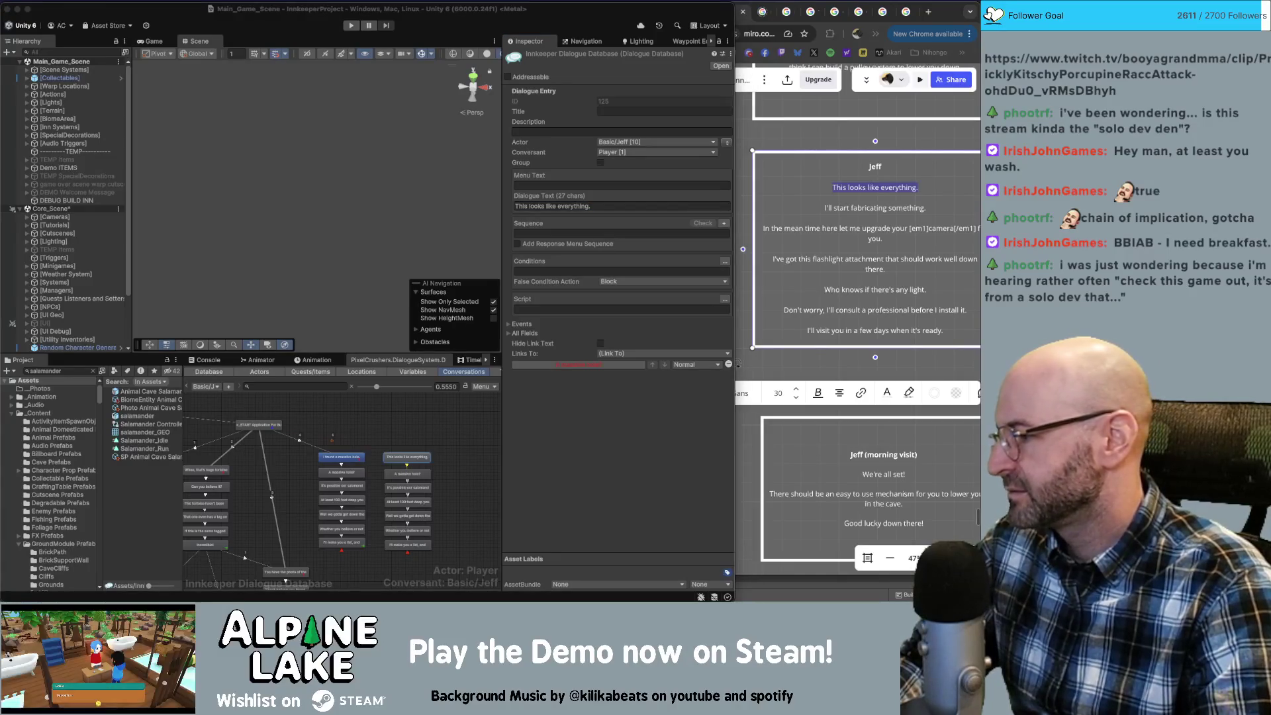
left_click(408, 453)
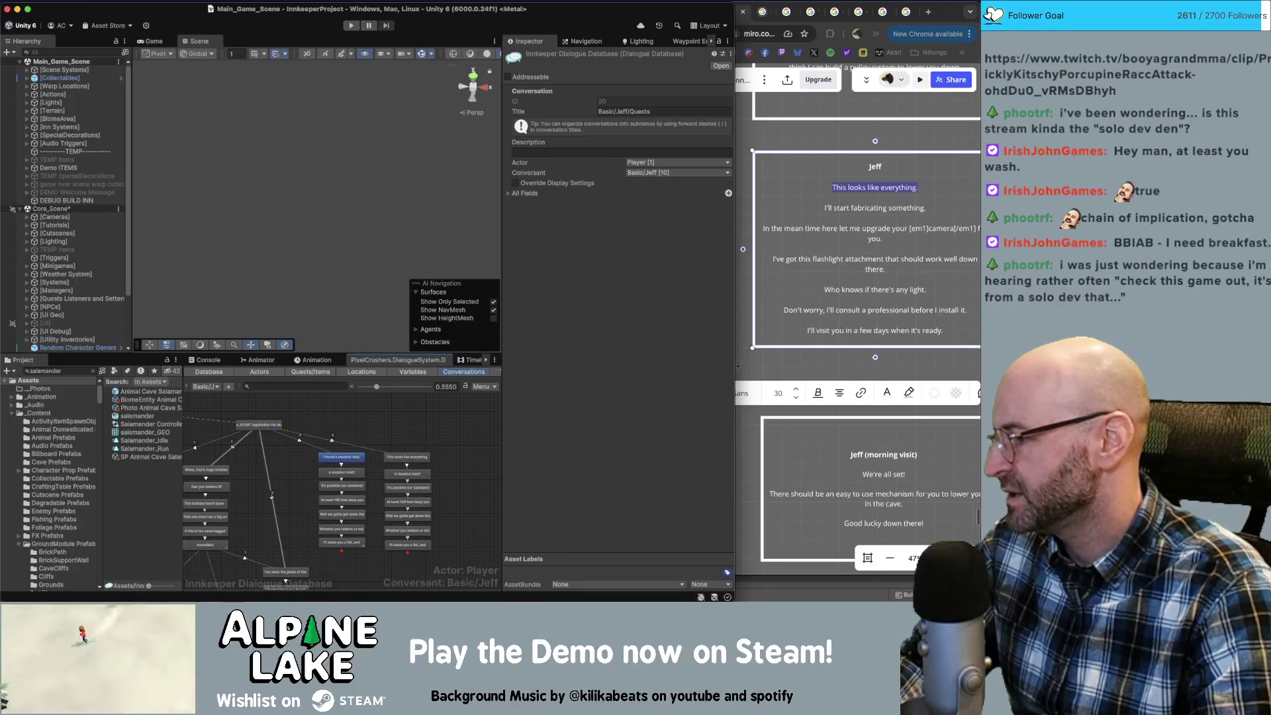
left_click(737, 363)
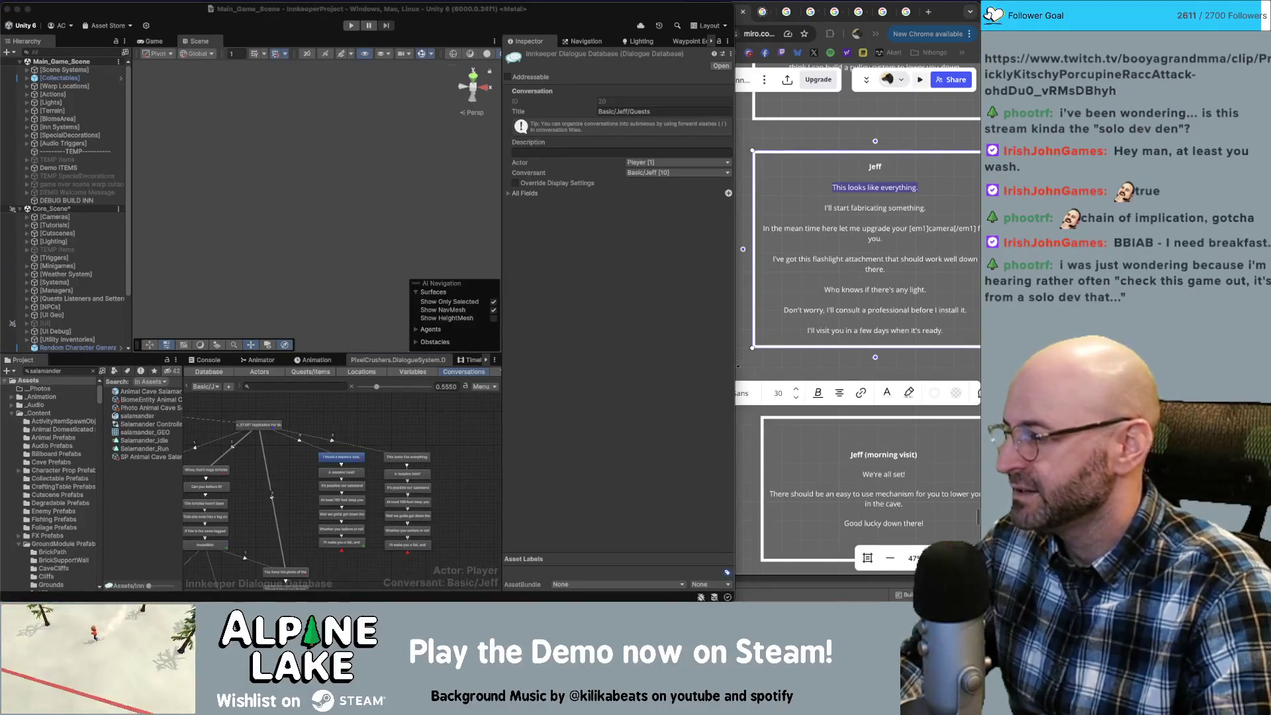
left_click(427, 459)
left_click(419, 458)
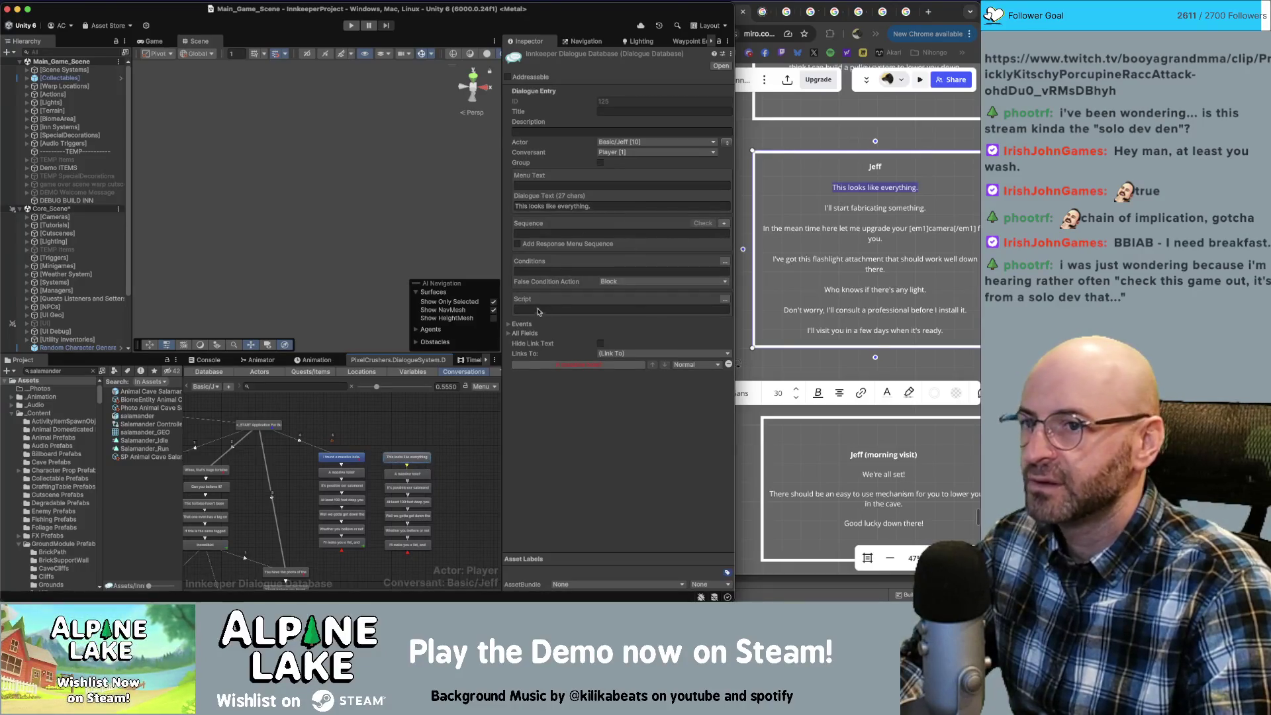
Replace the 'A massive hole?' node's text with 'I'll start fabricating something.'.
left_click(857, 202)
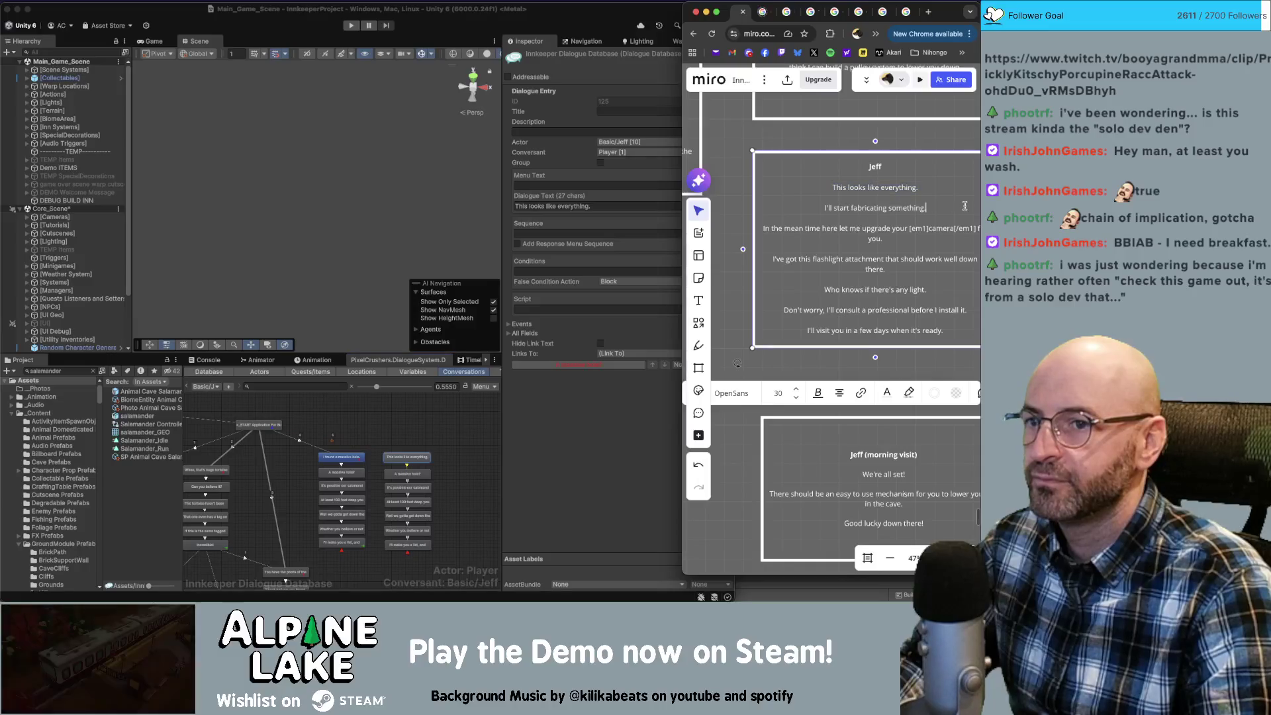
left_click_drag(964, 208, 823, 209)
key("super+c")
left_click(429, 464)
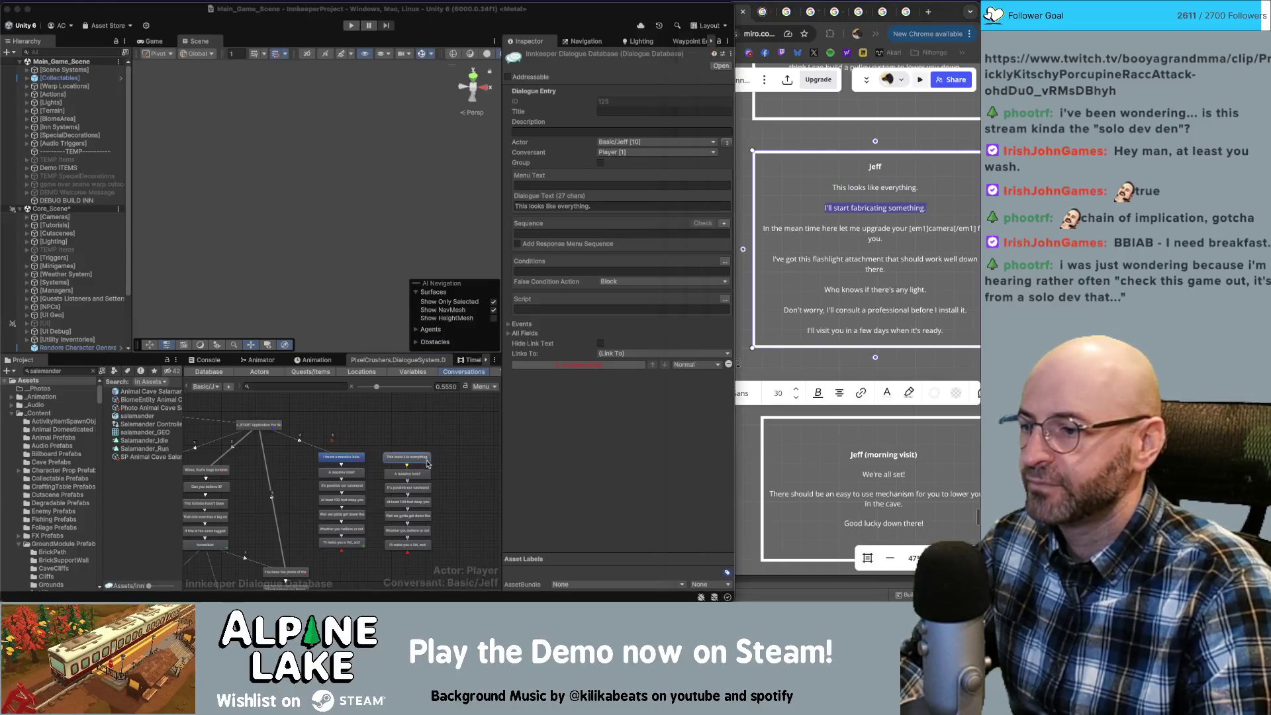
left_click(408, 474)
left_click(586, 205)
key("super+v")
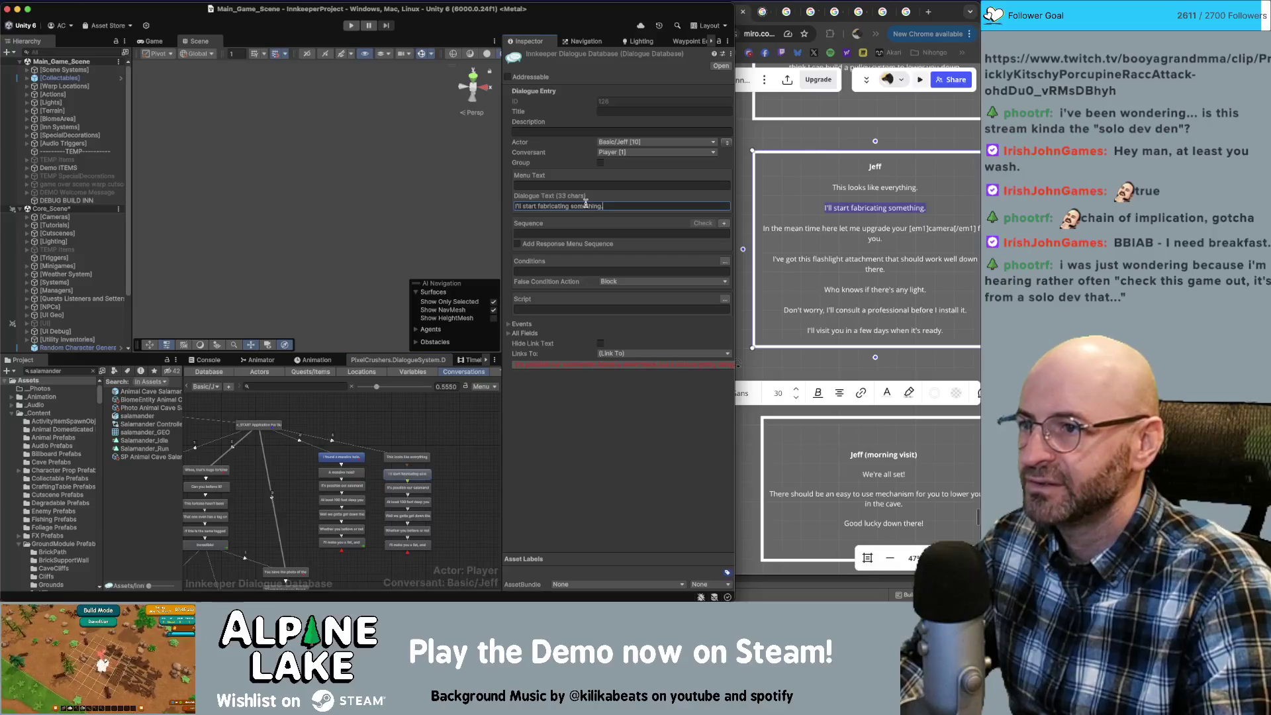
Copy the camera upgrade line from Miro into the chain's third node.
left_click(892, 237)
left_click_drag(892, 237, 765, 226)
key("super+c")
left_click(435, 447)
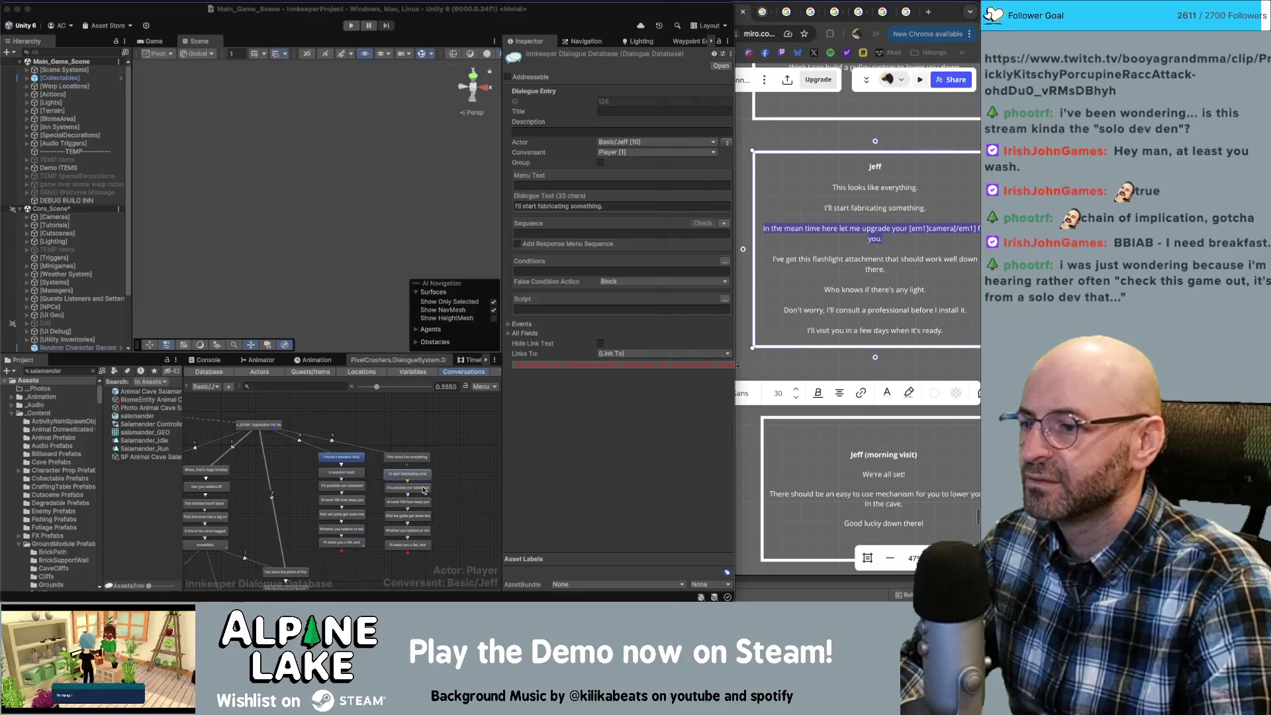
left_click(424, 490)
left_click(585, 209)
key("super+v")
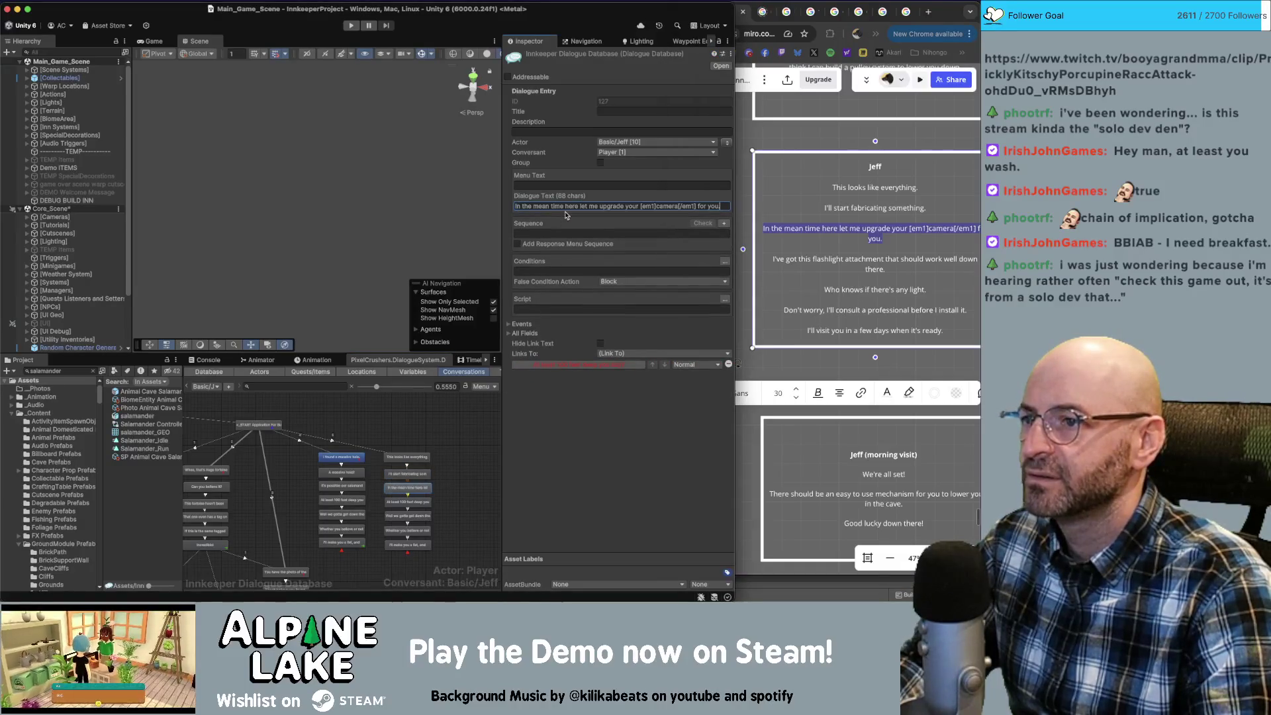
Replace the 'At least 100 feet deep' node's text with the flashlight attachment line.
left_click(798, 217)
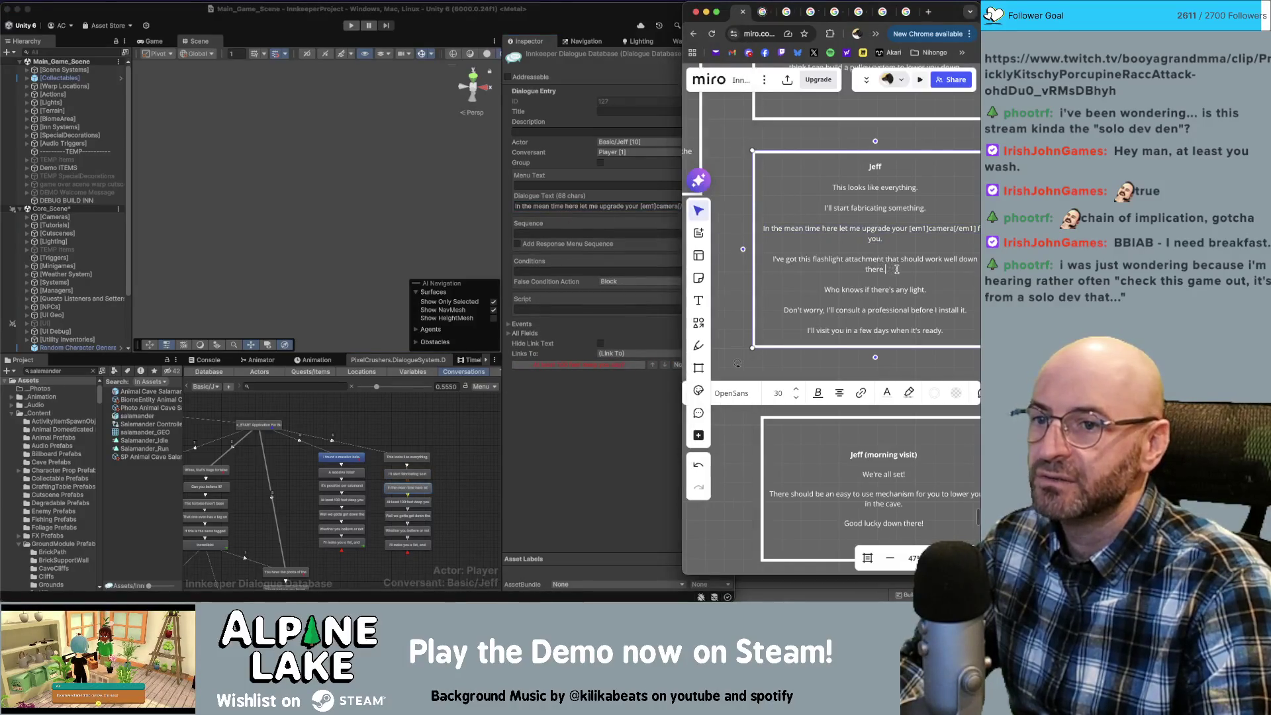
left_click_drag(888, 269, 774, 262)
key("super+c")
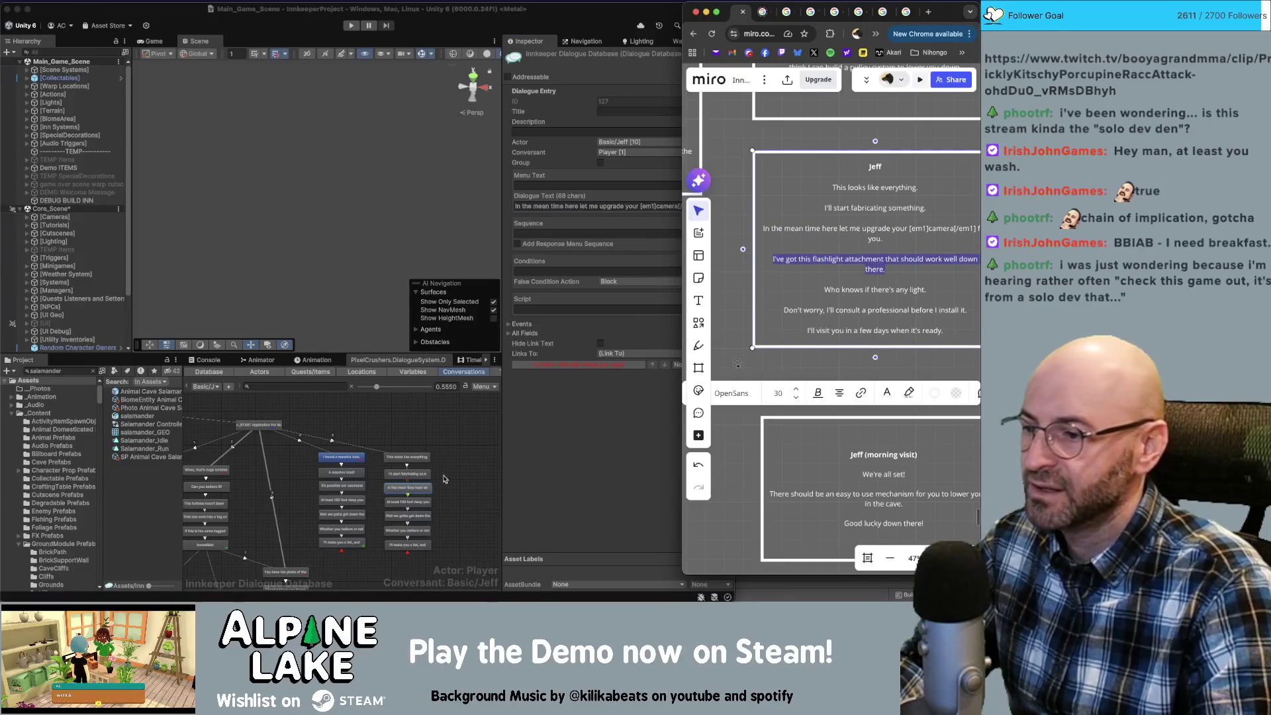
left_click(408, 501)
left_click(408, 501)
left_click(616, 207)
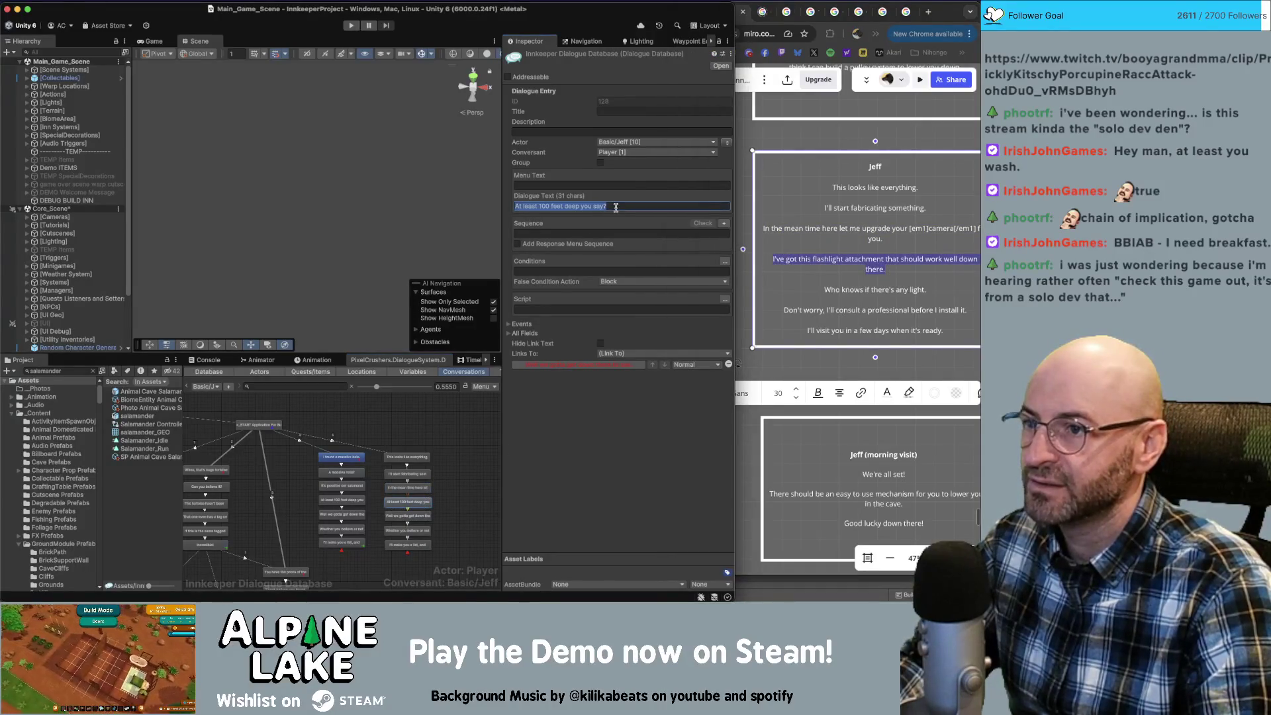
key("super+v")
Replace the 'Well we gotta get down there' node's text with 'Who knows if there's any light.'.
left_click(916, 290)
left_click_drag(930, 289, 823, 289)
key("super+c")
left_click(510, 416)
left_click(408, 515)
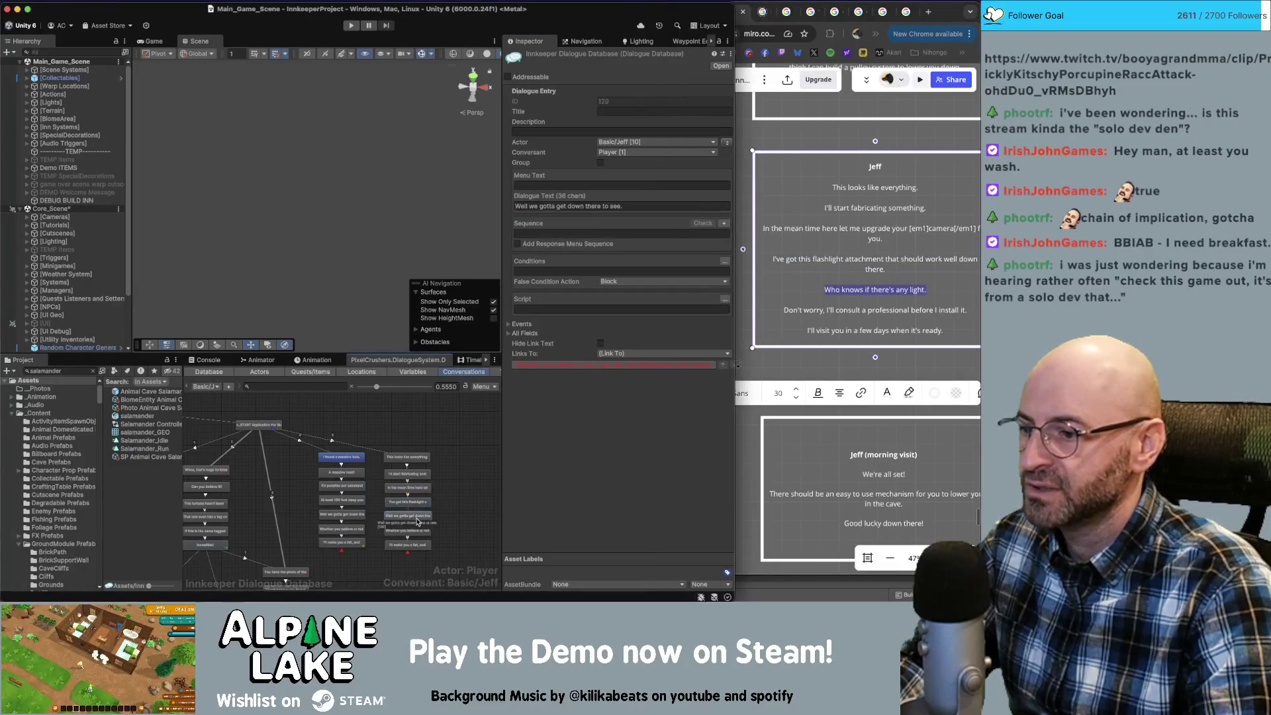
left_click(642, 206)
key("super+a")
key("super+v")
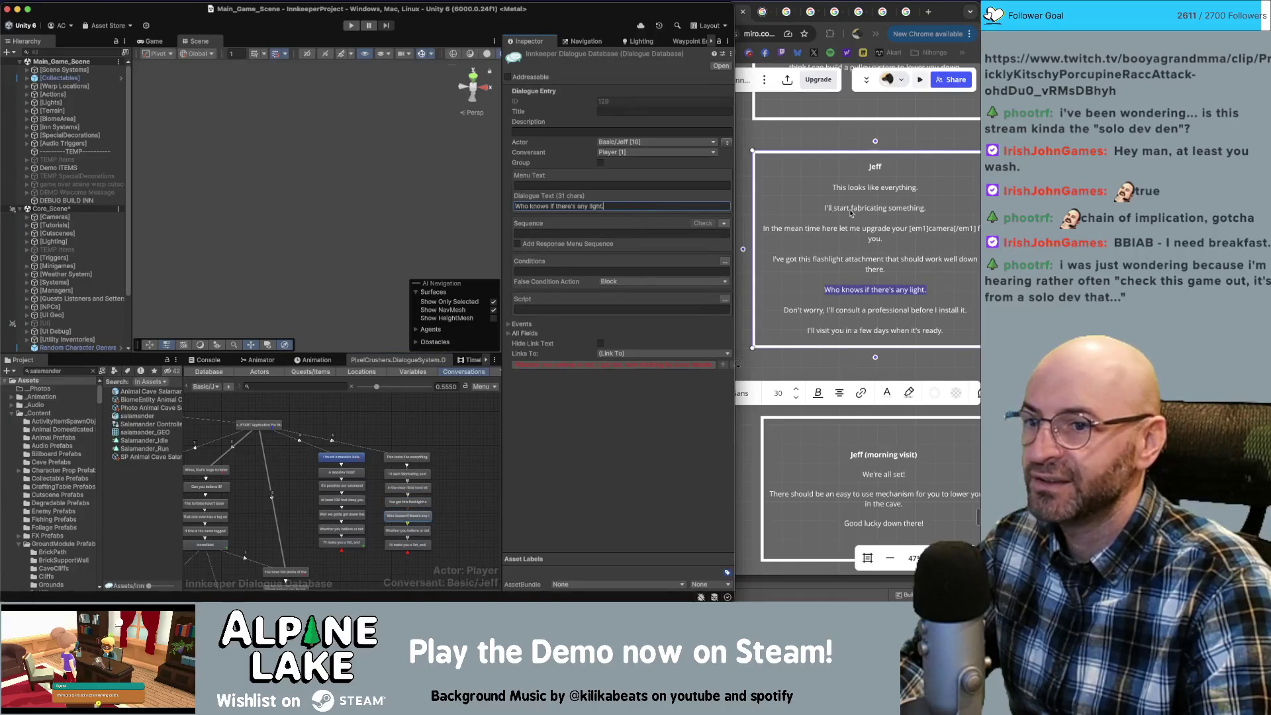
Put the consult-a-professional line into the rock climbing node.
left_click(965, 311)
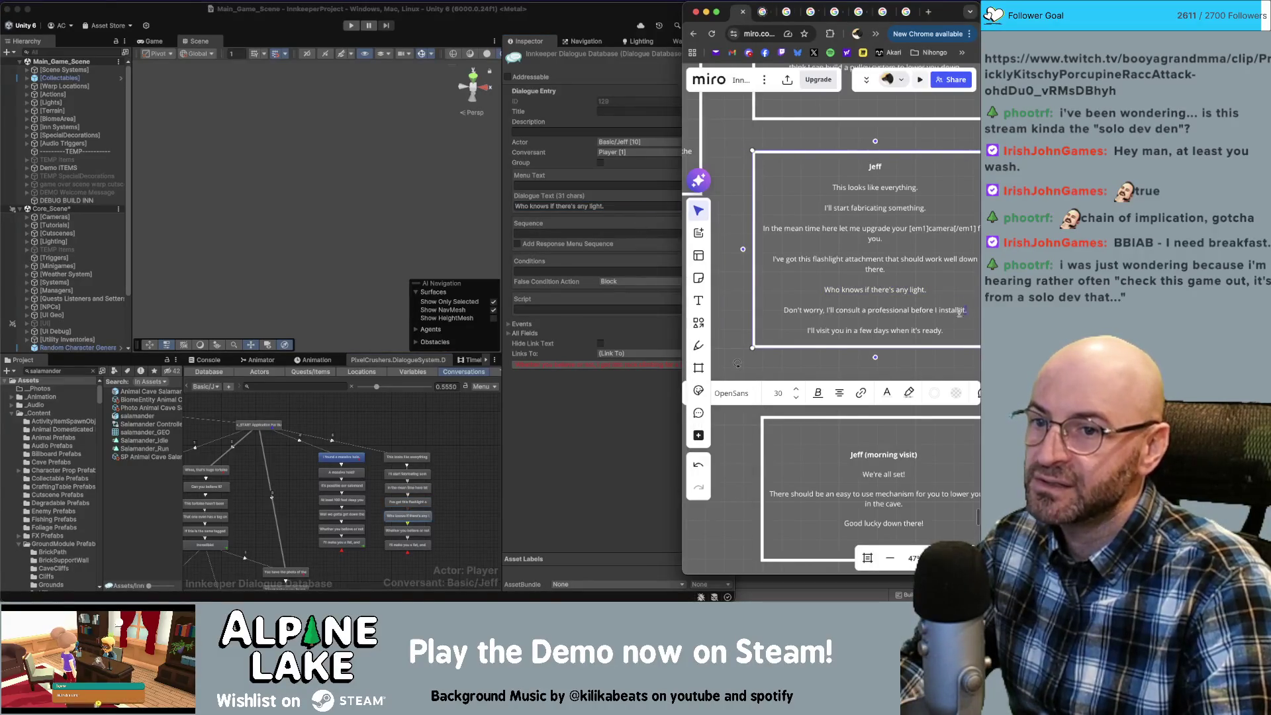
left_click_drag(960, 312, 782, 311)
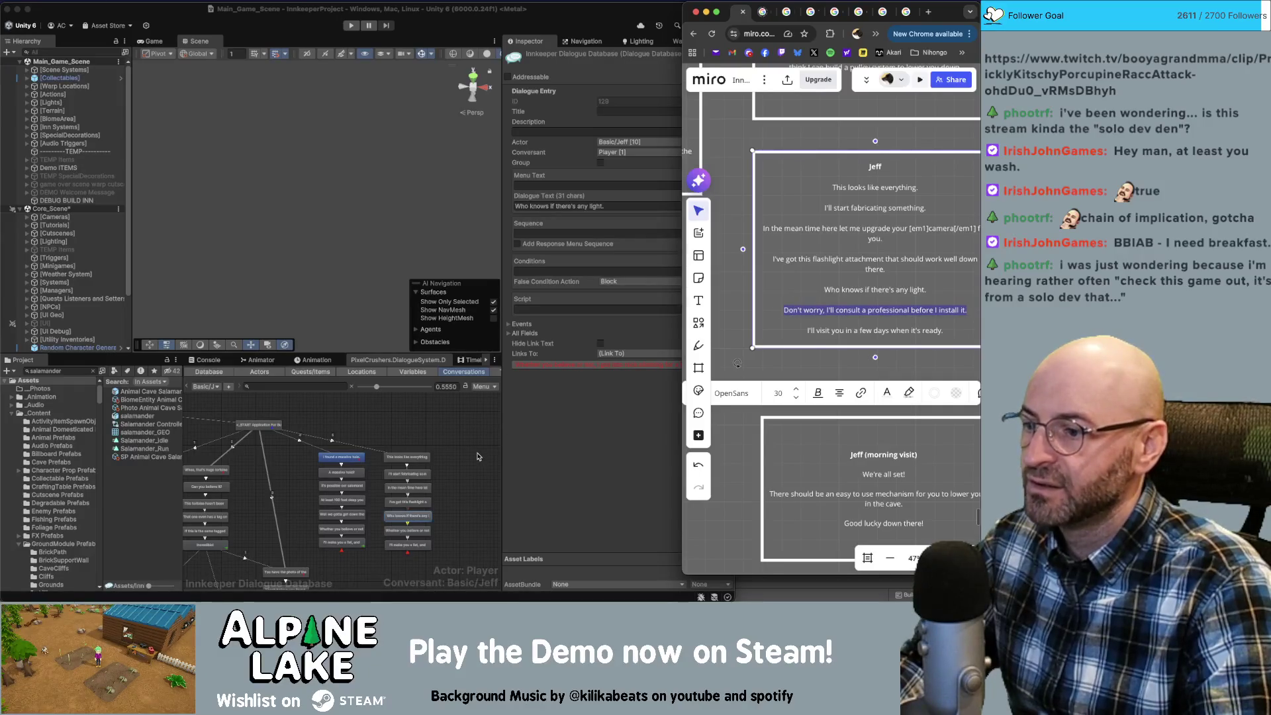
left_click(407, 530)
left_click(575, 206)
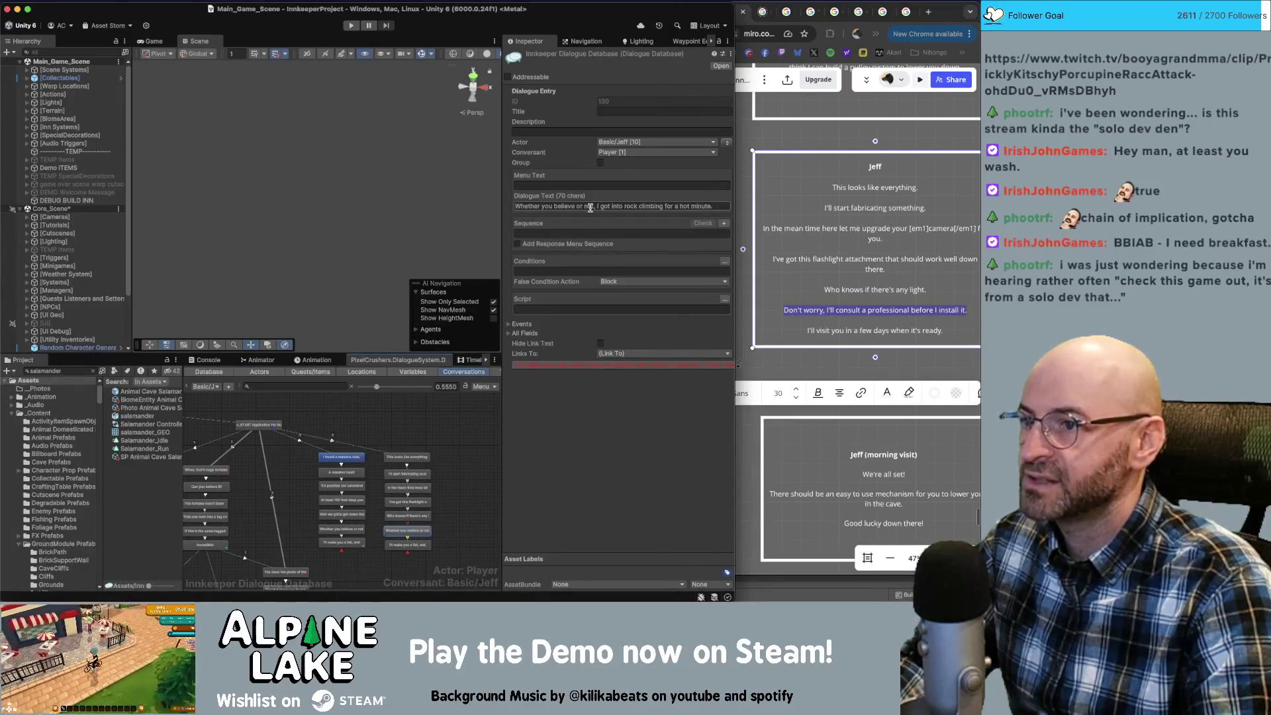
key("super+v")
Replace the 'I'll make you a list' node's text with 'I'll visit you in a few days when it's ready.'.
left_click(741, 154)
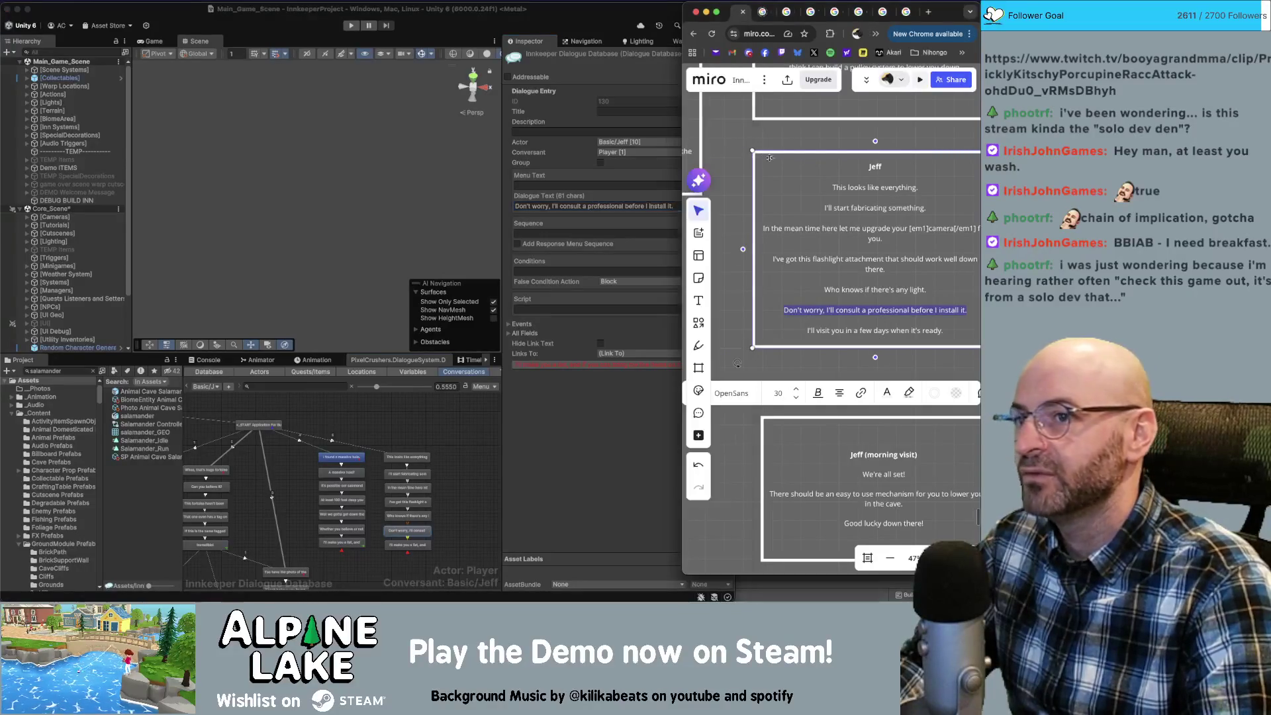
left_click(799, 188)
left_click(741, 168)
scroll(854, 318, "right", 3)
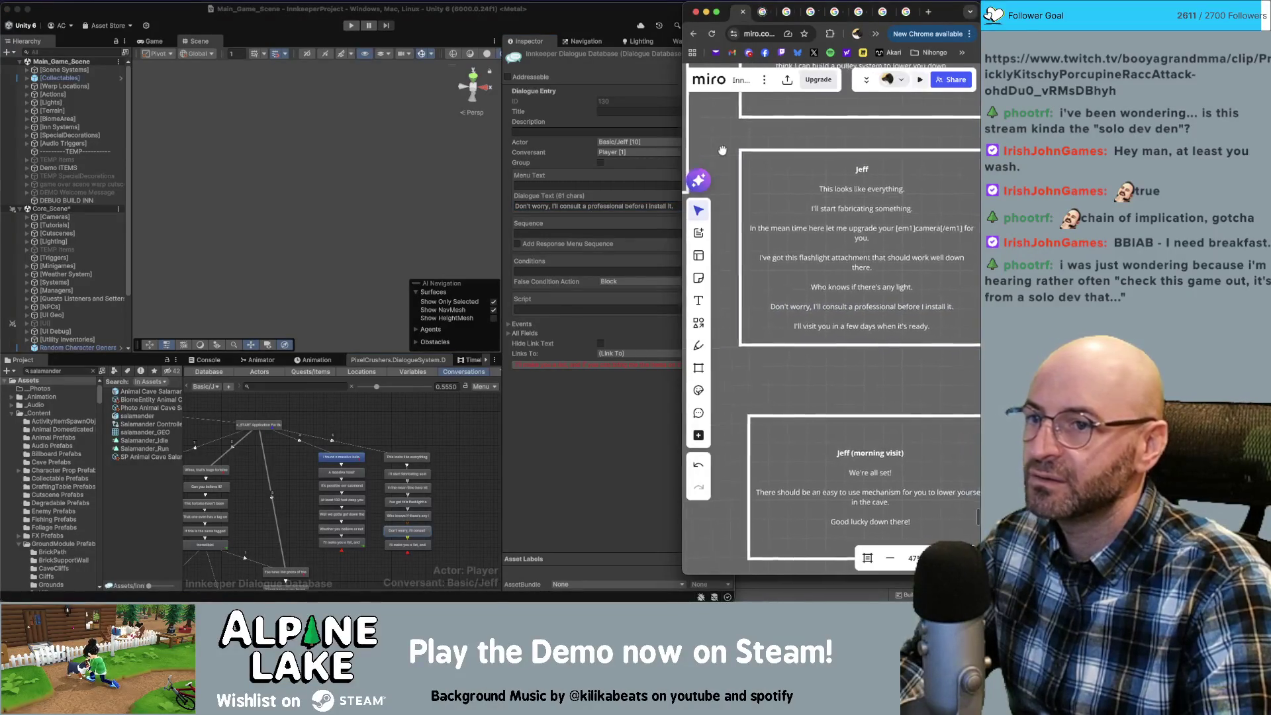
left_click(856, 320)
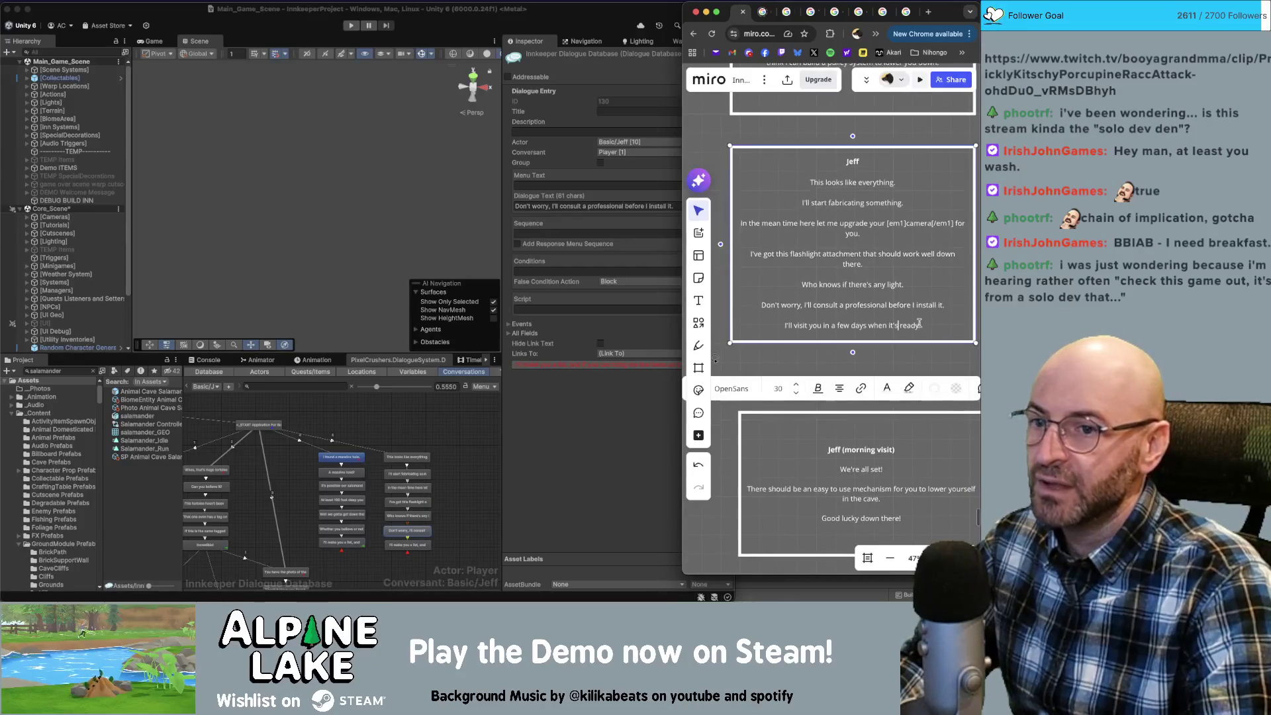
left_click_drag(927, 325, 783, 326)
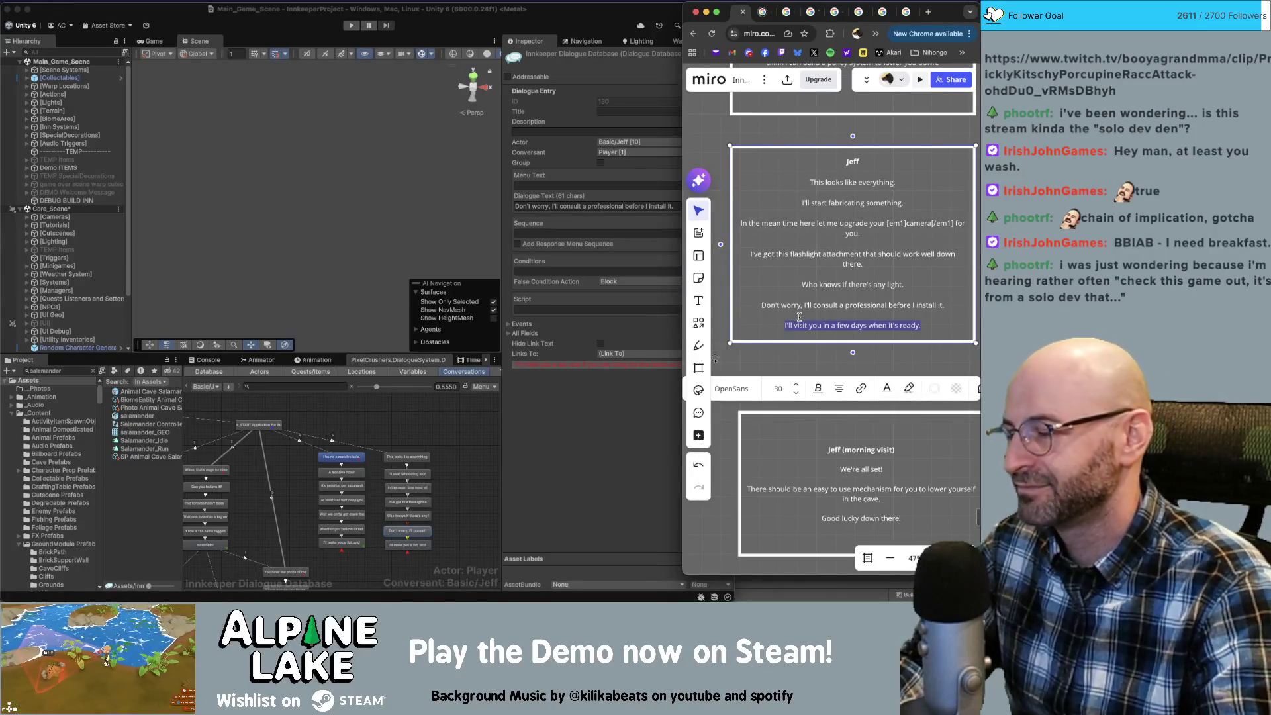
left_click(492, 500)
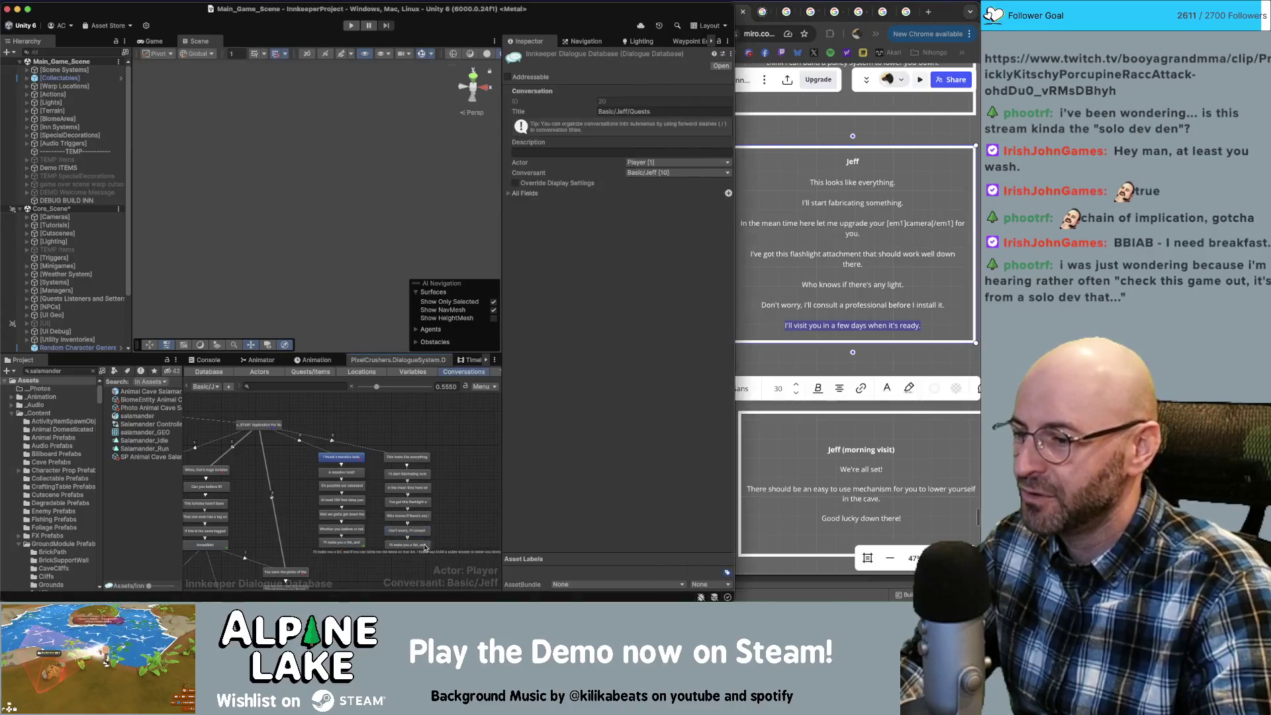
left_click(423, 543)
left_click(594, 214)
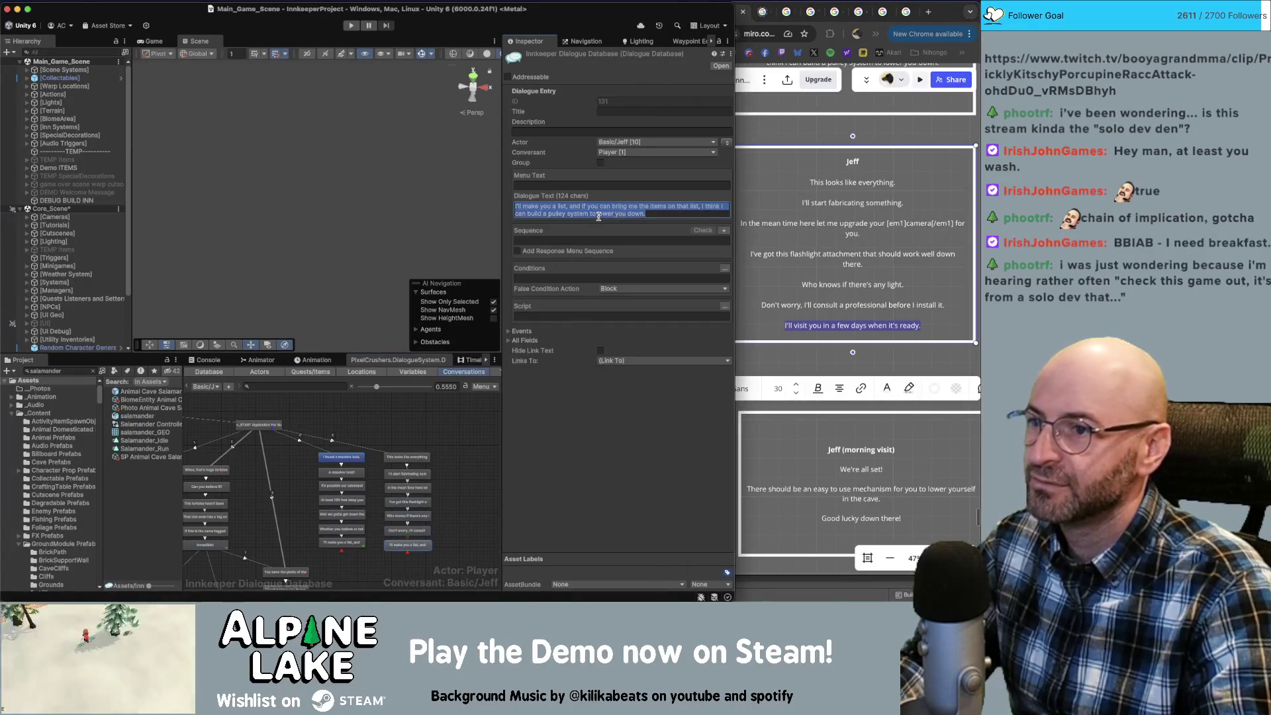
key("super+a")
key("super+v")
Look over the rewritten Jeff node column and select the 'This looks like everything.' line.
left_click(446, 476)
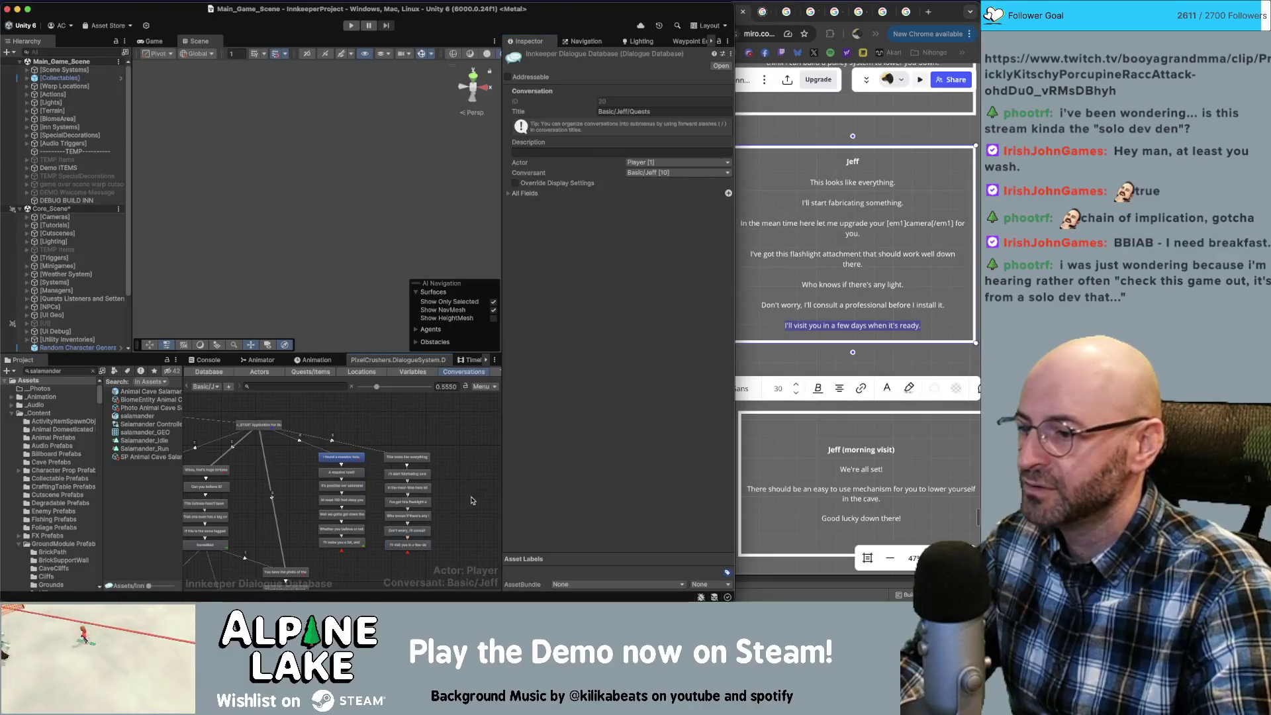
scroll(469, 467, "down", 1)
mouse_move(448, 443)
left_mouse_down()
mouse_move(425, 493)
mouse_move(372, 526)
left_mouse_up()
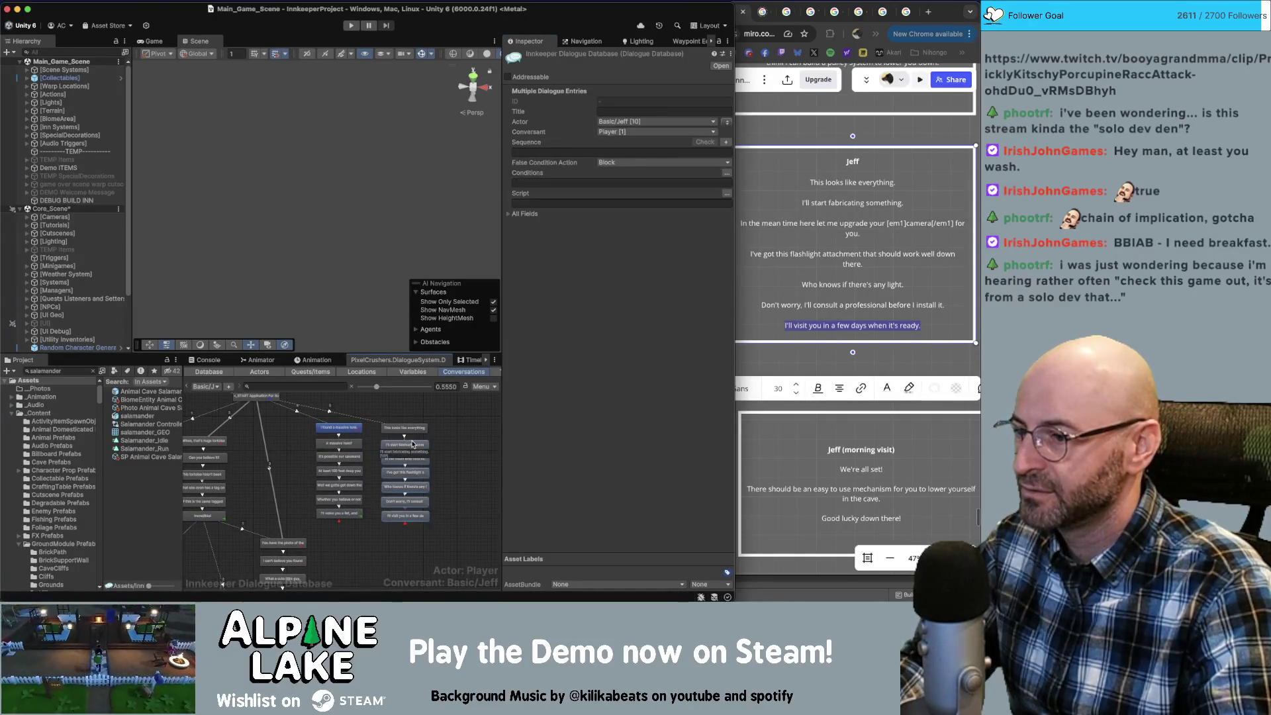
left_click(447, 425)
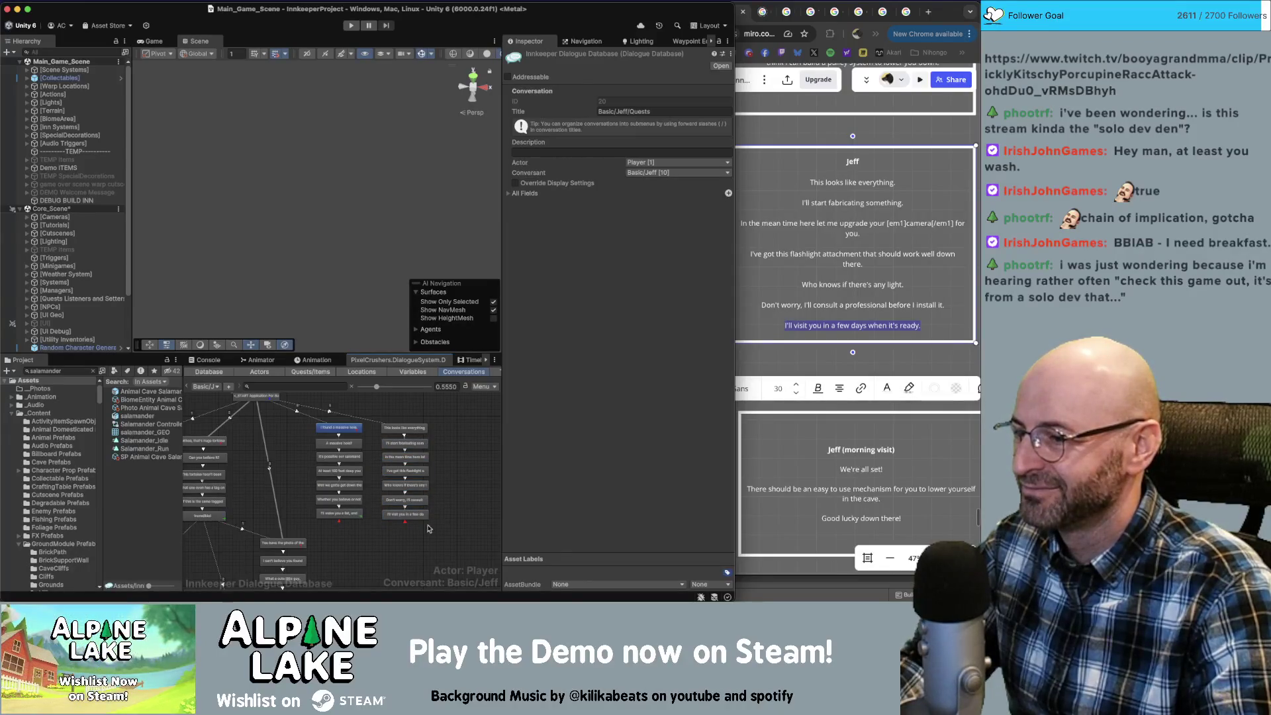
scroll(428, 529, "left", 3)
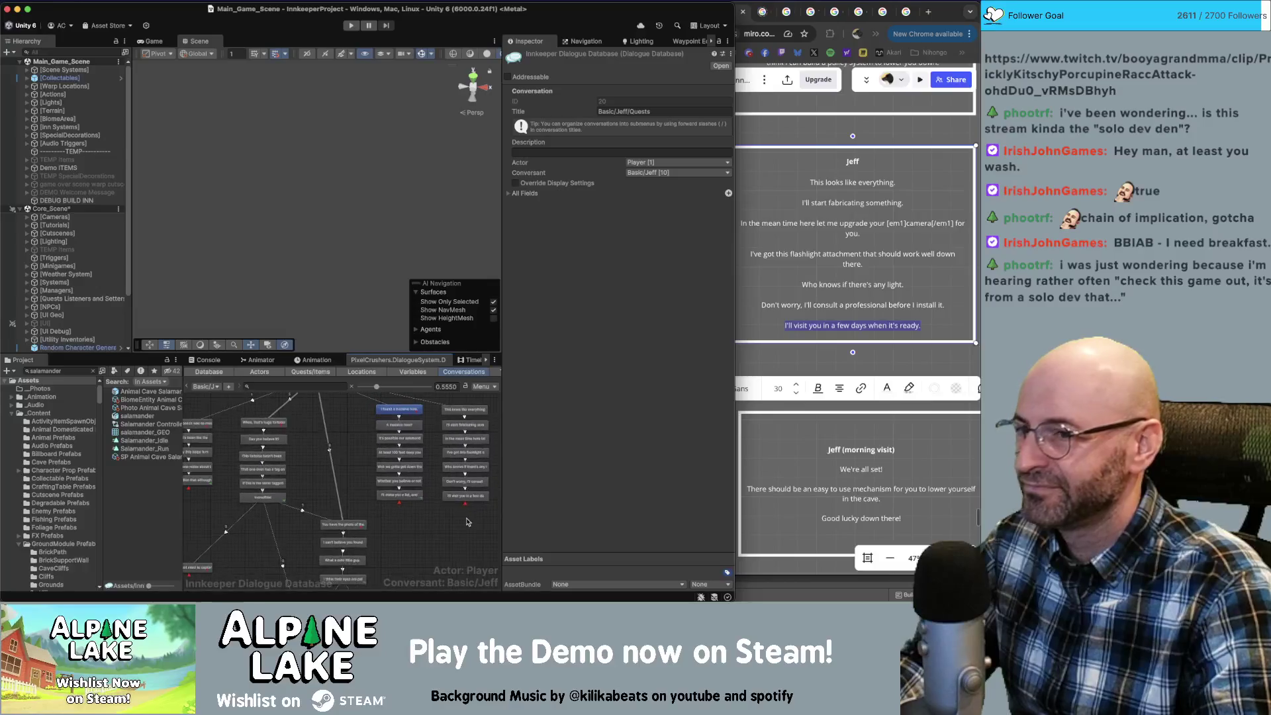
scroll(466, 523, "right", 2)
left_click(430, 412)
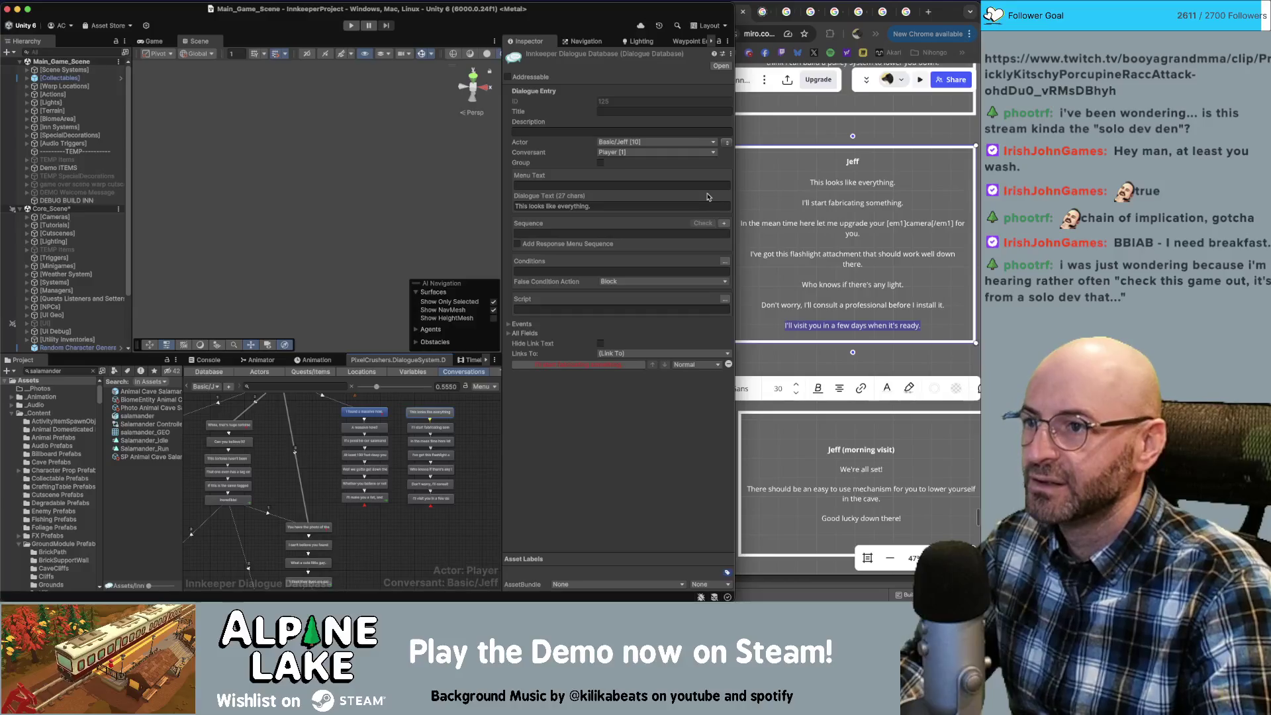
Require quest entry 7 Gather to be active on the 'This looks like everything.' line.
left_click(726, 262)
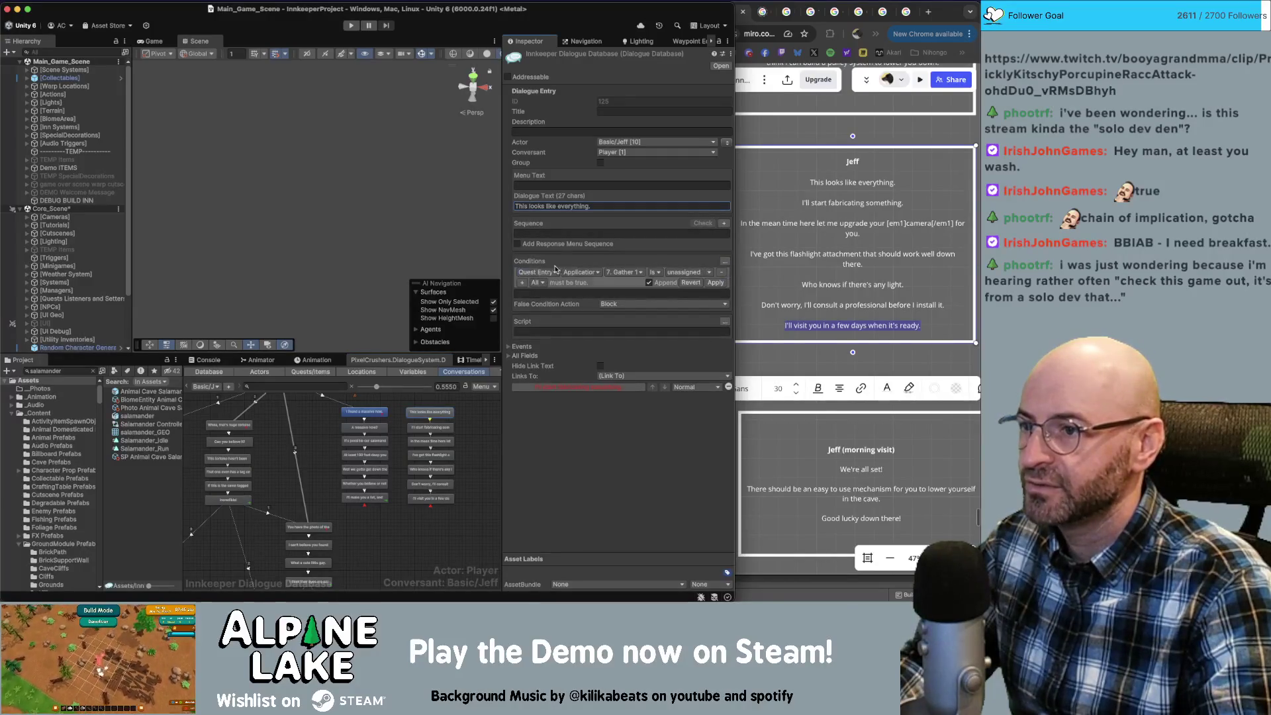
left_click(624, 272)
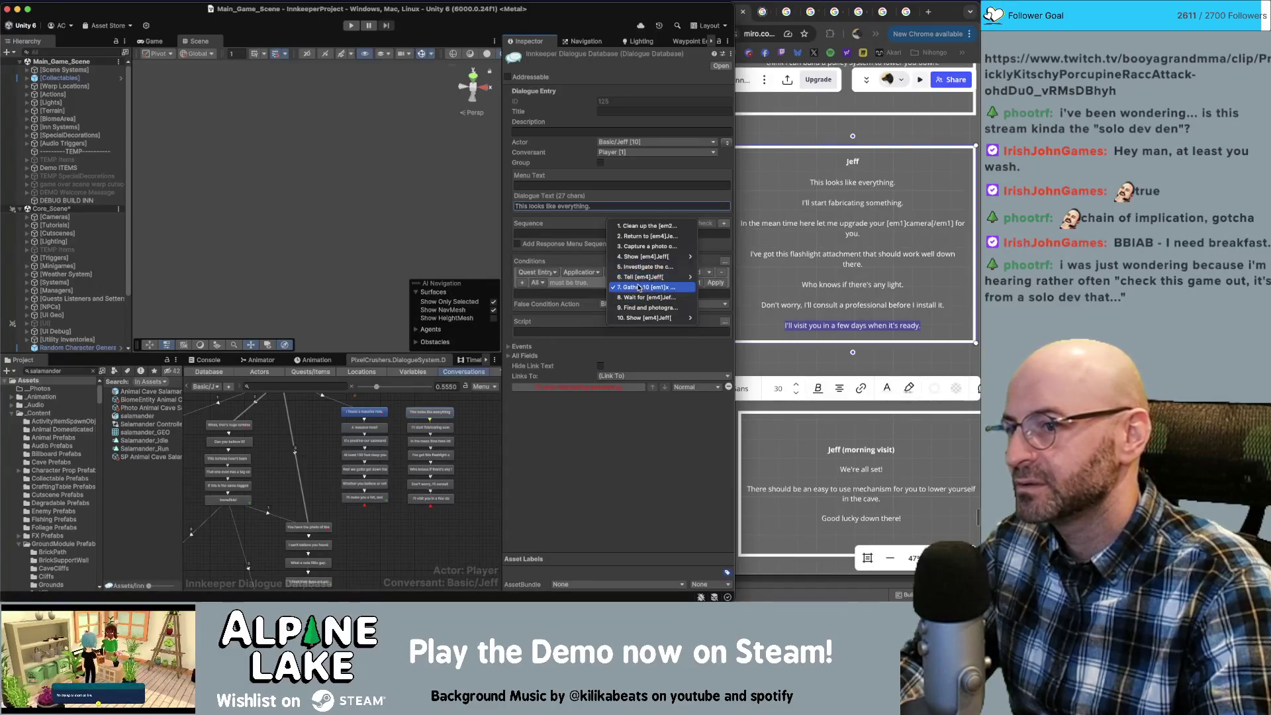
left_click(639, 288)
left_click(688, 272)
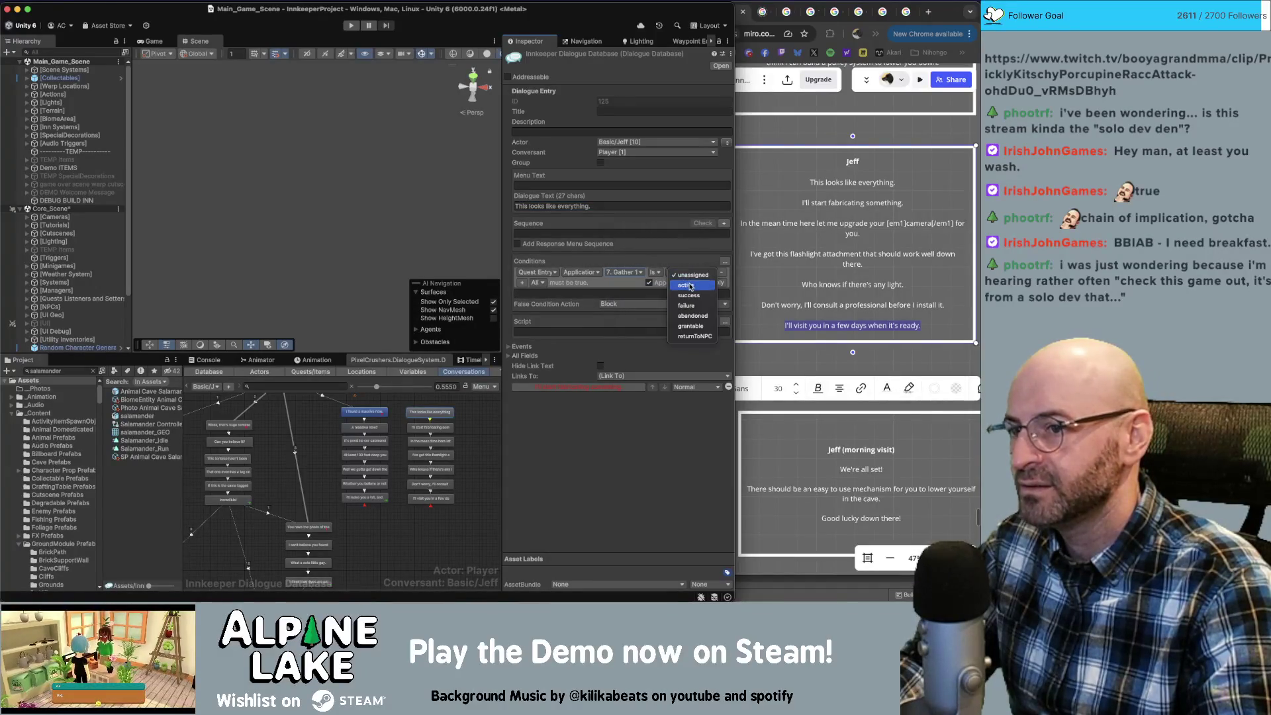
left_click(712, 283)
left_click(715, 283)
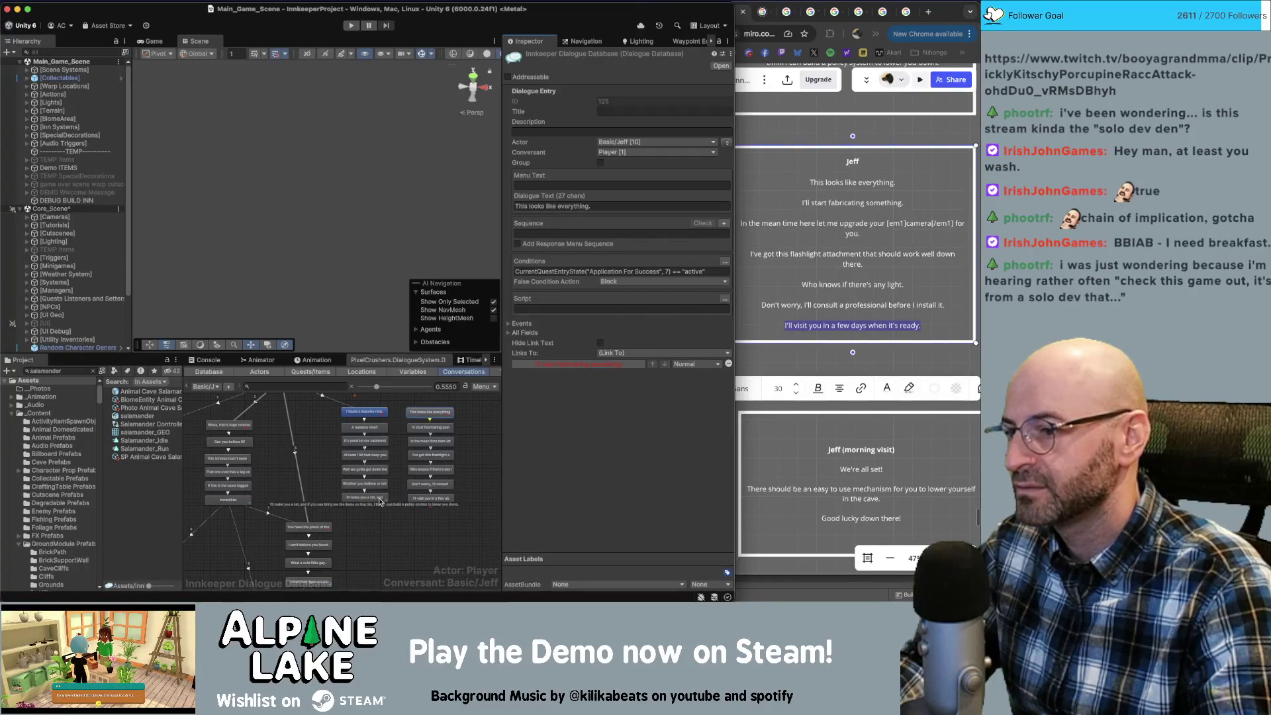
Add a condition requiring entry 8 'Wait for' active on the 'I'll visit you in a few days' line.
left_click(379, 500)
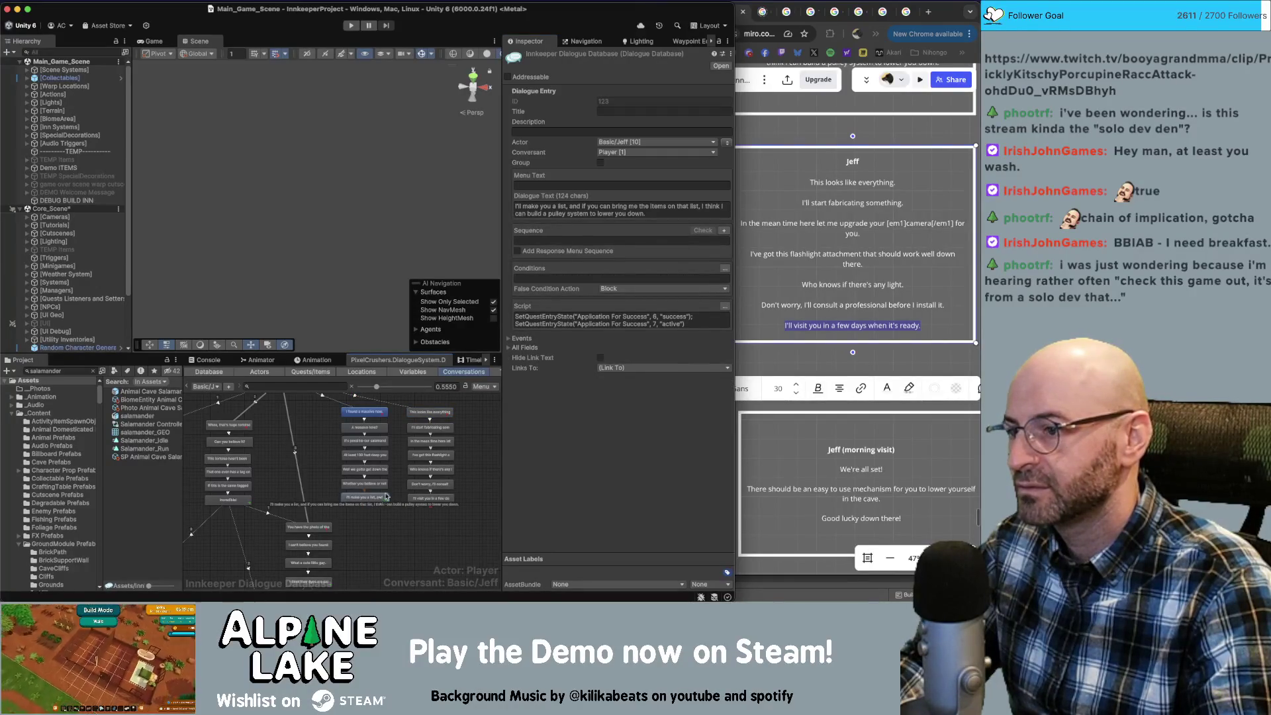
left_click(466, 438)
left_click(430, 498)
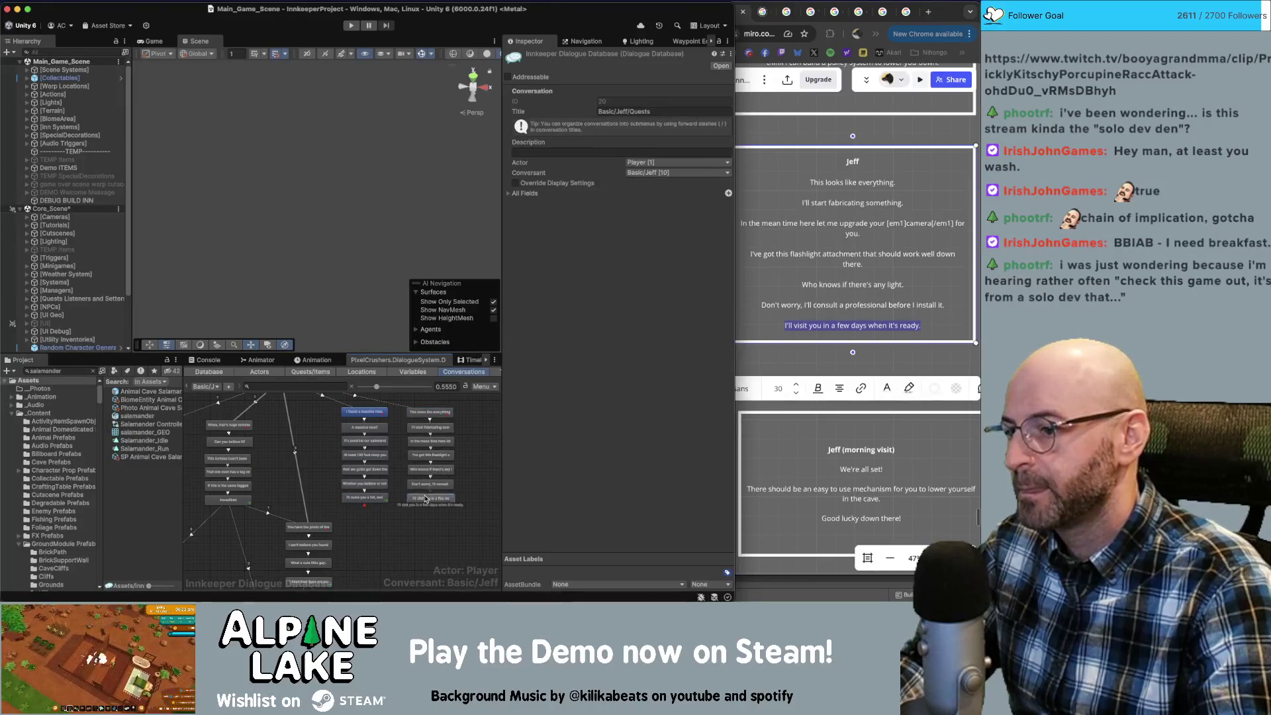
left_click(725, 262)
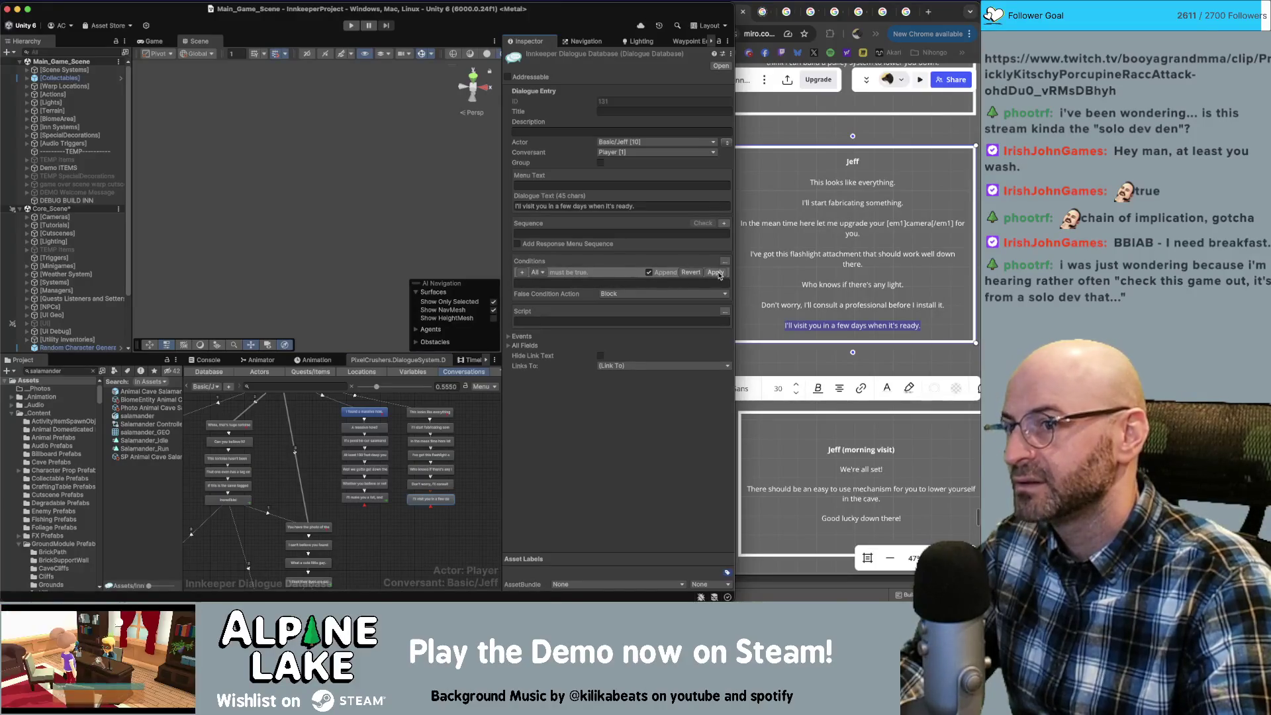
left_click(518, 273)
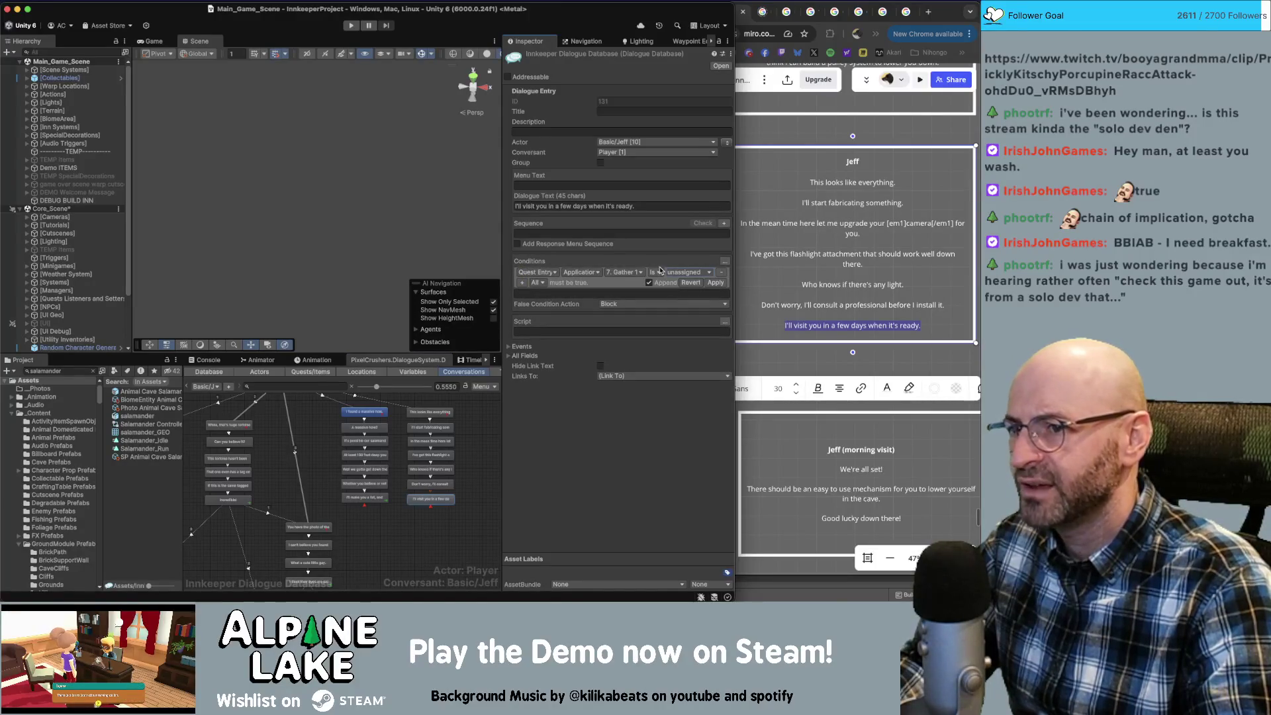
left_click(637, 271)
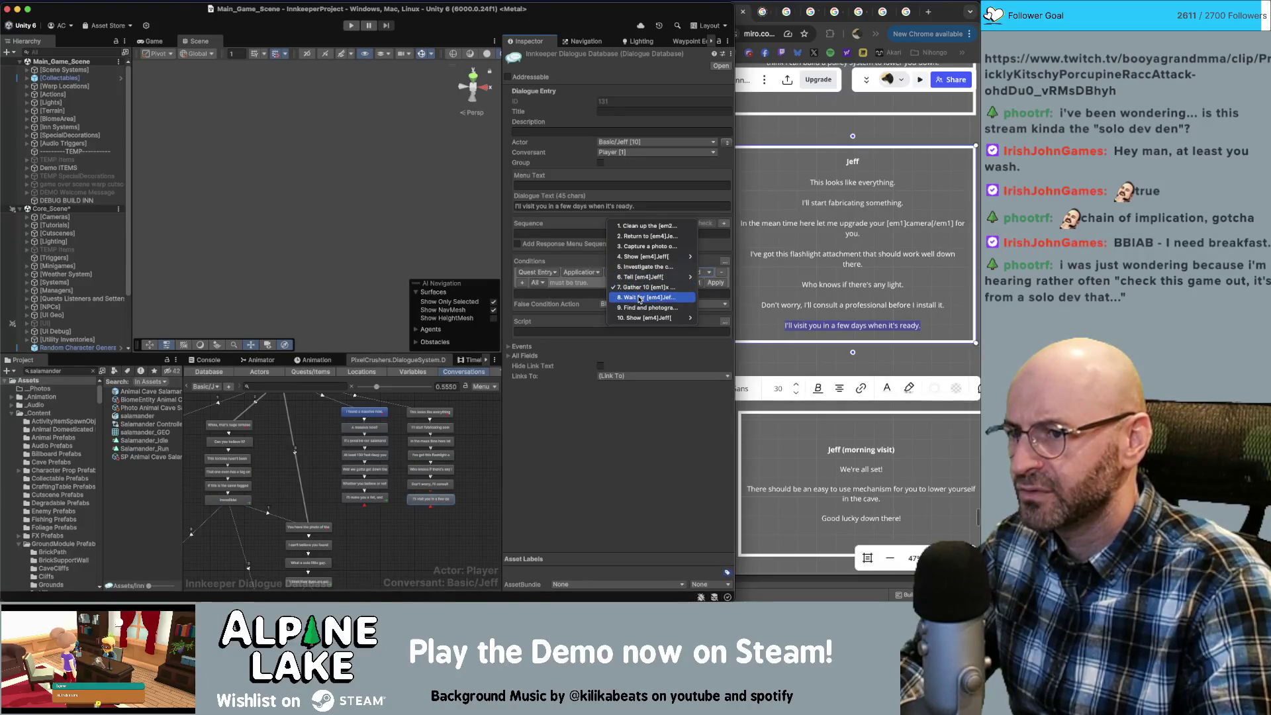
left_click(640, 298)
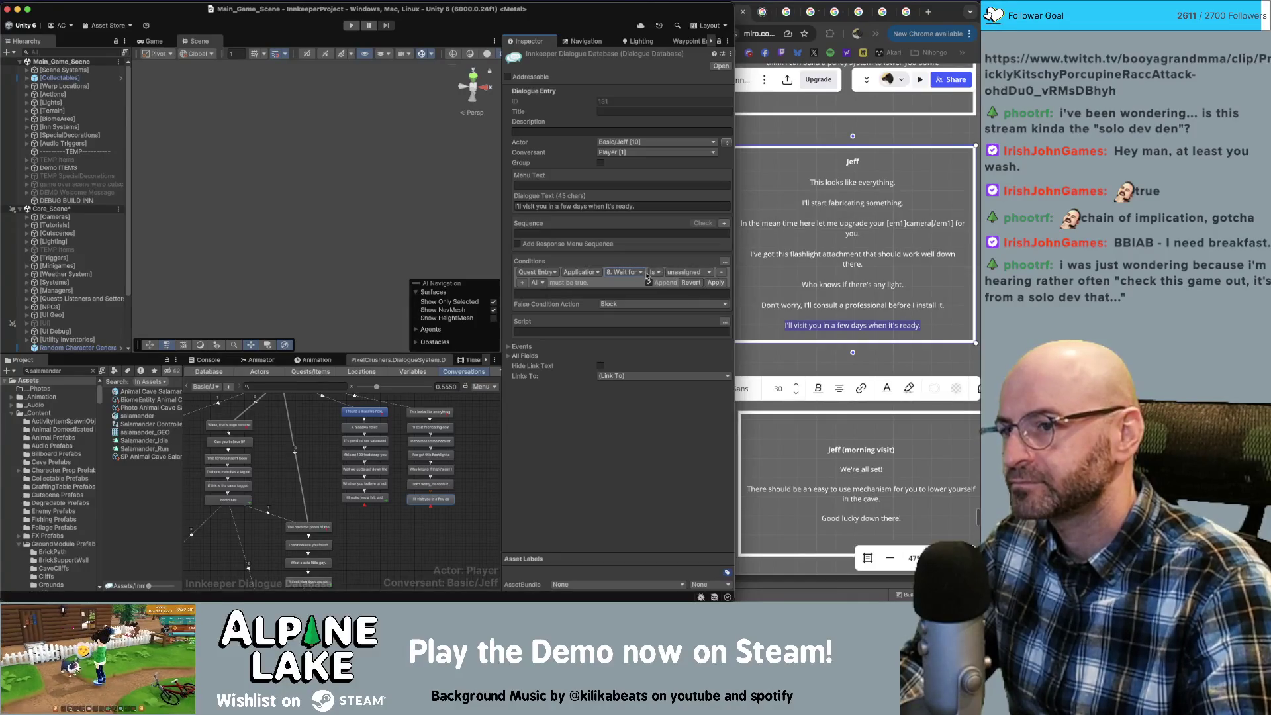
left_click(669, 276)
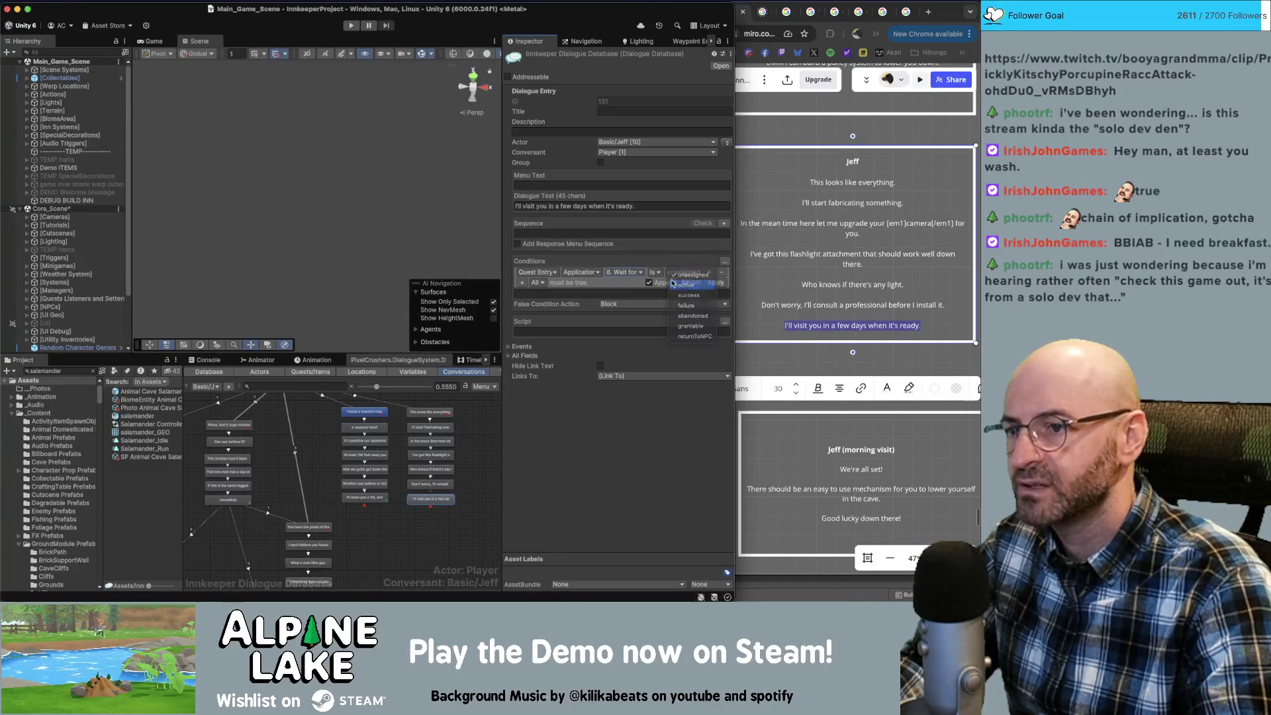
left_click(686, 285)
left_click(712, 283)
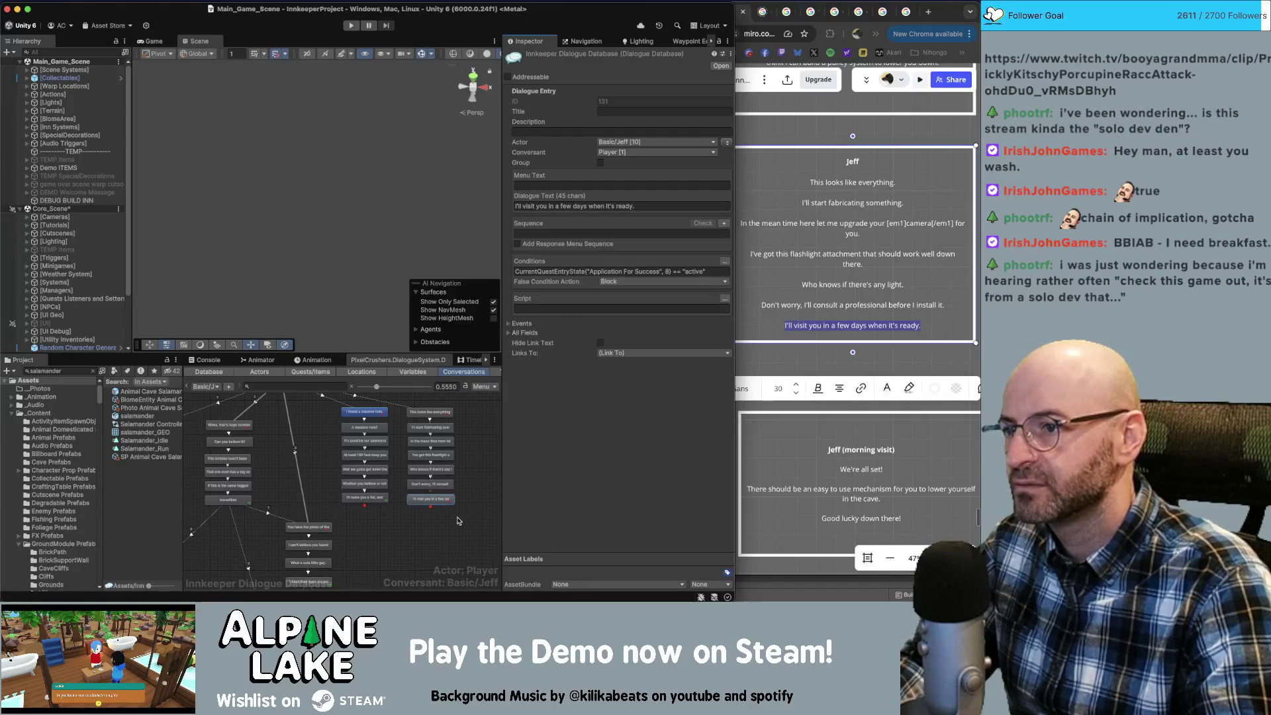
left_click(713, 271)
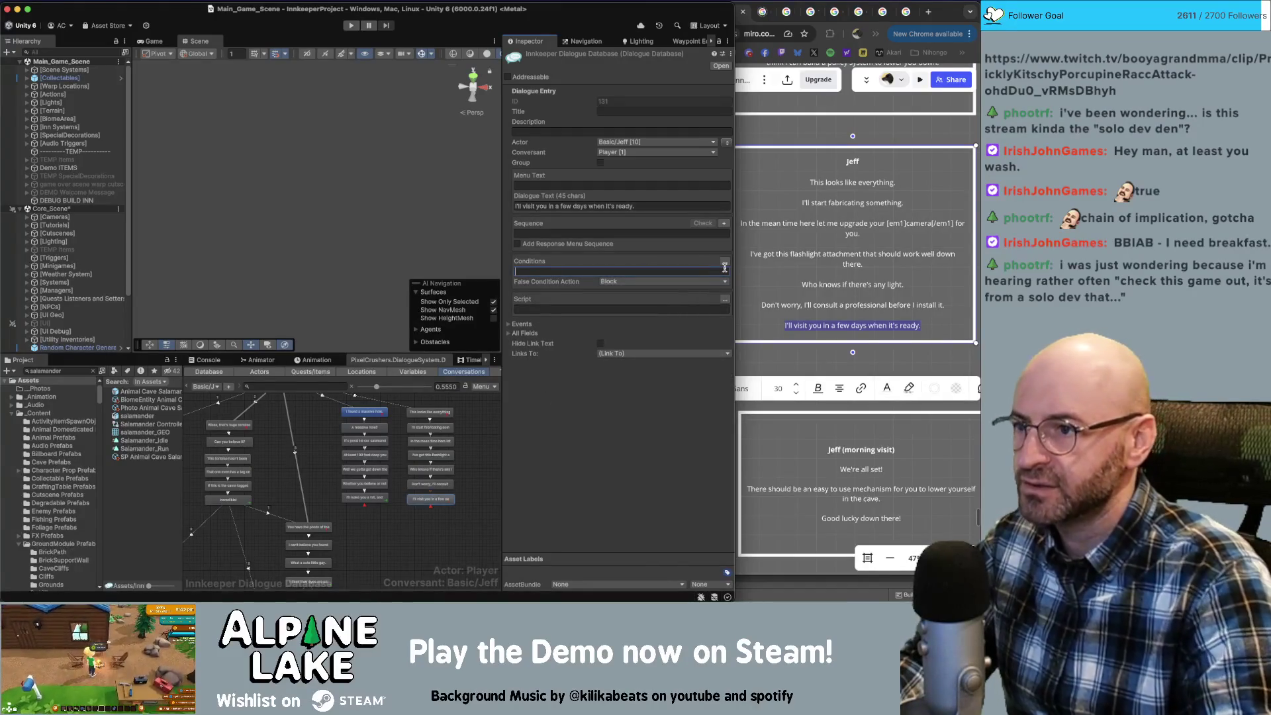
left_click(473, 472)
Give the 'I'll visit you in a few days' line a script setting entry 8 active.
left_click(430, 498)
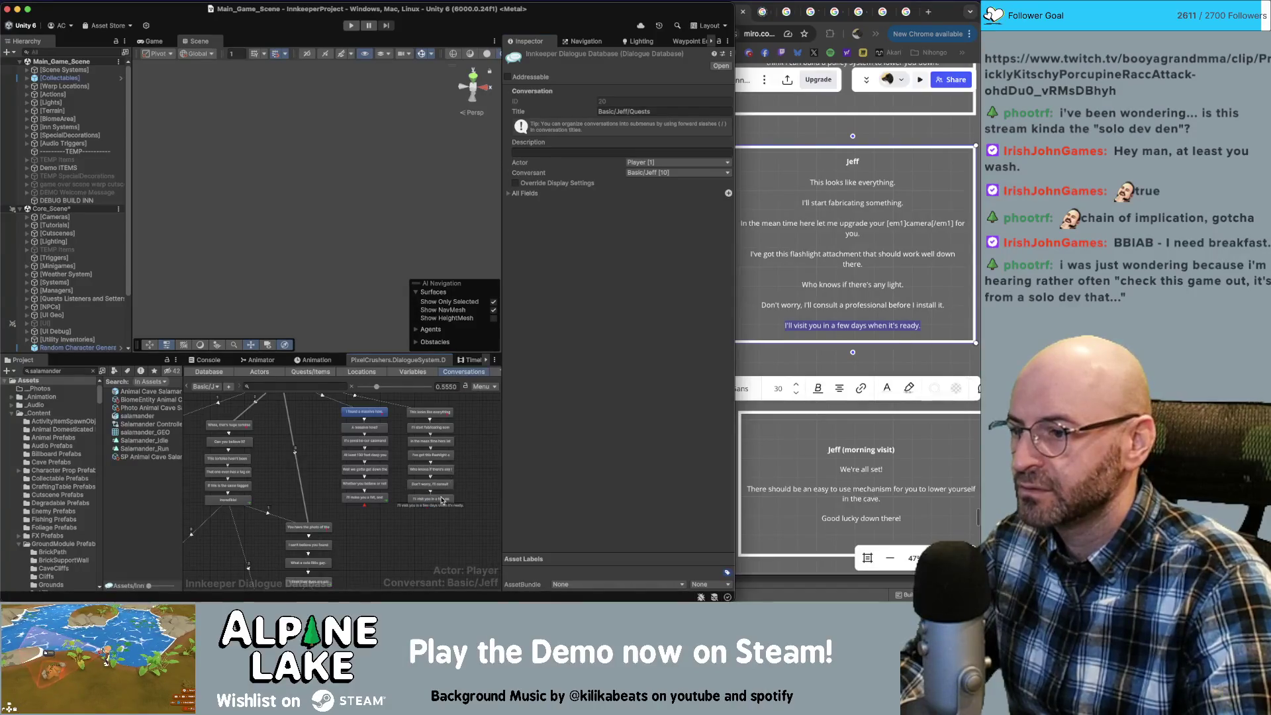
left_click(724, 299)
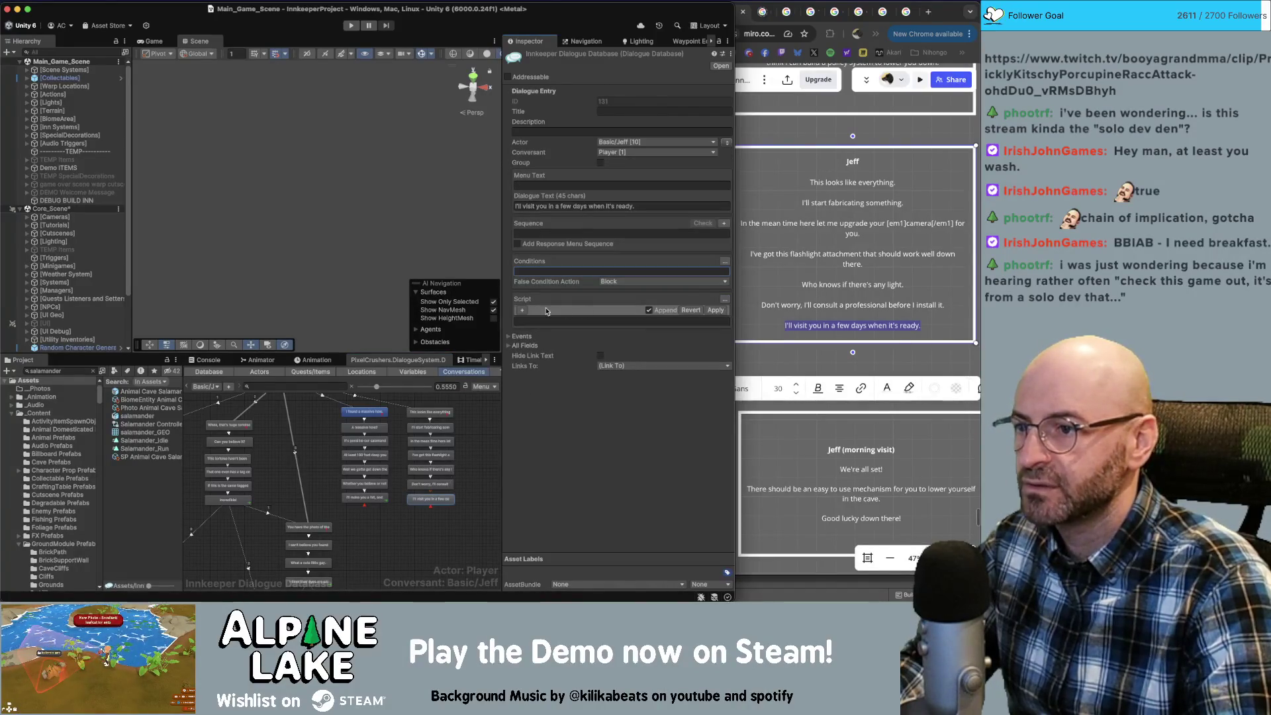
left_click(685, 310)
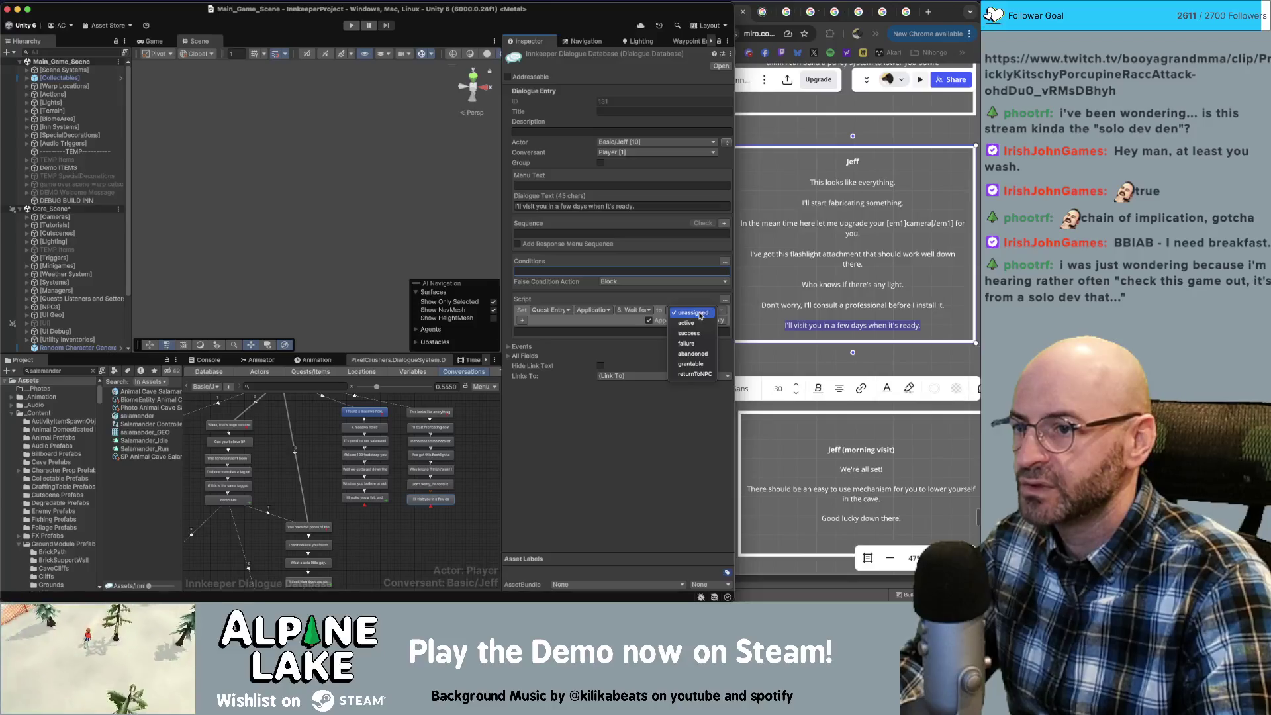
left_click(692, 323)
left_click(715, 320)
left_click(425, 534)
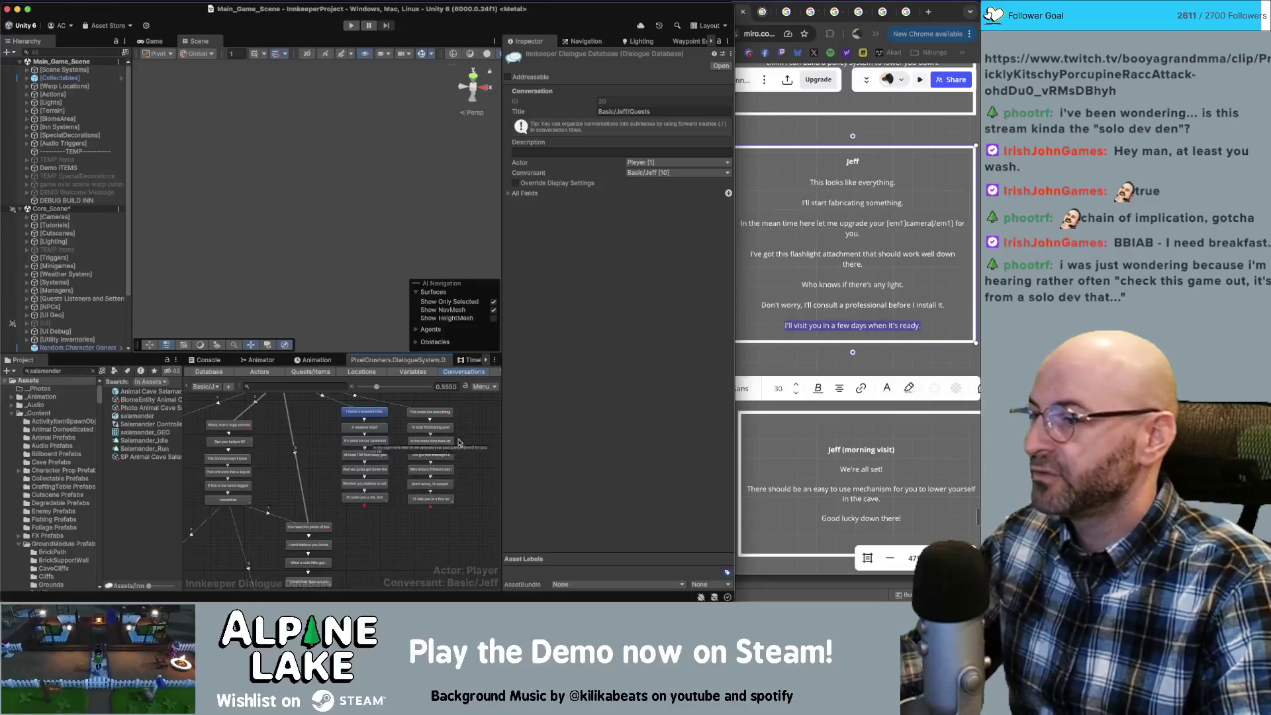
Create an empty Player child node (ID 122) under START, placed right of the existing branches.
left_click_drag(406, 476, 329, 524)
right_click(219, 431)
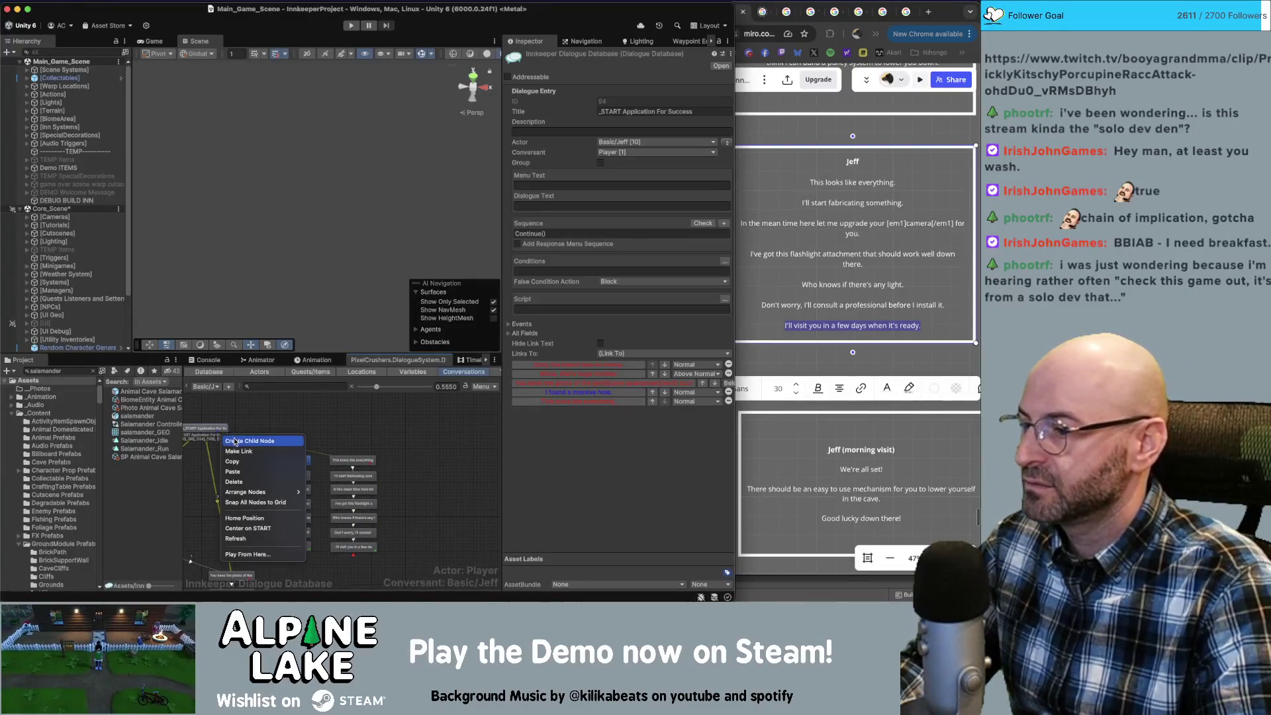
left_click(235, 441)
left_click_drag(353, 462, 415, 465)
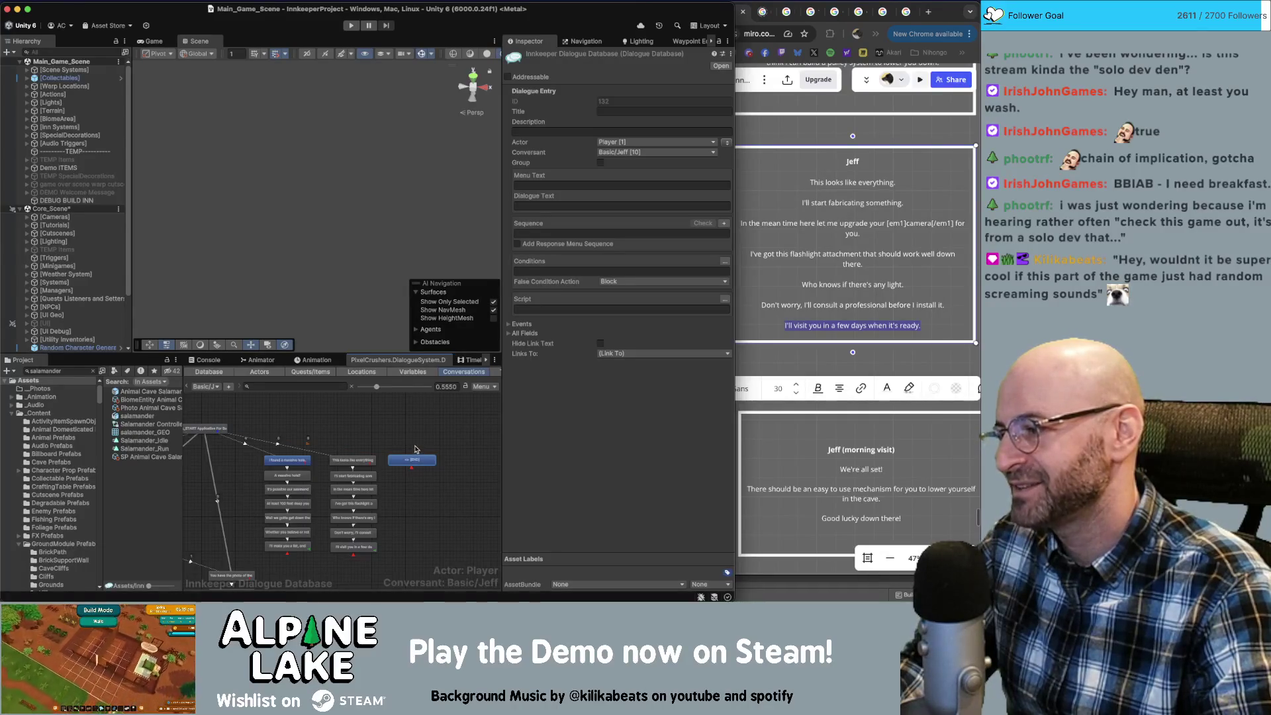
left_click(413, 448)
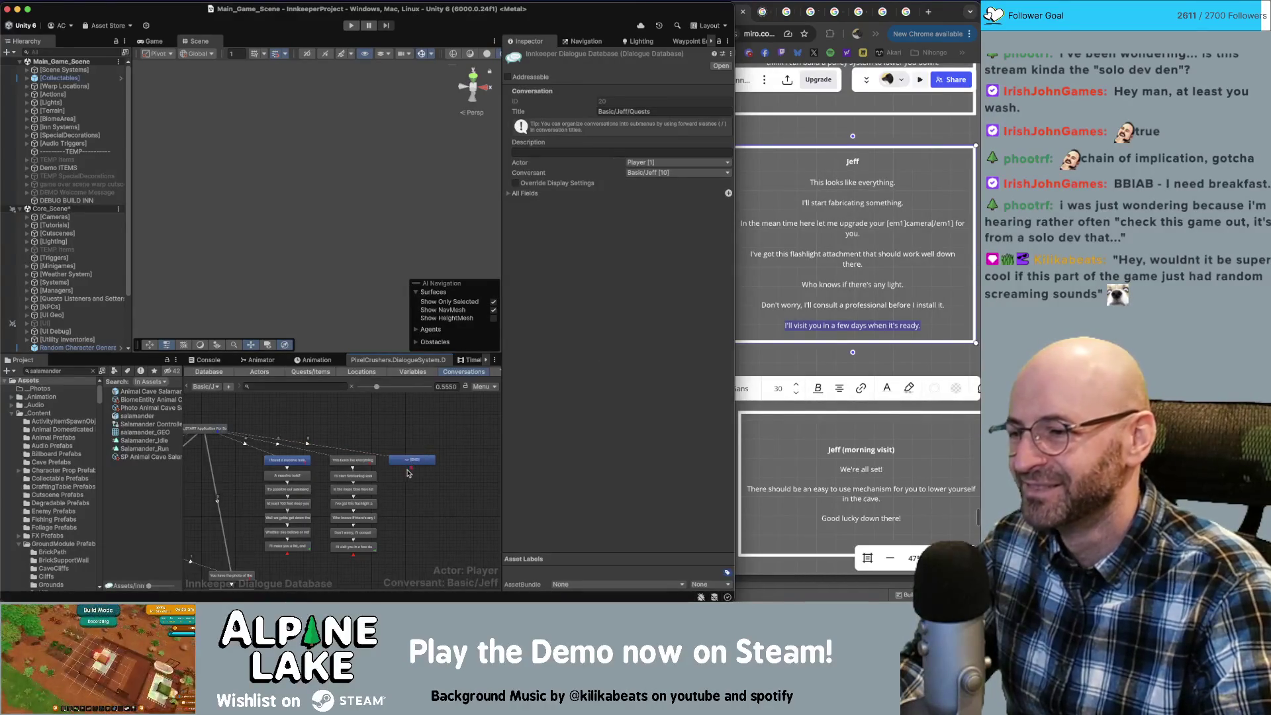
scroll(322, 431, "left", 3)
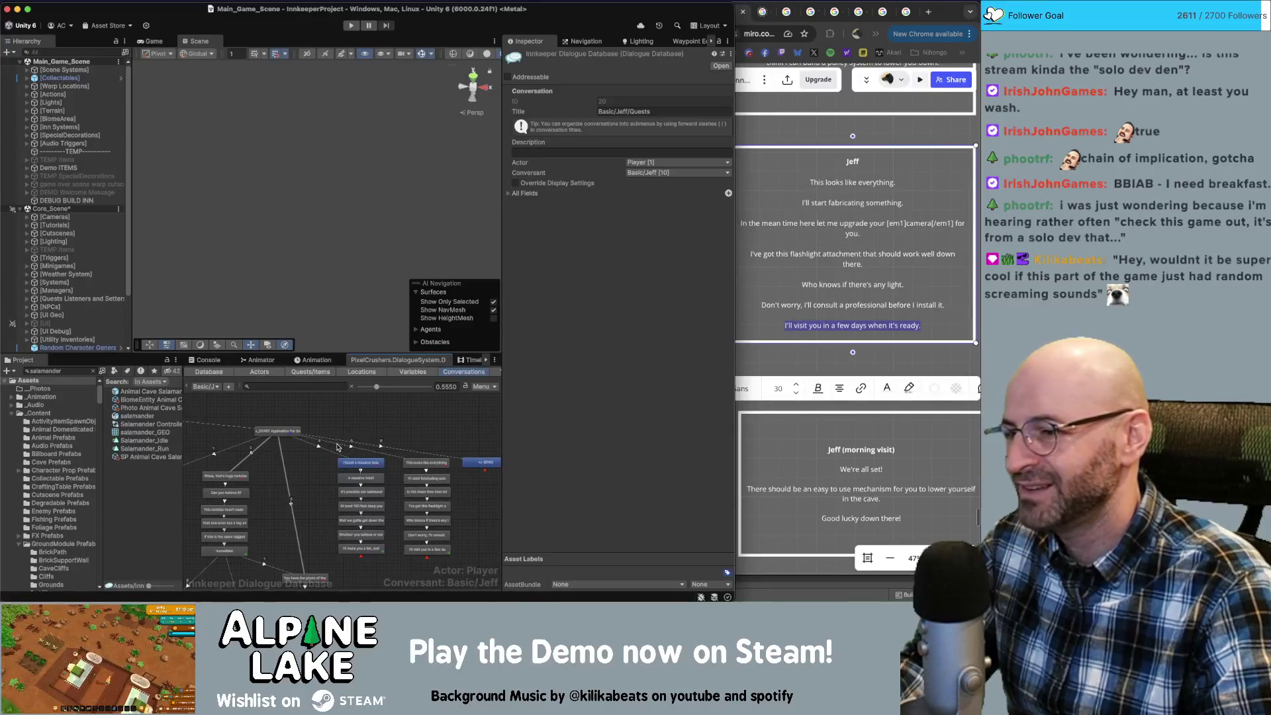
scroll(337, 448, "down", 1)
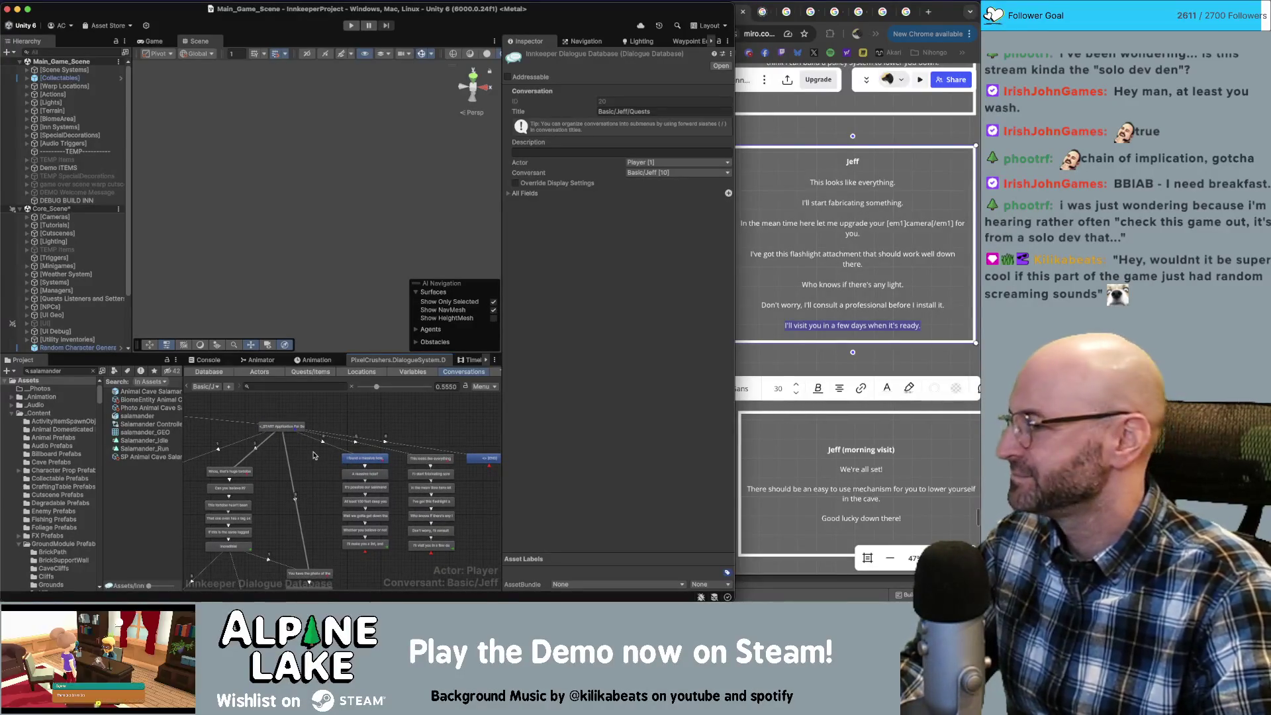
scroll(286, 462, "right", 2)
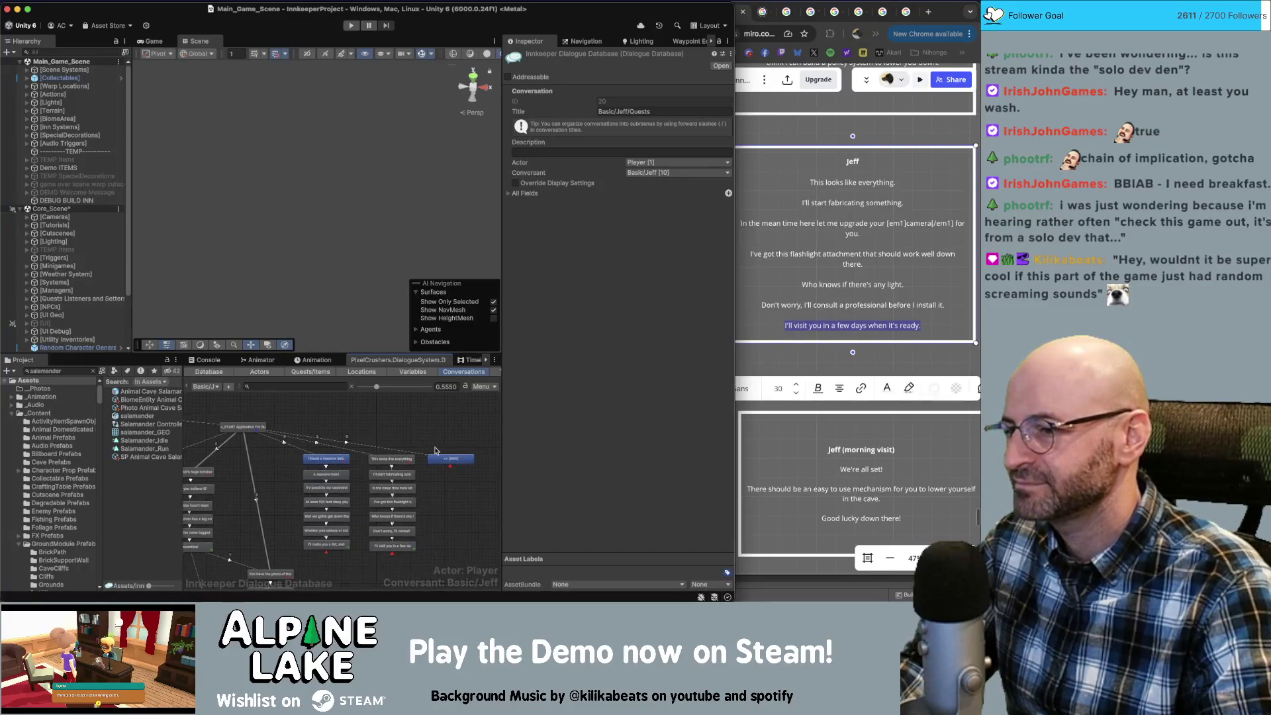
scroll(286, 469, "left", 5)
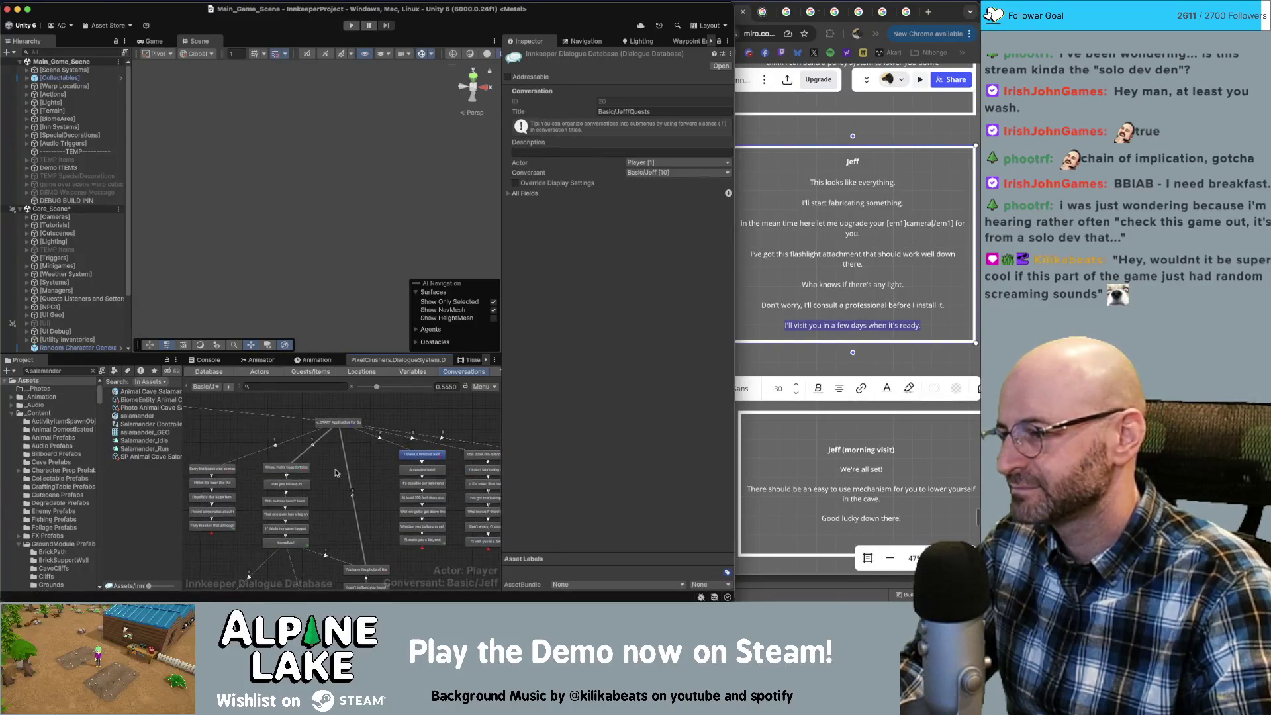
scroll(384, 469, "right", 6)
right_click(401, 464)
left_click(409, 467)
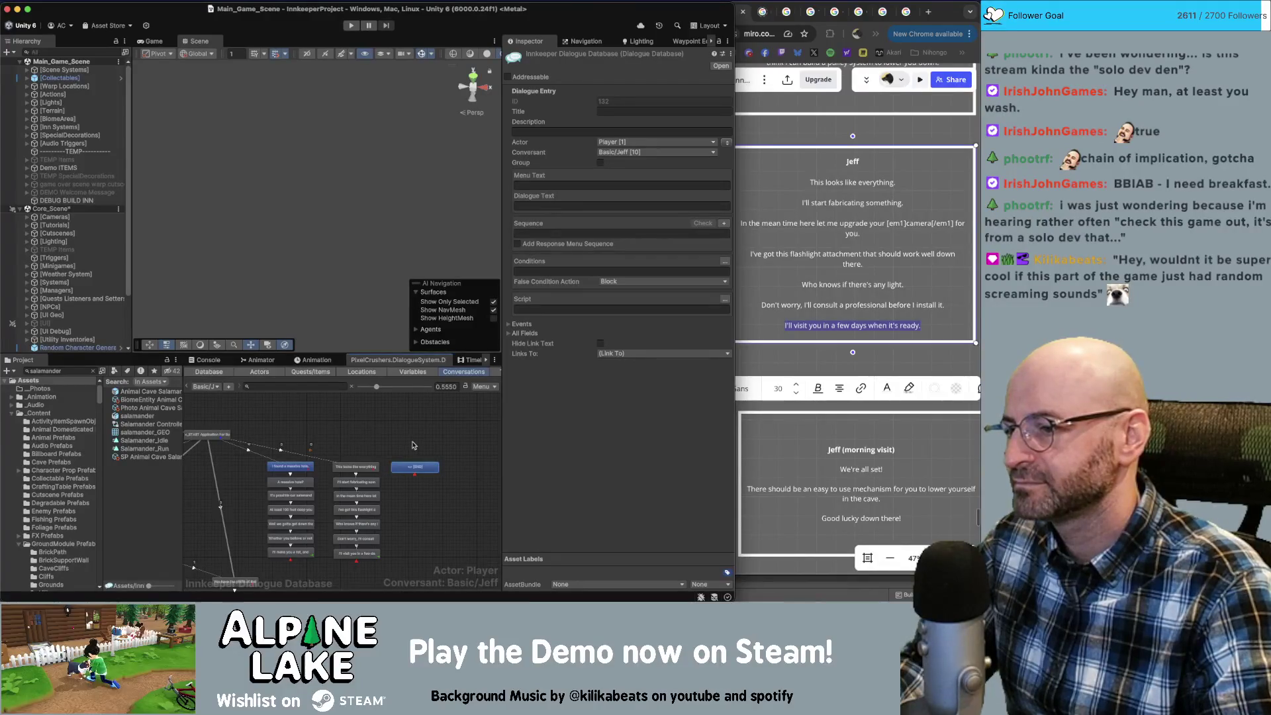
scroll(373, 451, "left", 4)
left_click(370, 451)
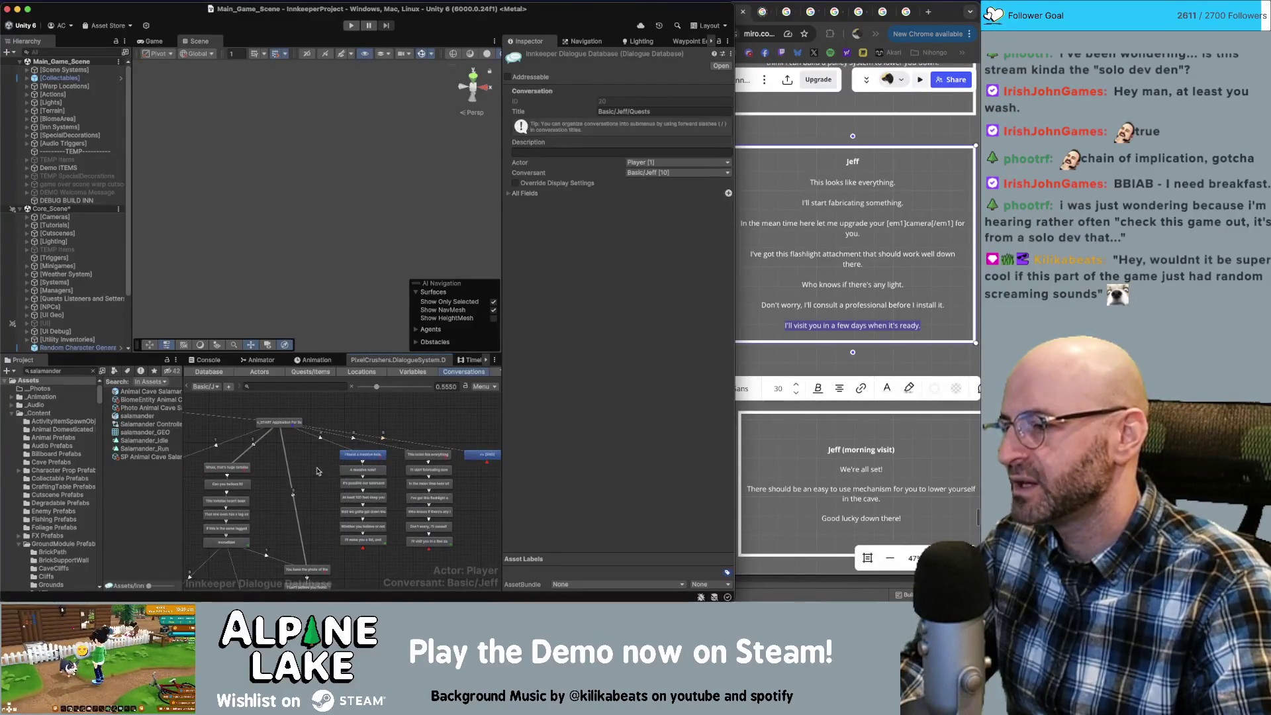
scroll(298, 457, "left", 4)
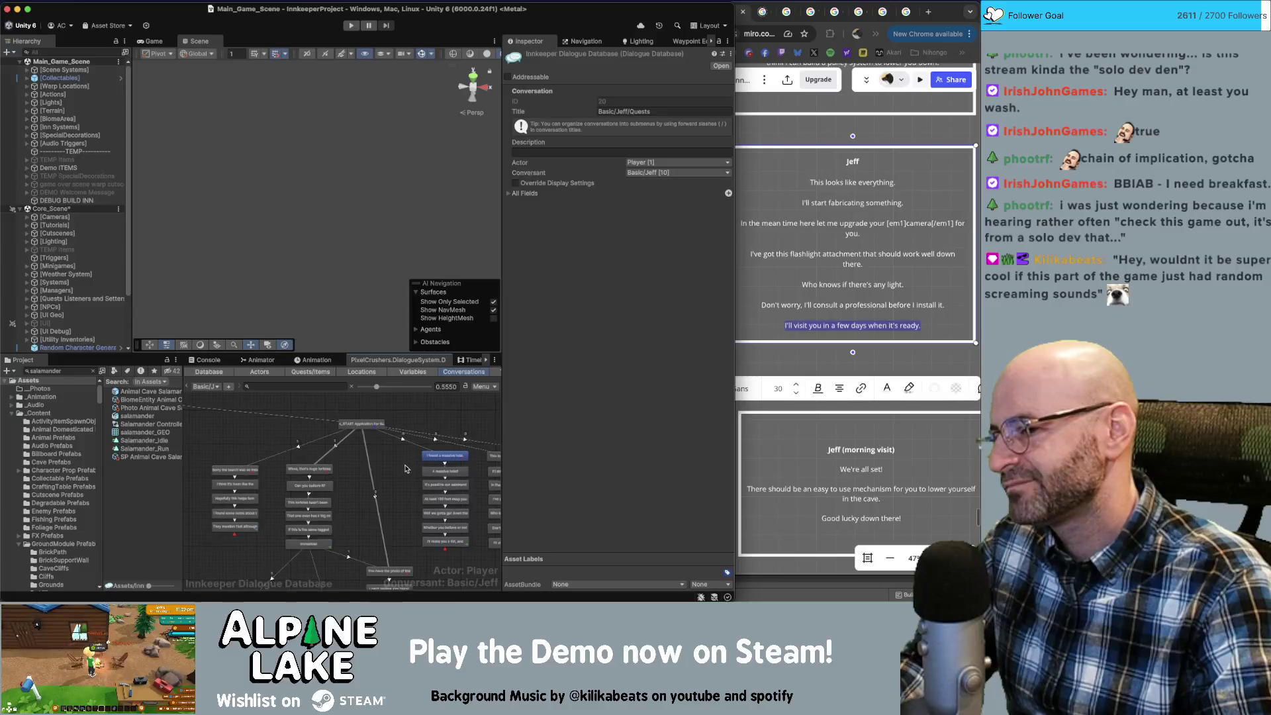
left_click_drag(406, 473, 343, 485)
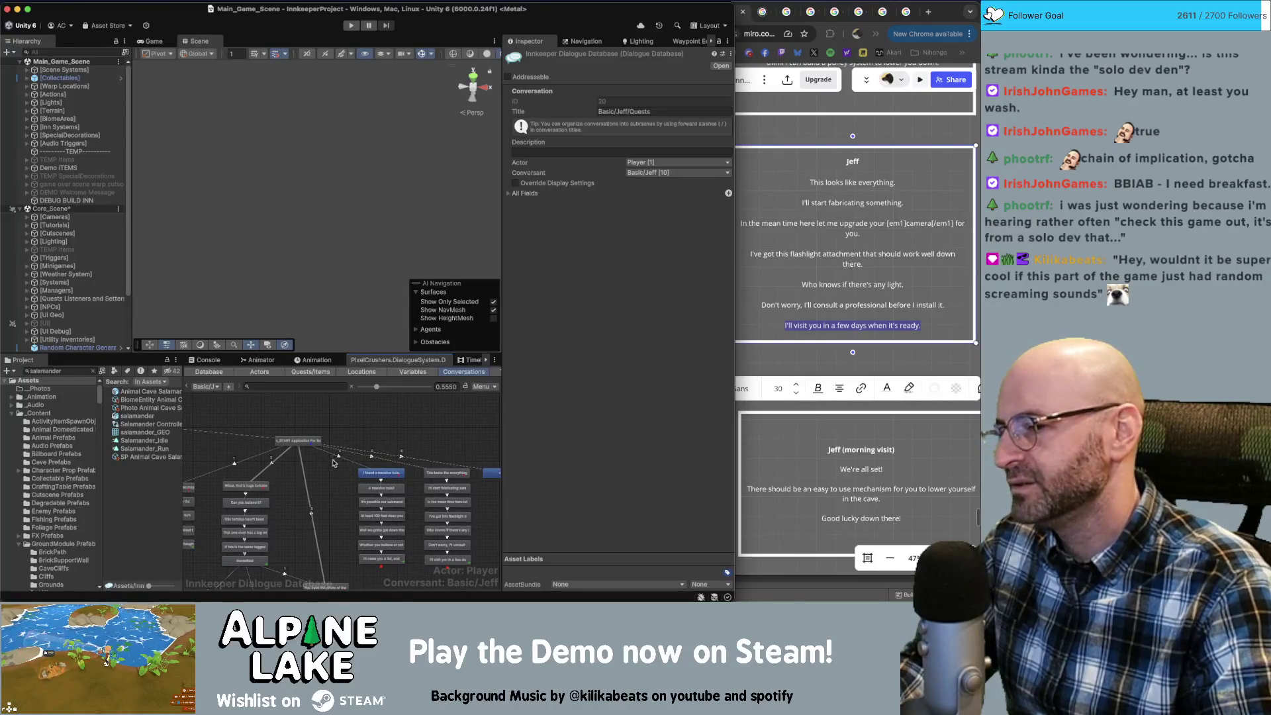
left_click_drag(308, 440, 308, 431)
left_click(369, 429)
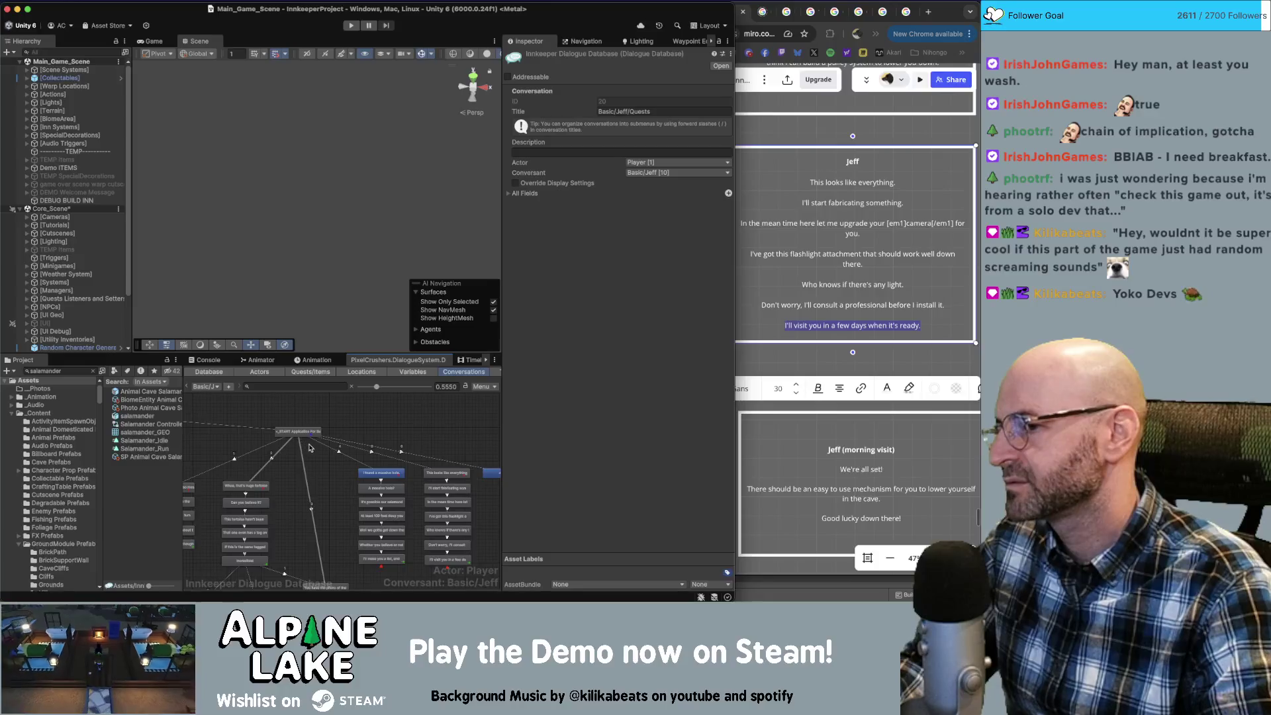
scroll(327, 476, "down", 2)
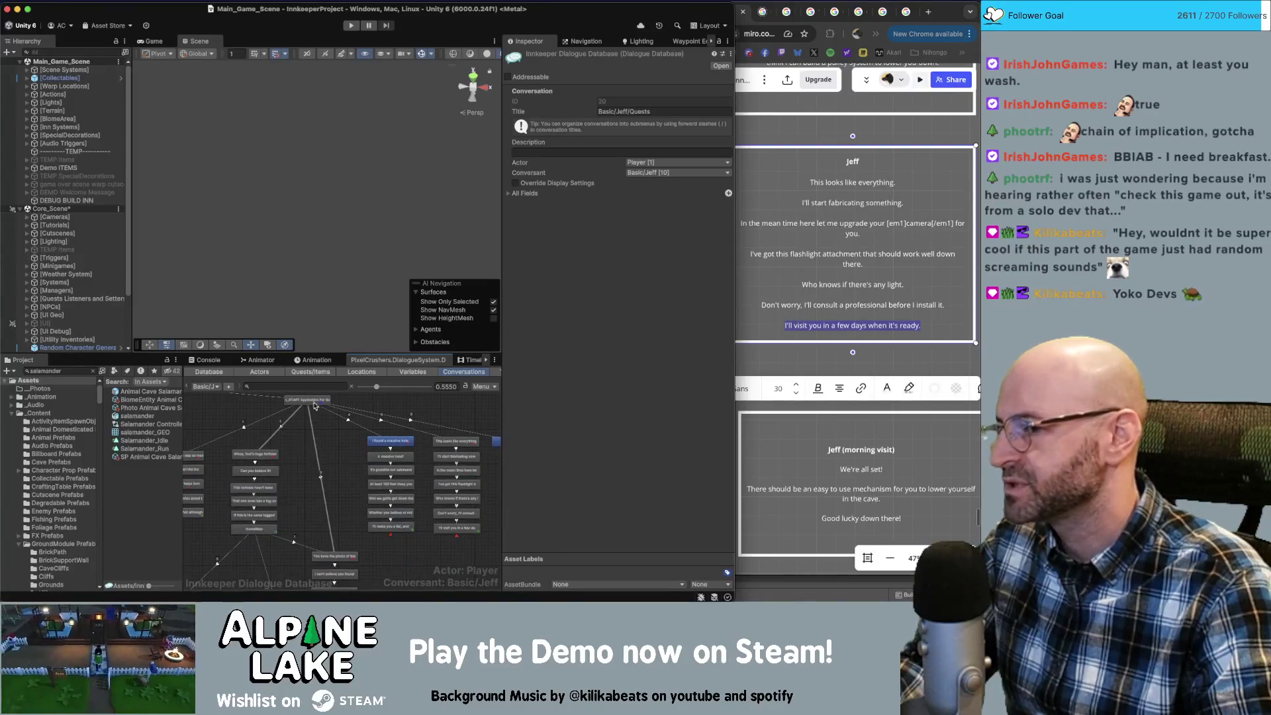
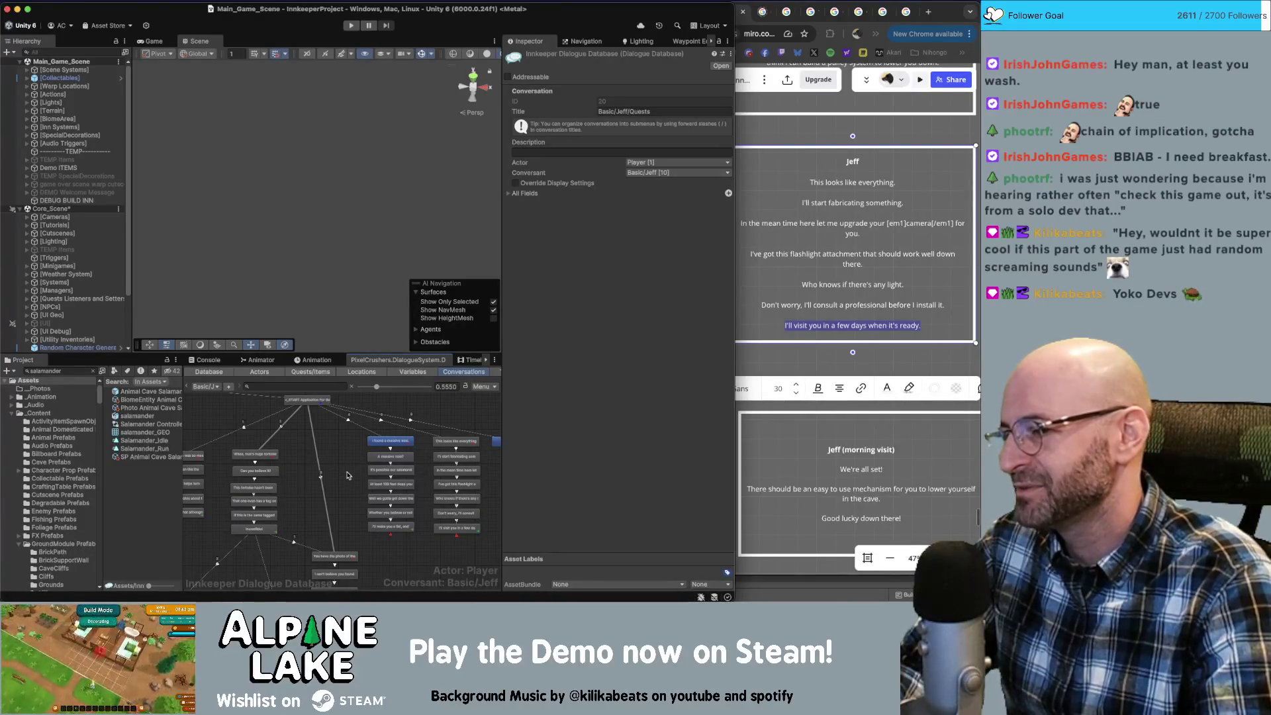
Shift the lower dialogue node groups, including the tortoise-proof node, further left.
scroll(350, 489, "down", 3)
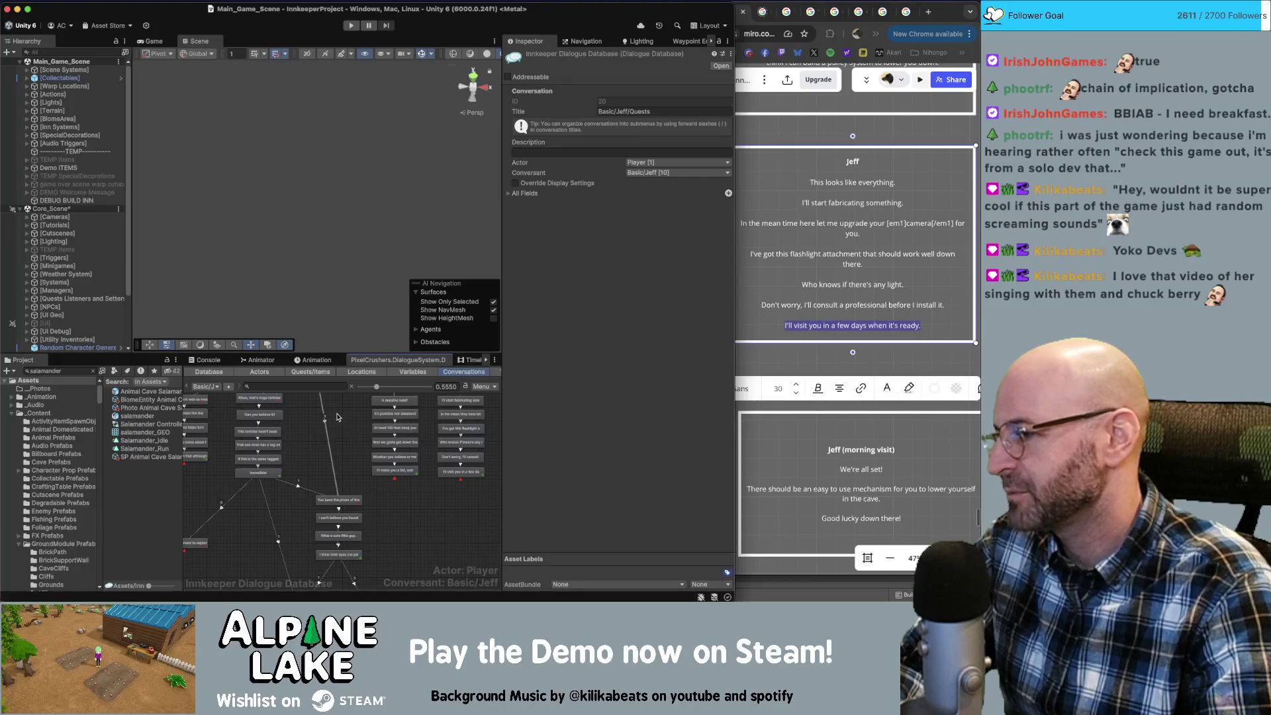
scroll(388, 503, "down", 2)
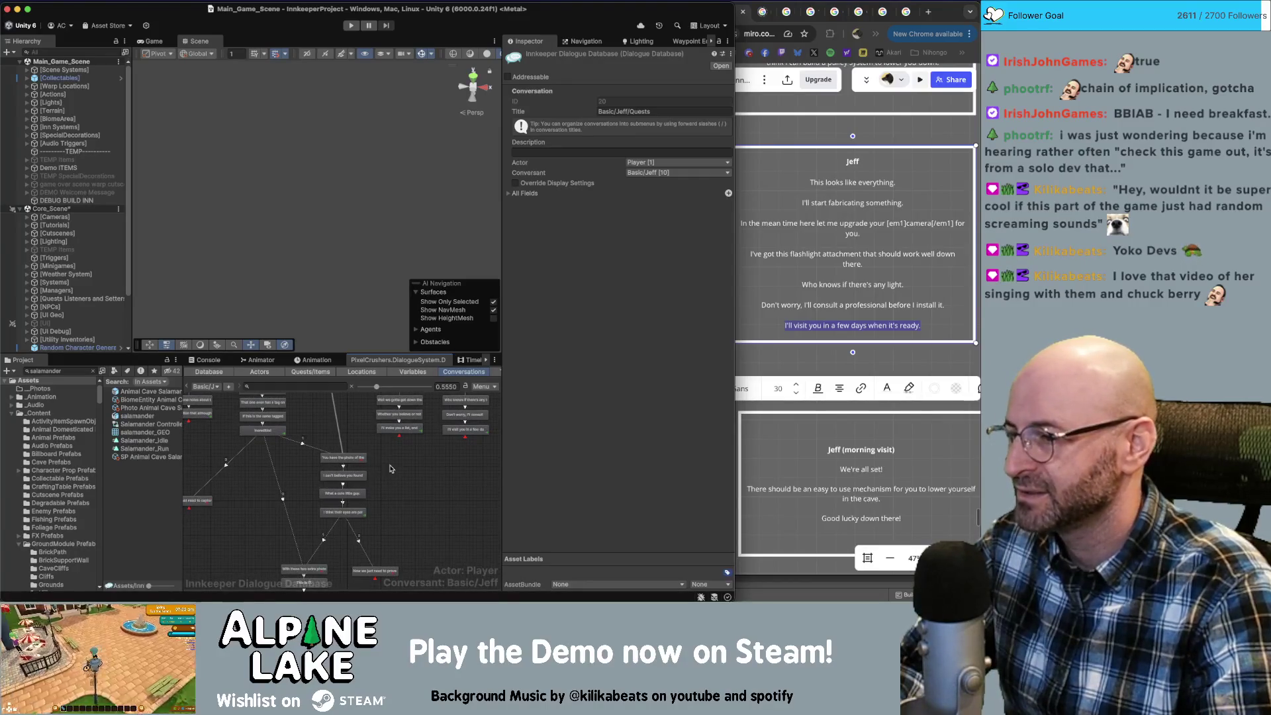
mouse_move(392, 452)
left_mouse_down()
mouse_move(357, 523)
mouse_move(341, 511)
mouse_move(359, 576)
left_mouse_up()
left_click(373, 523)
scroll(391, 476, "down", 3)
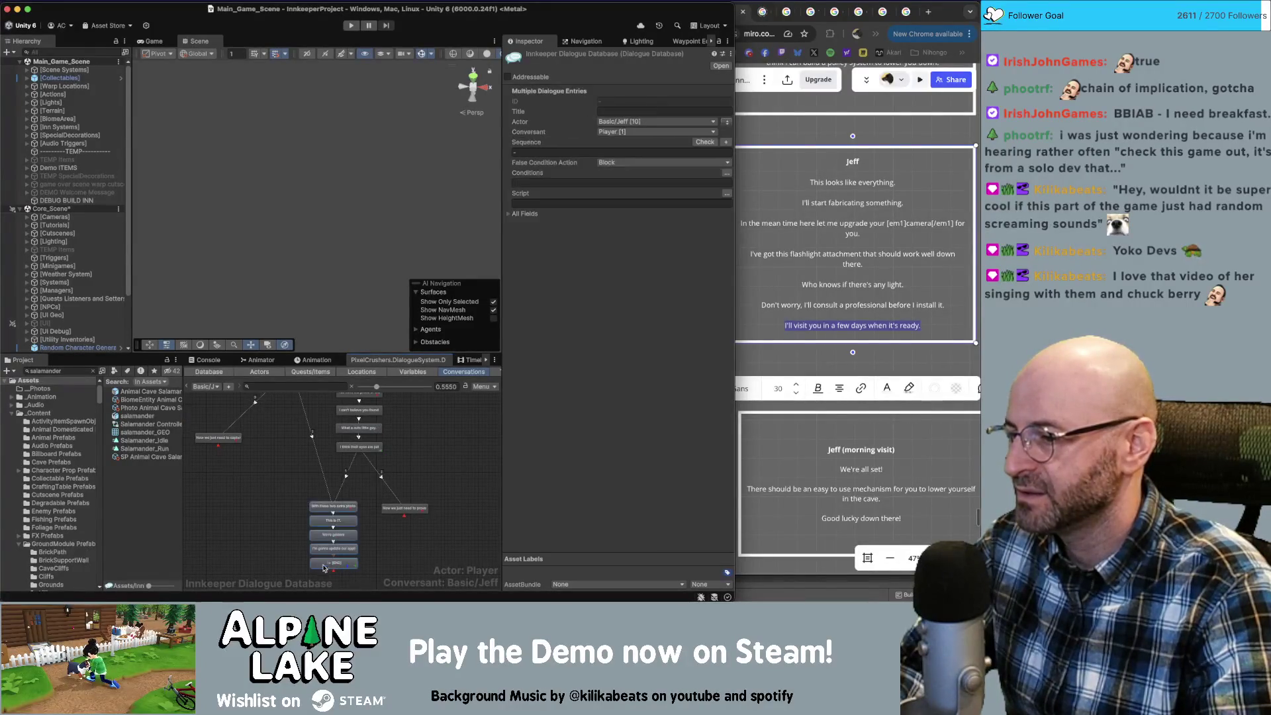
left_click_drag(335, 535, 315, 532)
left_click_drag(394, 515, 388, 509)
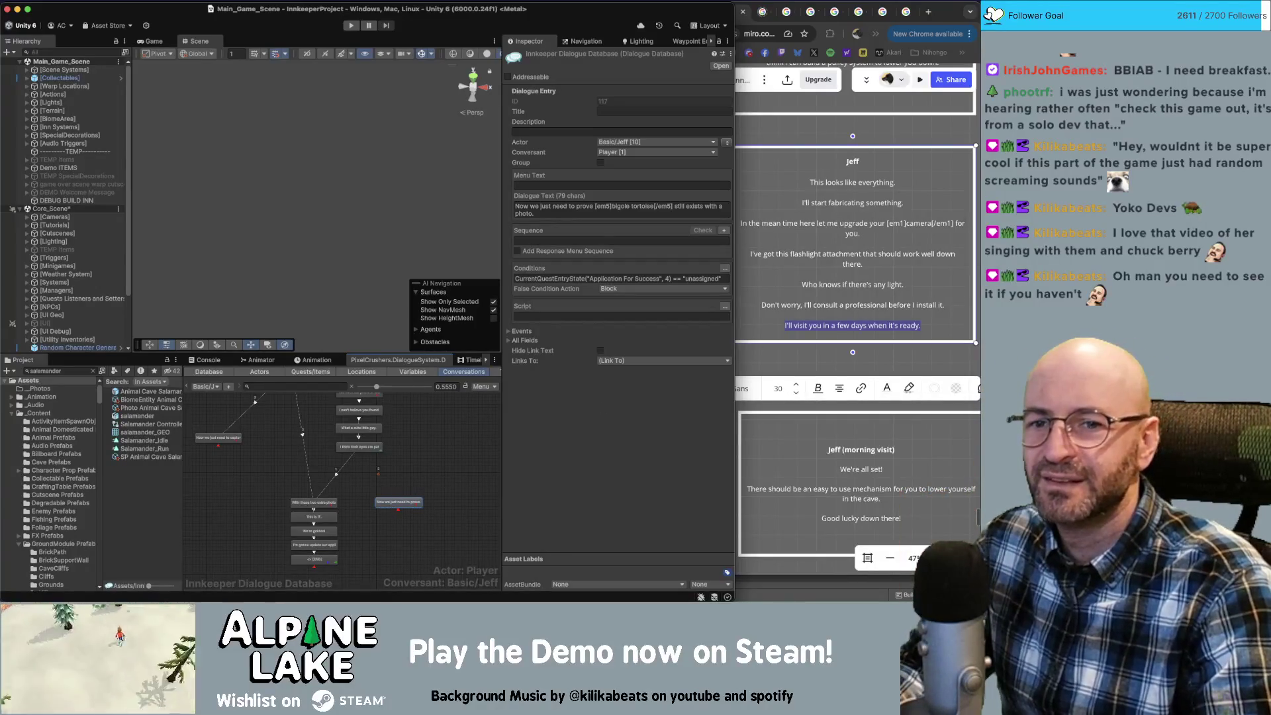
left_click(409, 475)
Pan the graph back up to bring the START node into view.
scroll(398, 523, "up", 10)
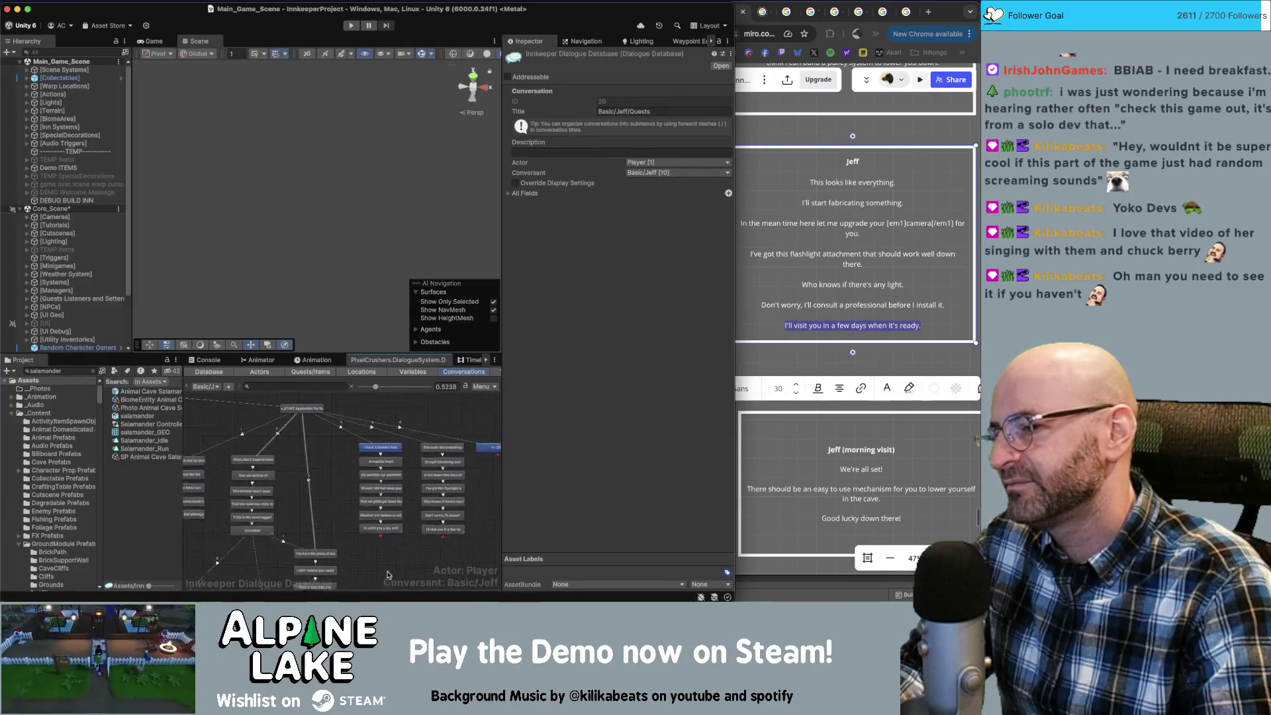
scroll(281, 513, "right", 3)
scroll(281, 512, "up", 2)
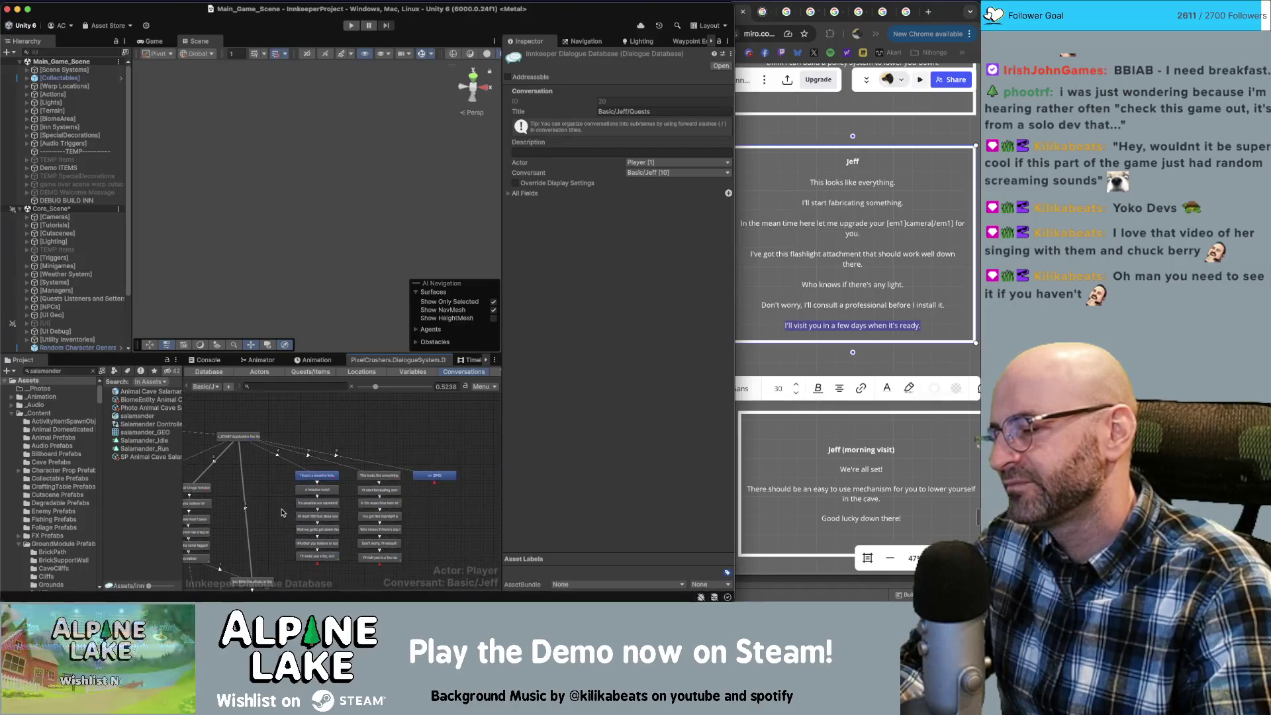
left_click_drag(281, 513, 346, 494)
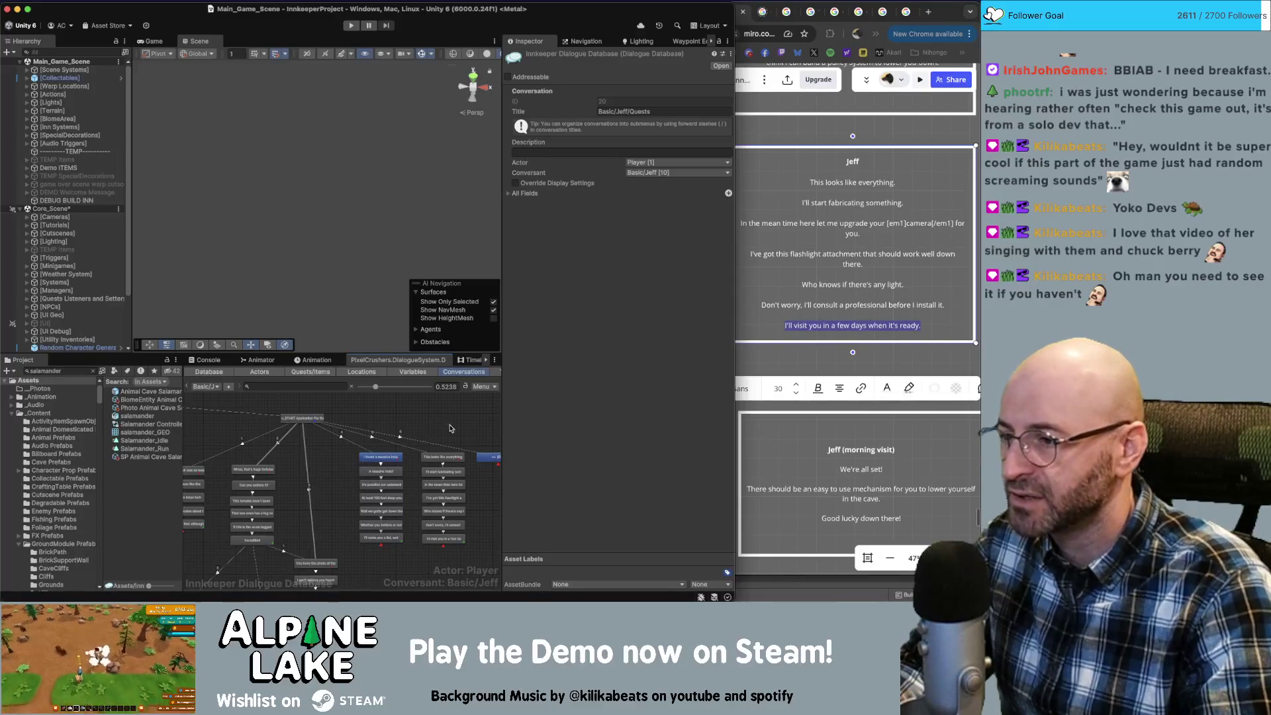
Make Jeff speak the END entry and gate it on Application For Success entry 8 being active.
scroll(371, 474, "right", 5)
scroll(431, 445, "up", 3)
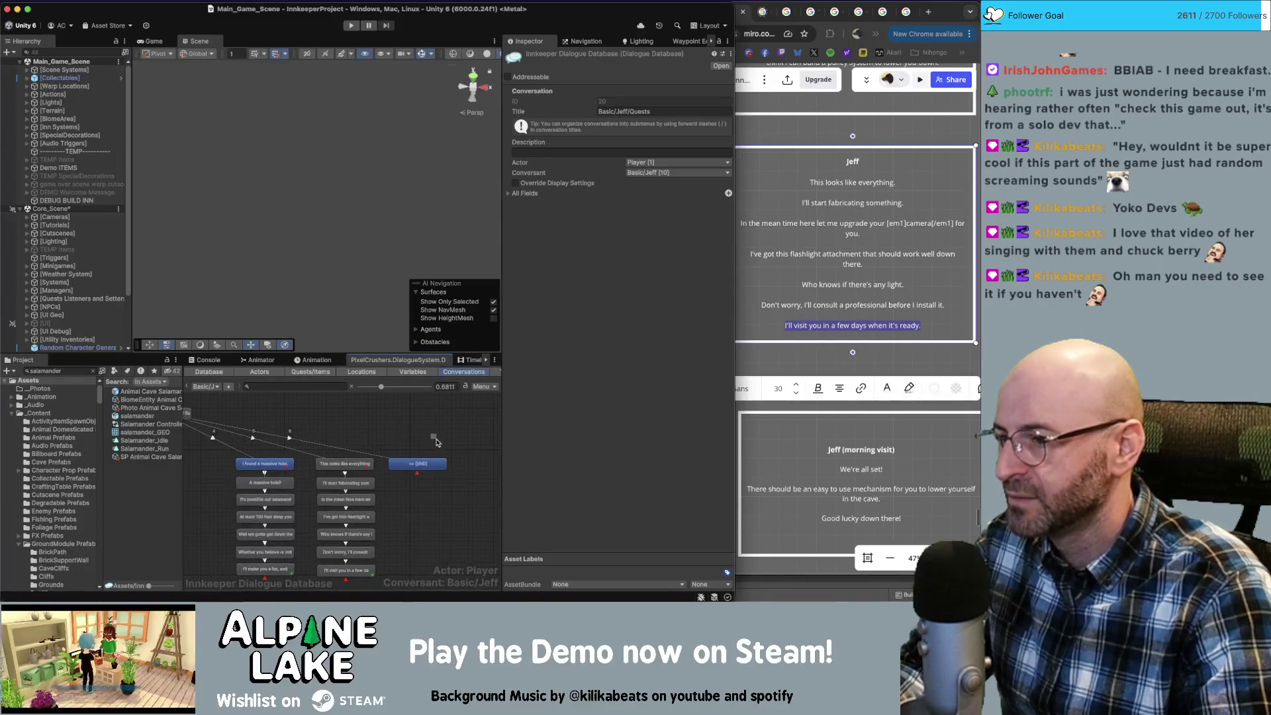
left_click(309, 441)
left_click(397, 462)
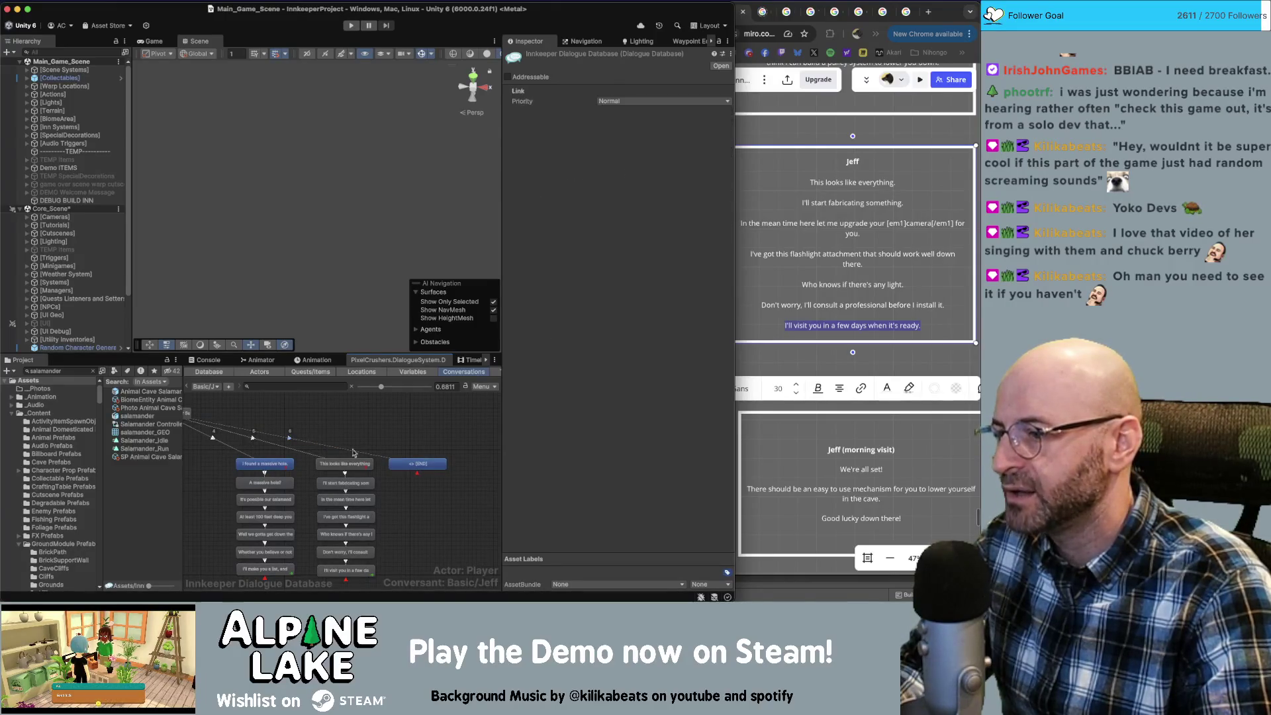
left_click(726, 143)
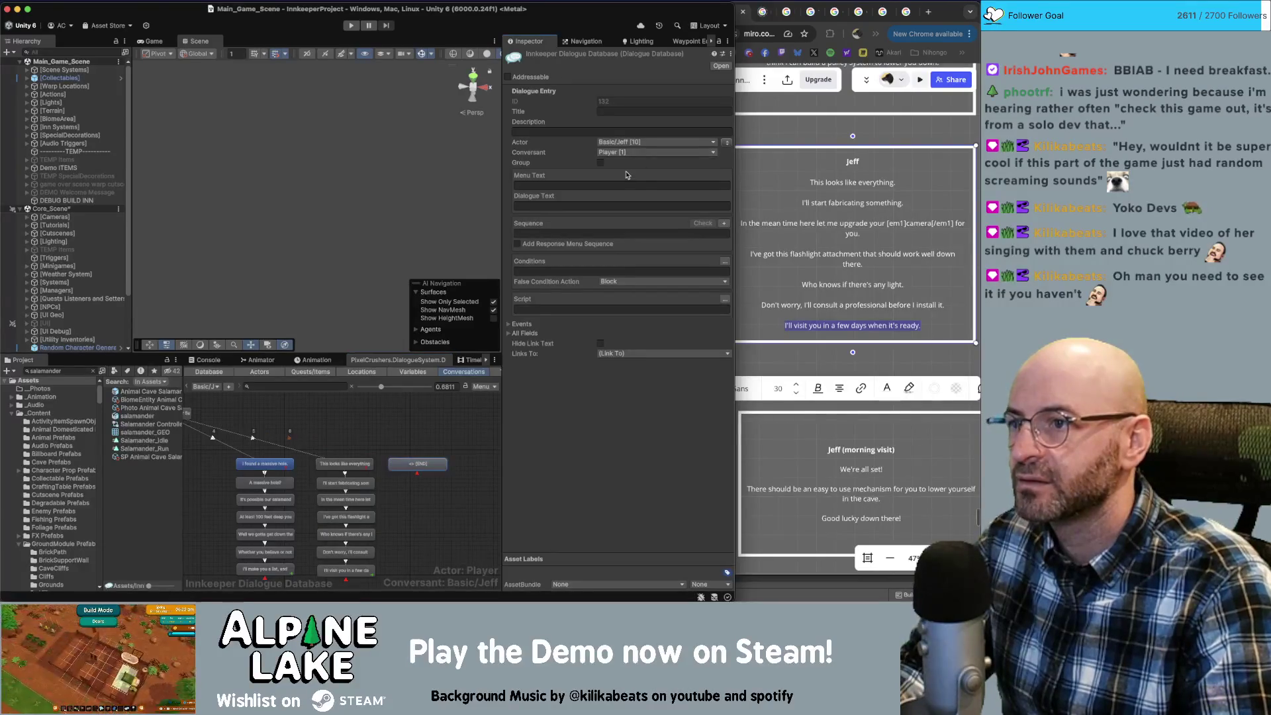
left_click(724, 261)
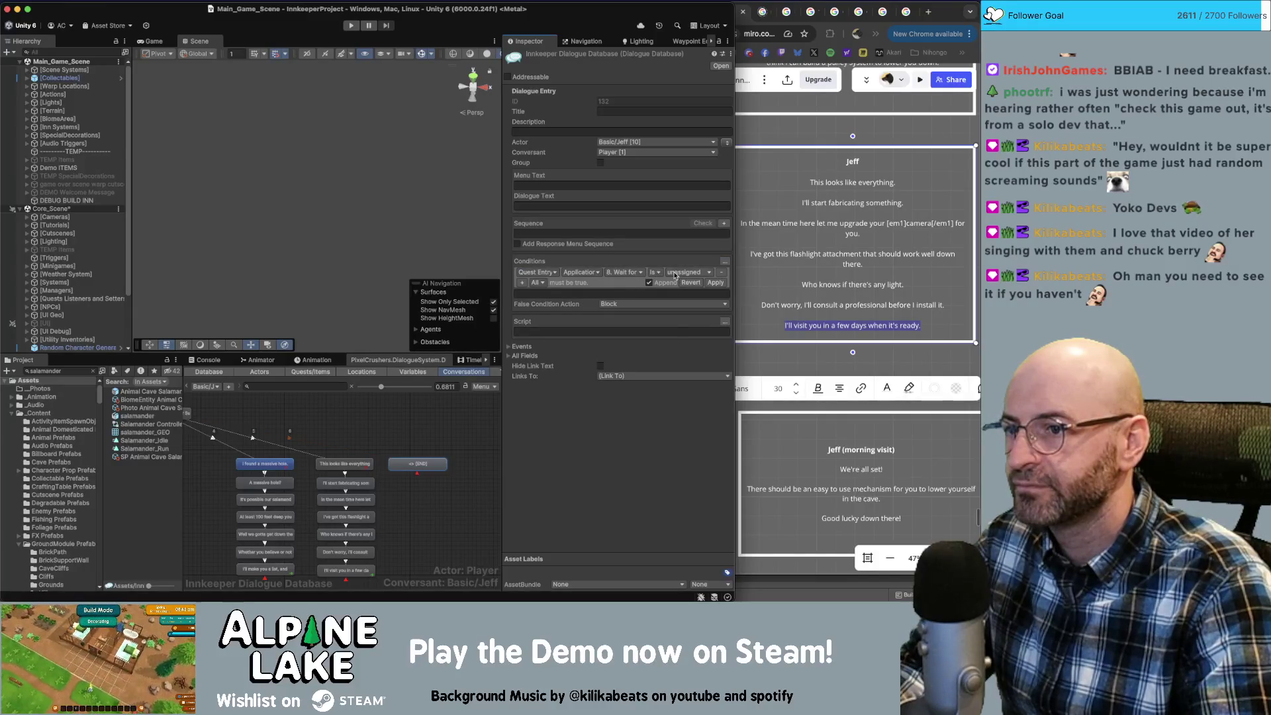
left_click(675, 273)
left_click(430, 424)
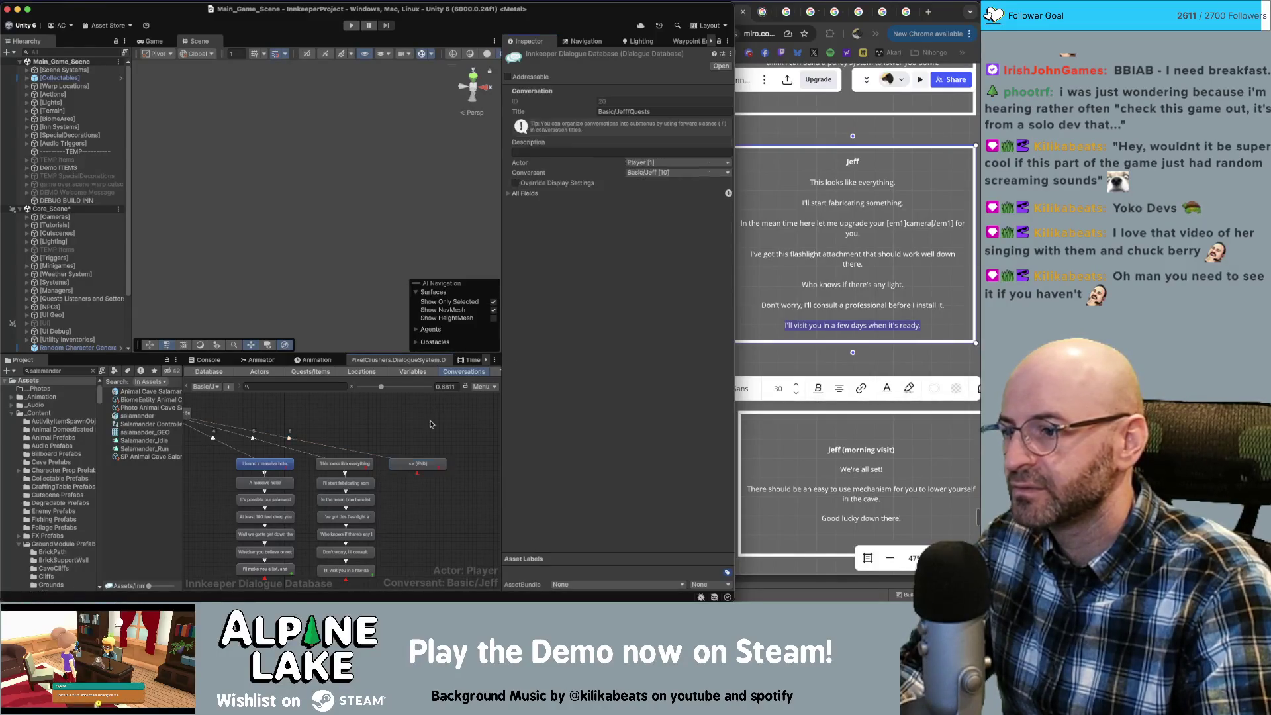
left_click(429, 466)
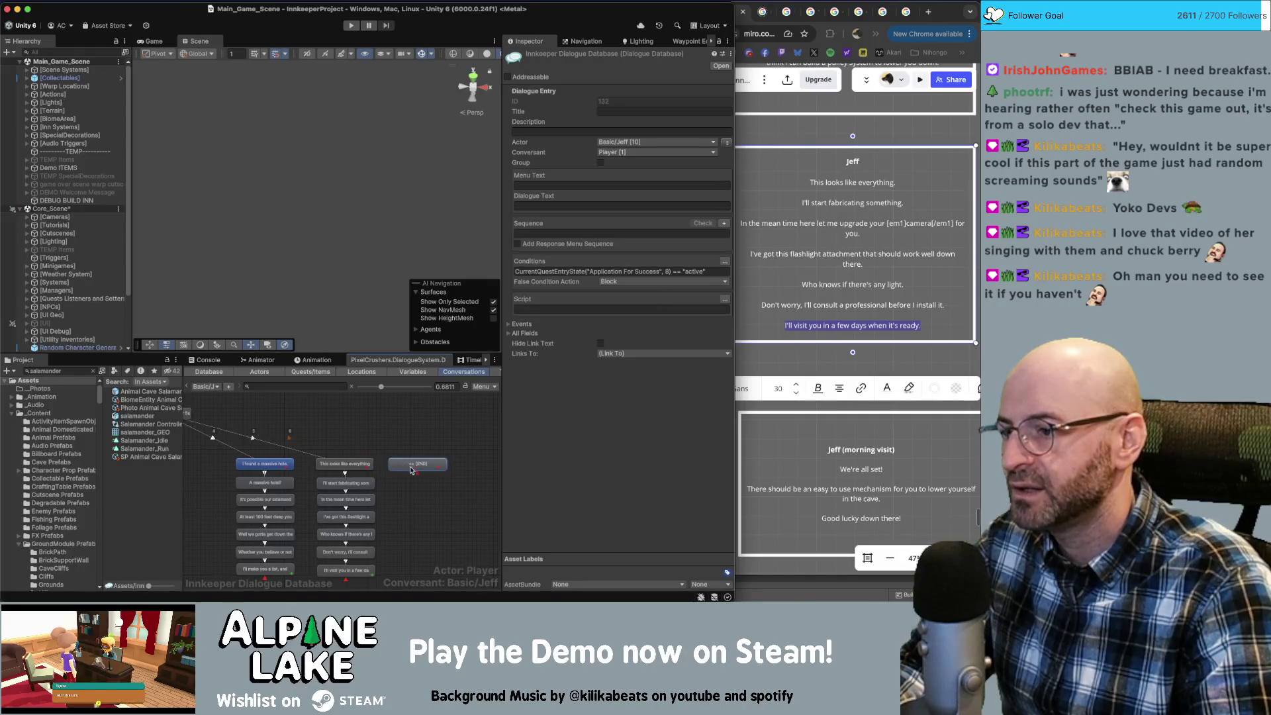
left_click_drag(411, 470, 422, 470)
Set the entry's dialogue text to "Give me a day and I'll have it all set up.".
left_click(569, 206)
type("Gim")
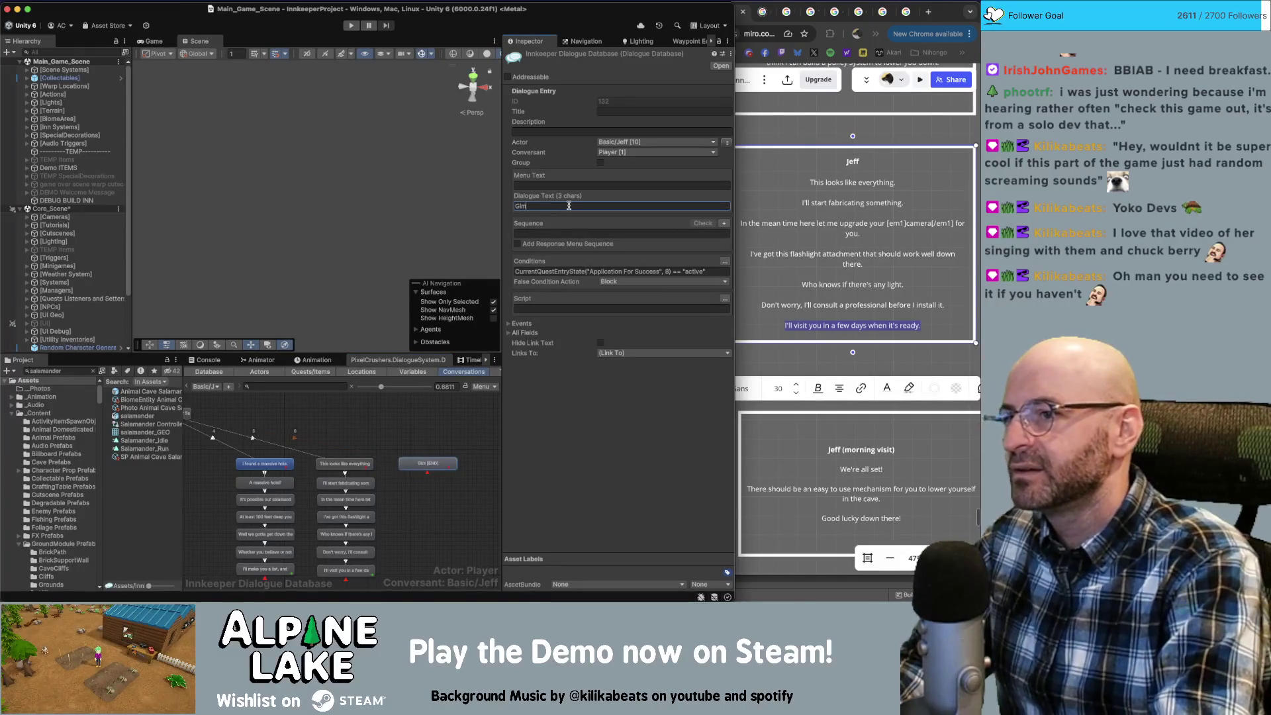
key("BackSpace")
type("ve me a day and ")
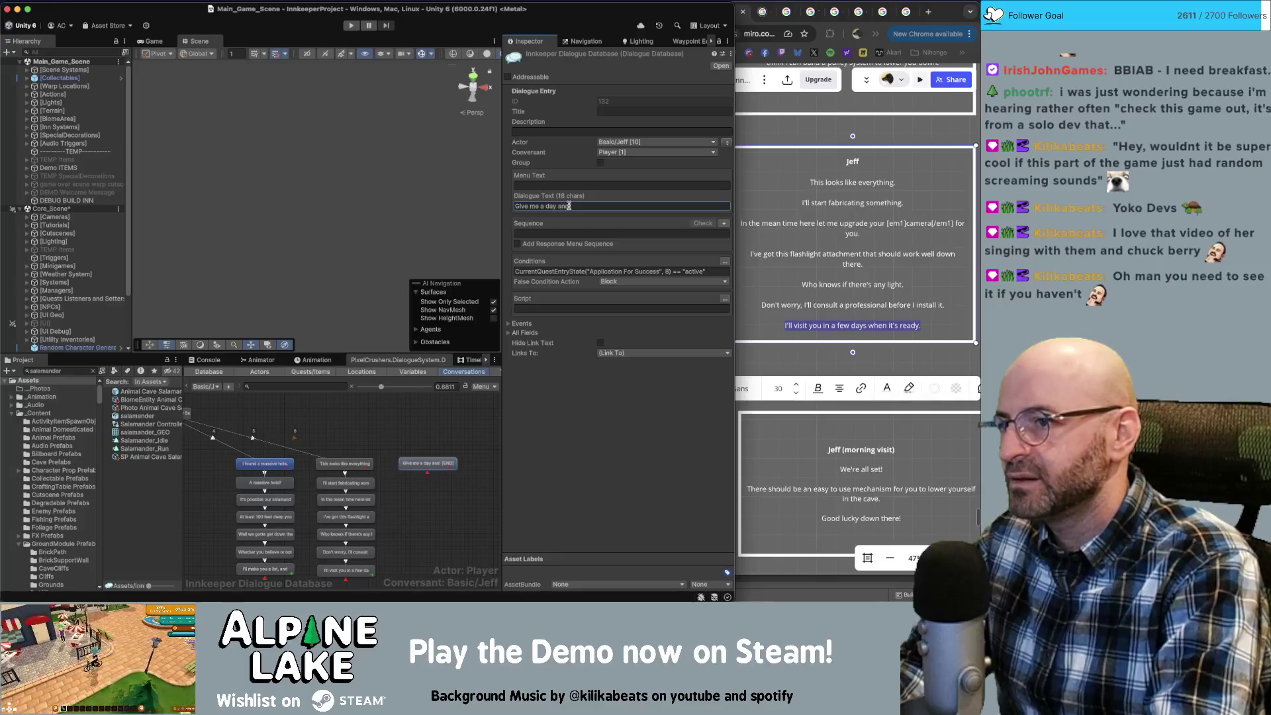
type("I'll have ")
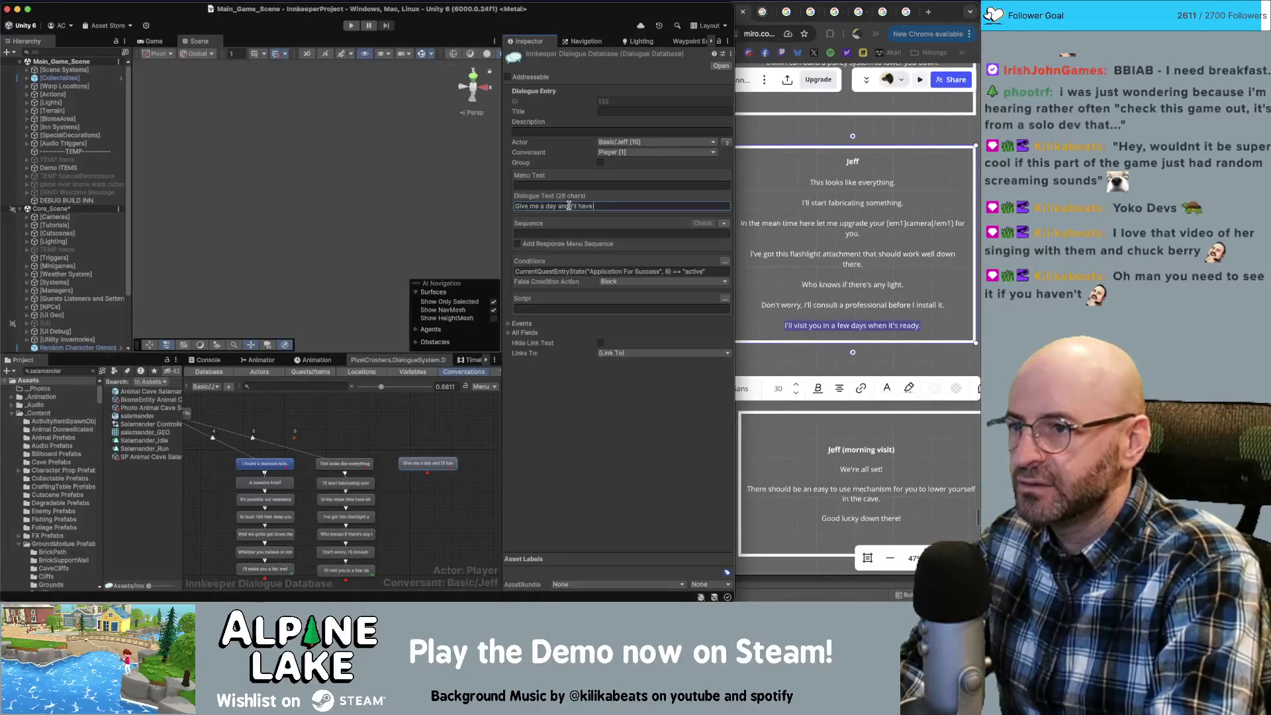
type("it all set up ")
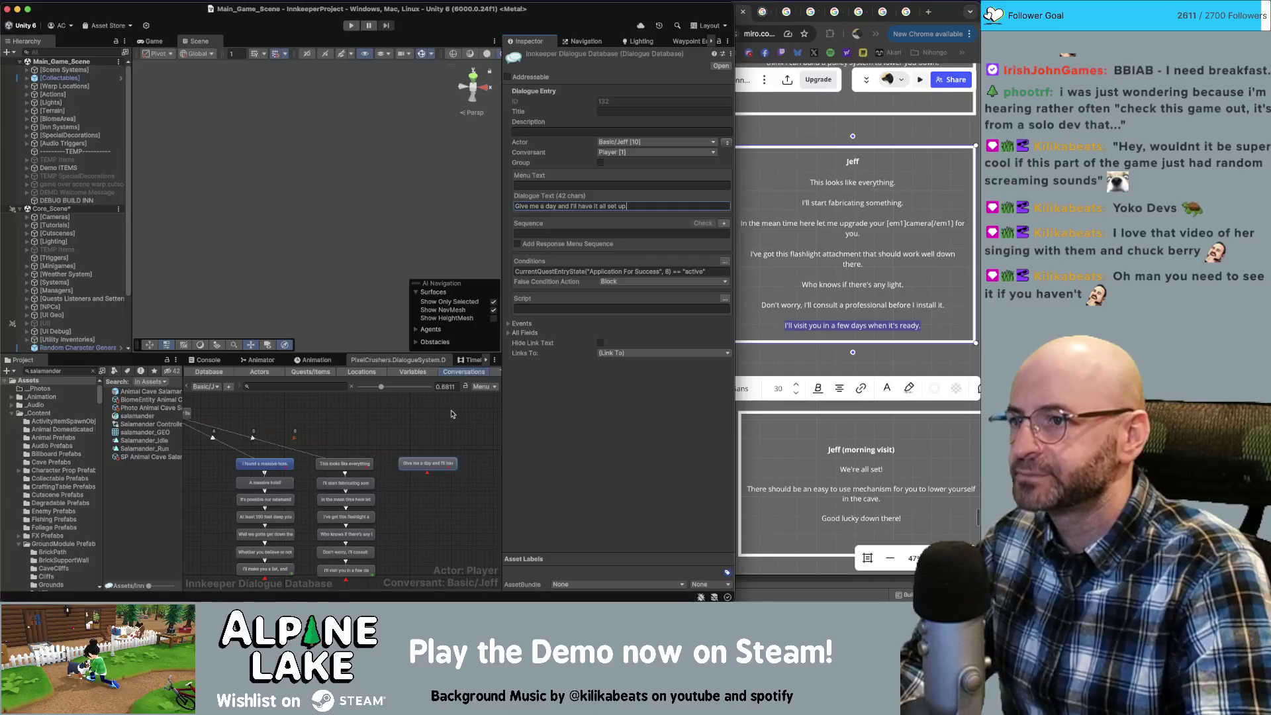
type(".")
key("Return")
scroll(465, 436, "down", 1)
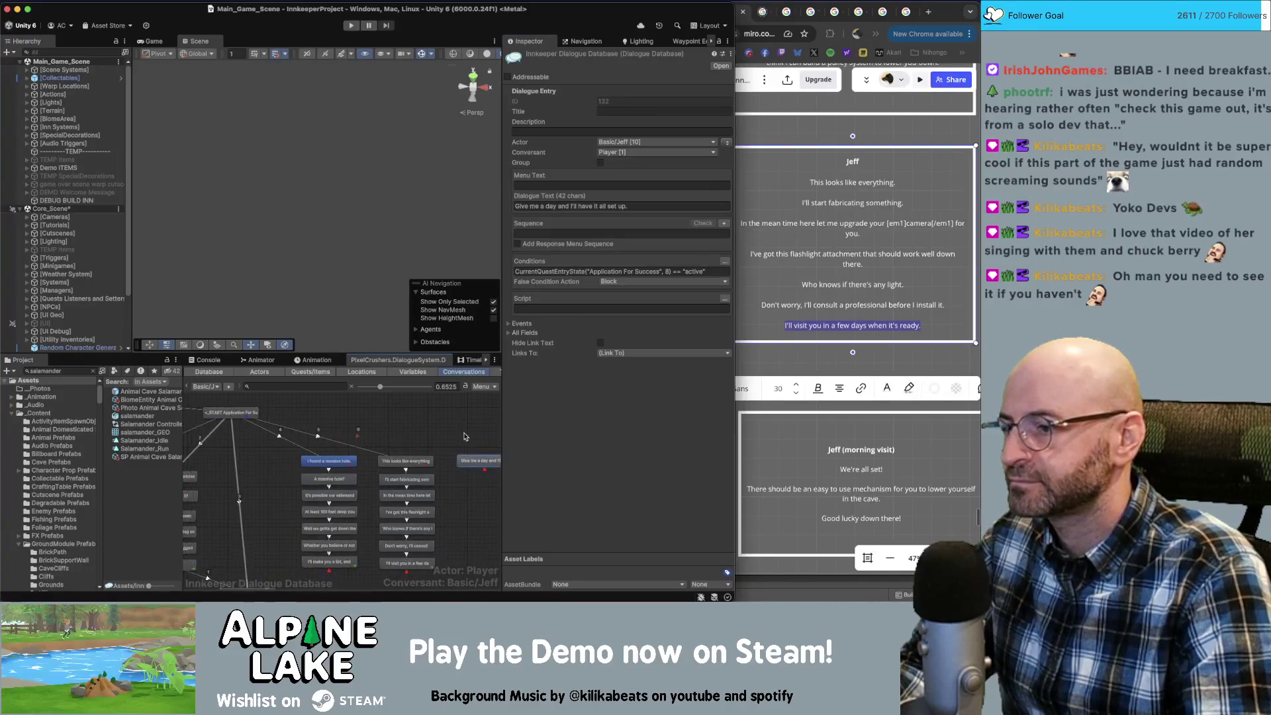
scroll(394, 433, "down", 10)
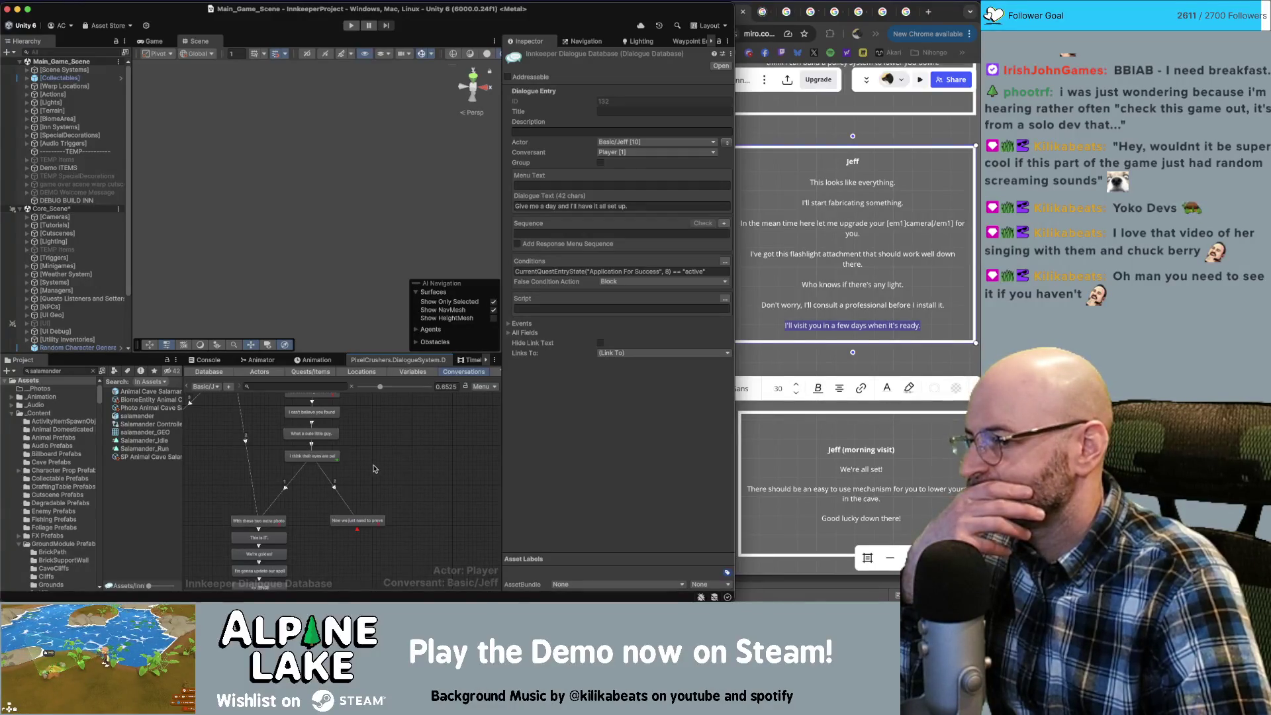
left_click(374, 469)
mouse_move(365, 468)
left_mouse_down()
mouse_move(461, 438)
mouse_move(487, 477)
mouse_move(442, 483)
mouse_move(434, 527)
left_mouse_up()
left_click_drag(299, 510, 263, 405)
mouse_move(368, 491)
left_mouse_down()
mouse_move(313, 395)
mouse_move(320, 428)
left_mouse_up()
scroll(292, 444, "up", 3)
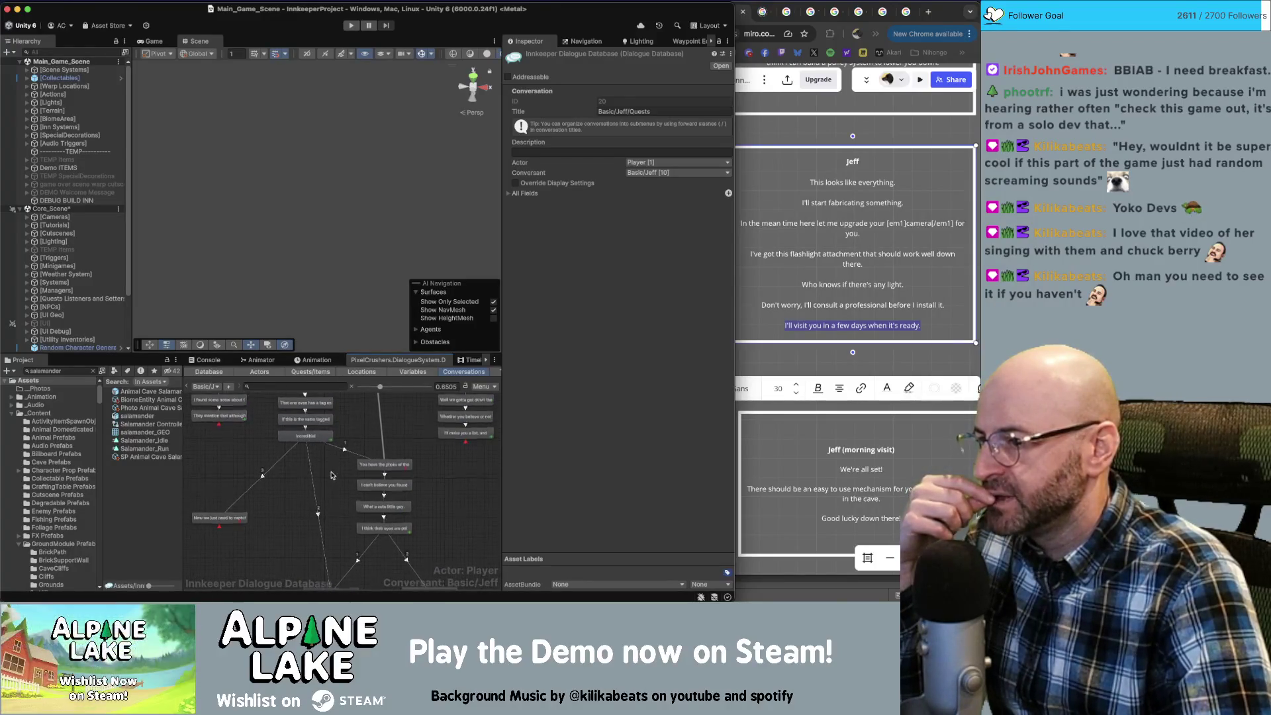
scroll(303, 508, "down", 5)
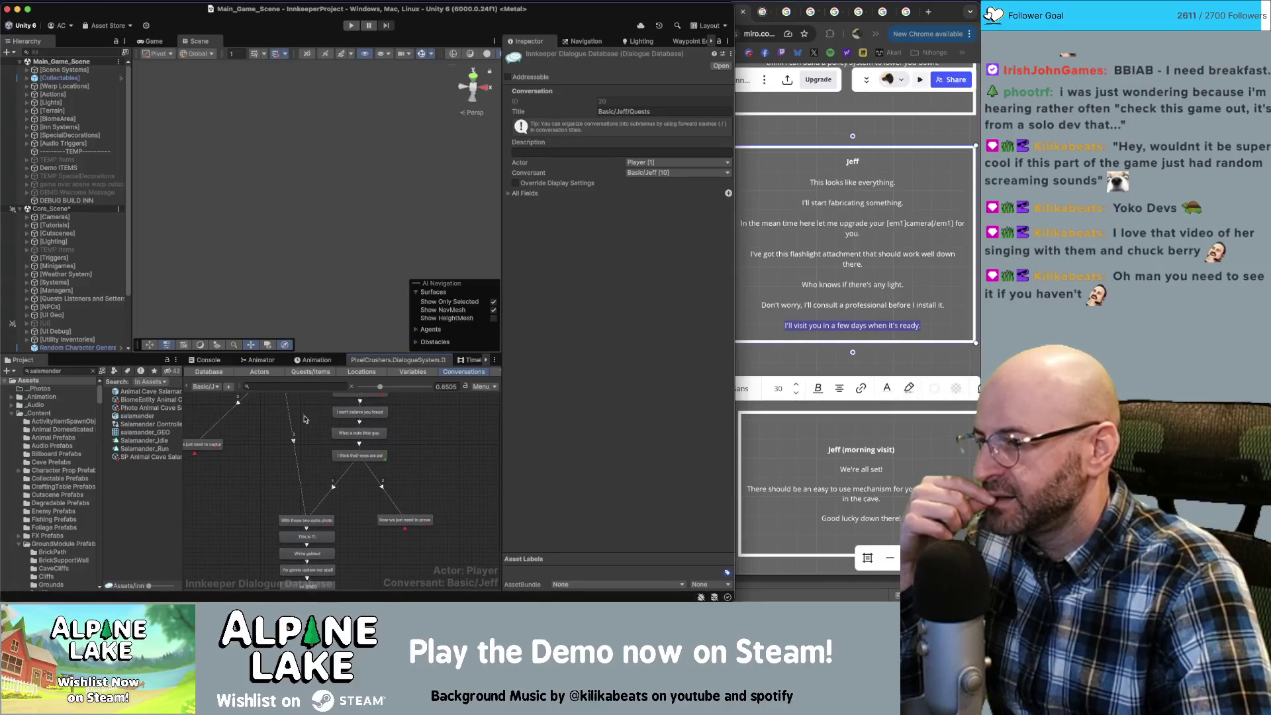
left_click(406, 513)
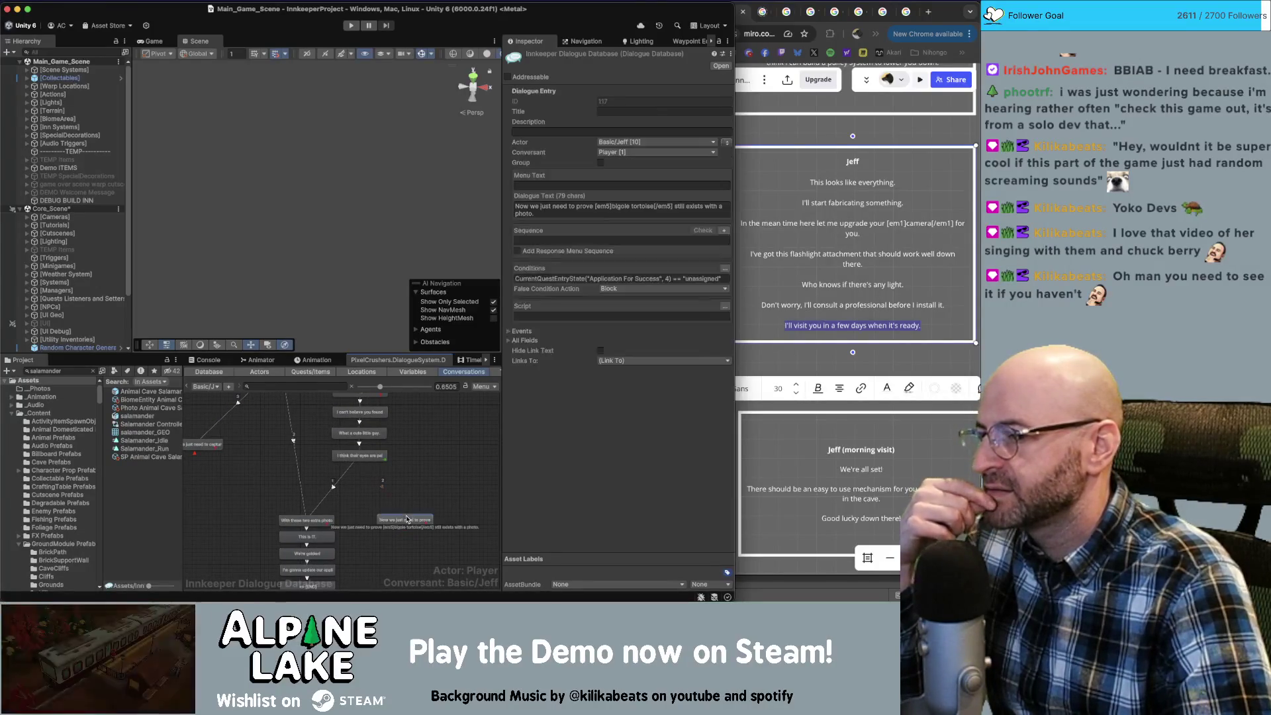
left_click(418, 441)
scroll(424, 464, "up", 4)
scroll(424, 486, "up", 2)
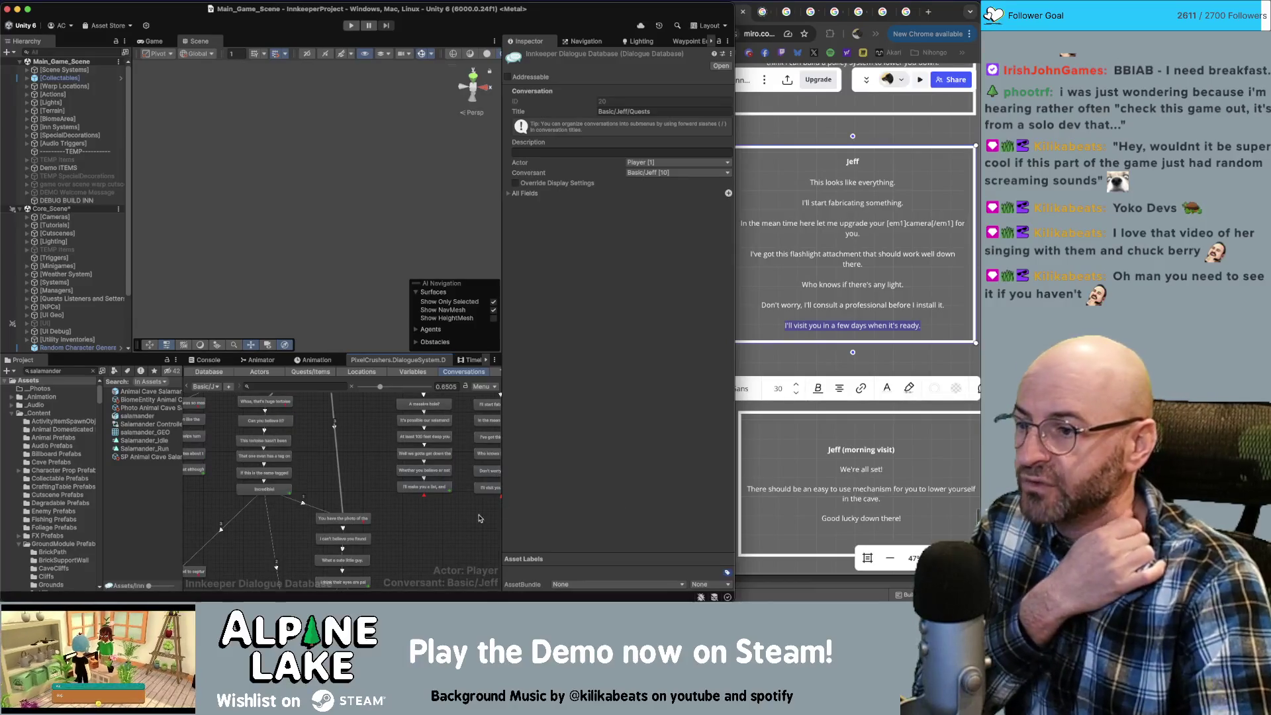
Scroll through Jeff's morning-visit cards on the Miro board, then bring up Unity's conversation list.
left_click(789, 461)
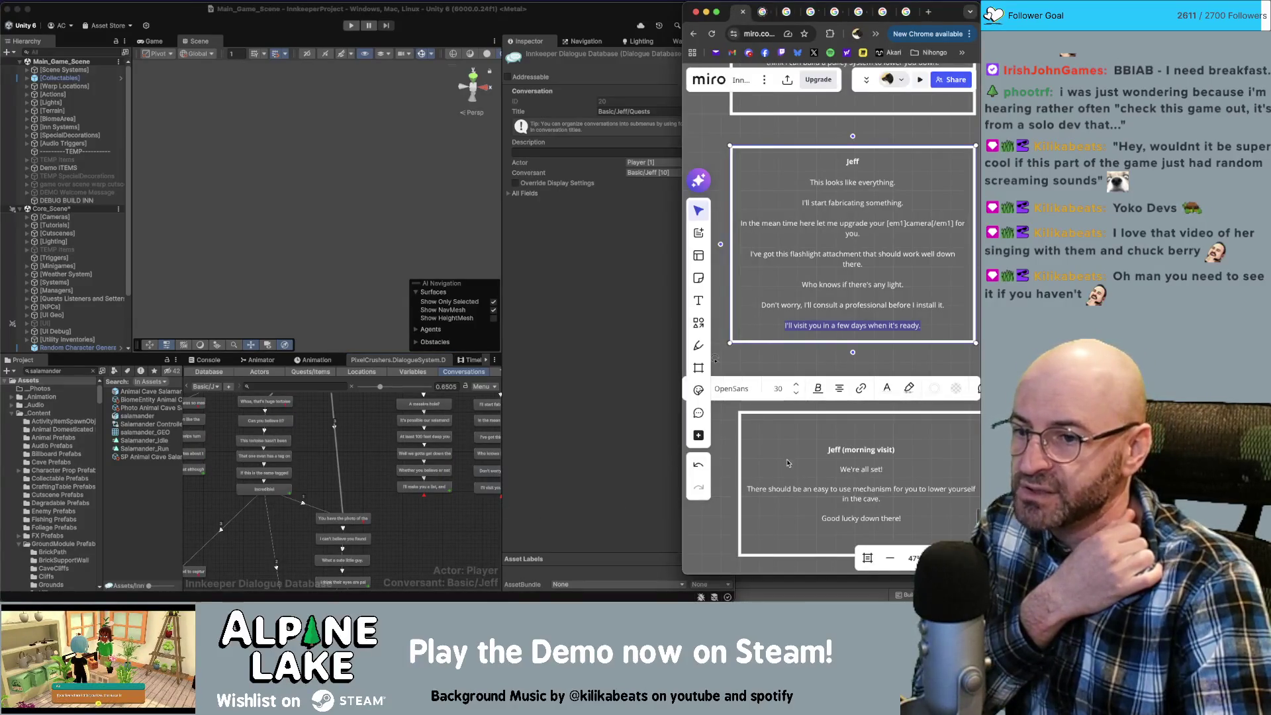
scroll(788, 462, "down", 3)
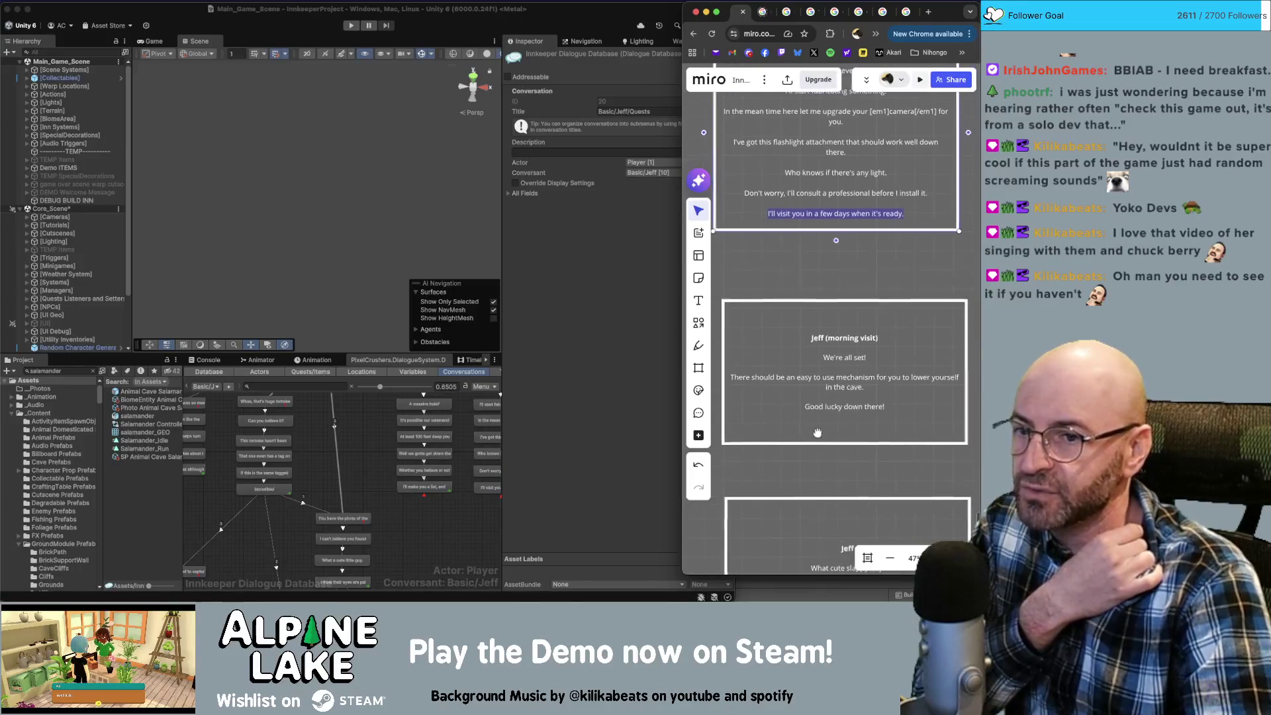
scroll(817, 433, "down", 3)
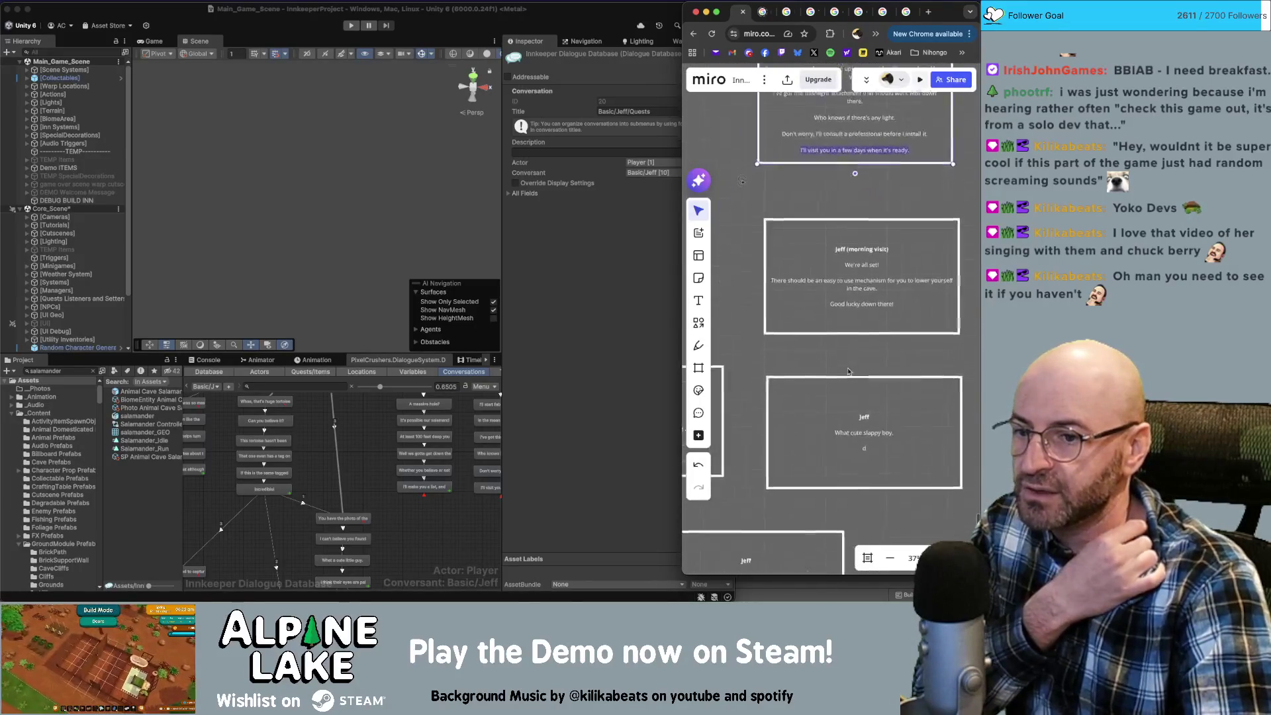
scroll(851, 372, "down", 2)
left_click(455, 540)
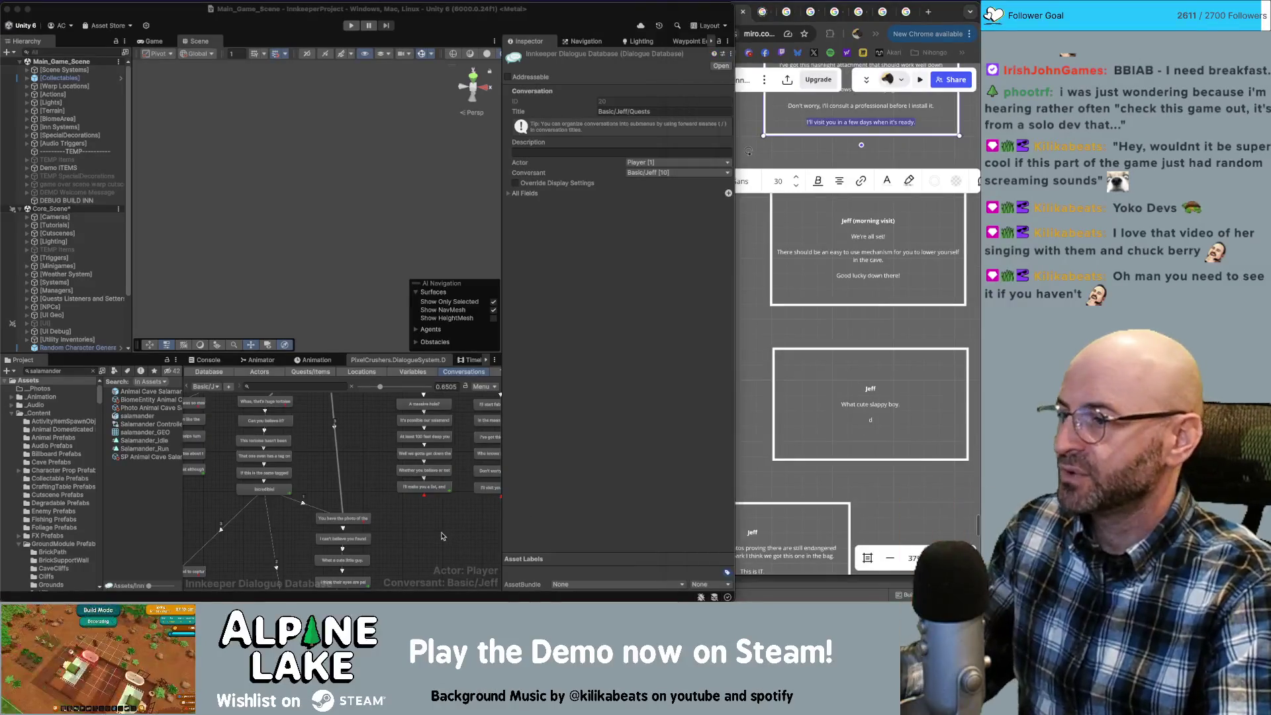
left_click(207, 387)
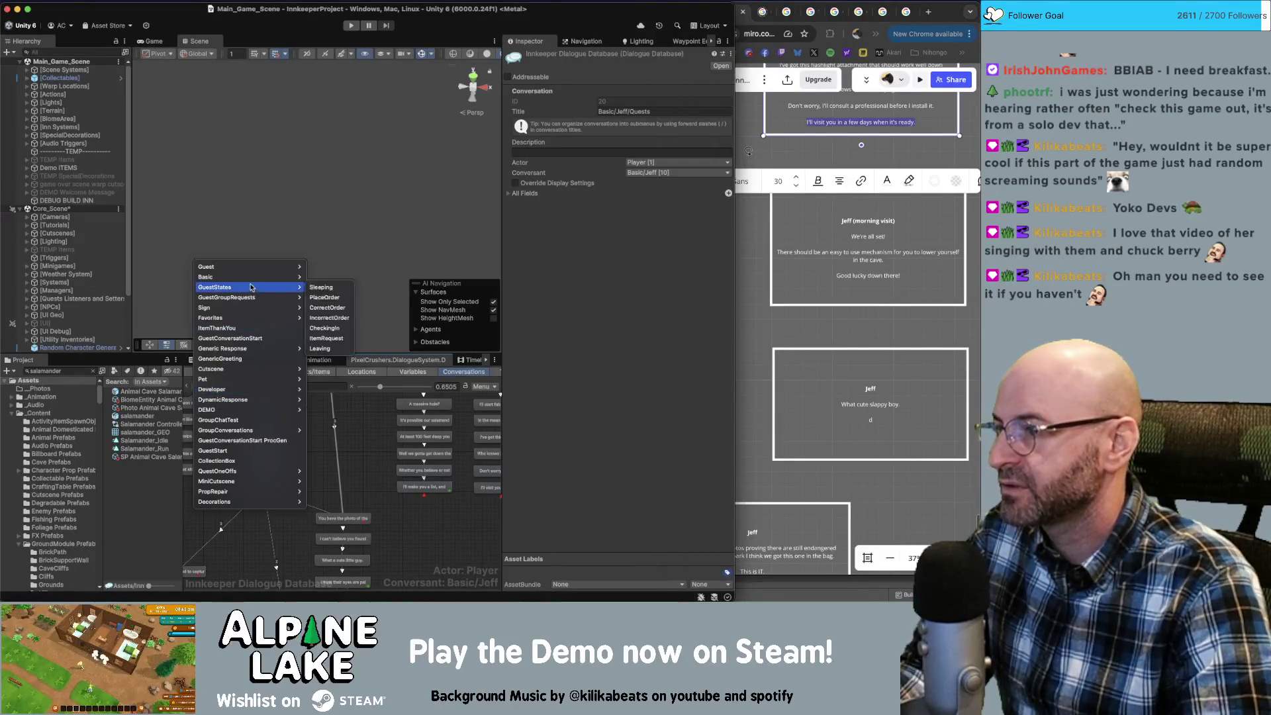
Open the Basic/Jeff/ApplicationForSuccessStart conversation and duplicate it.
mouse_move(252, 284)
mouse_move(321, 307)
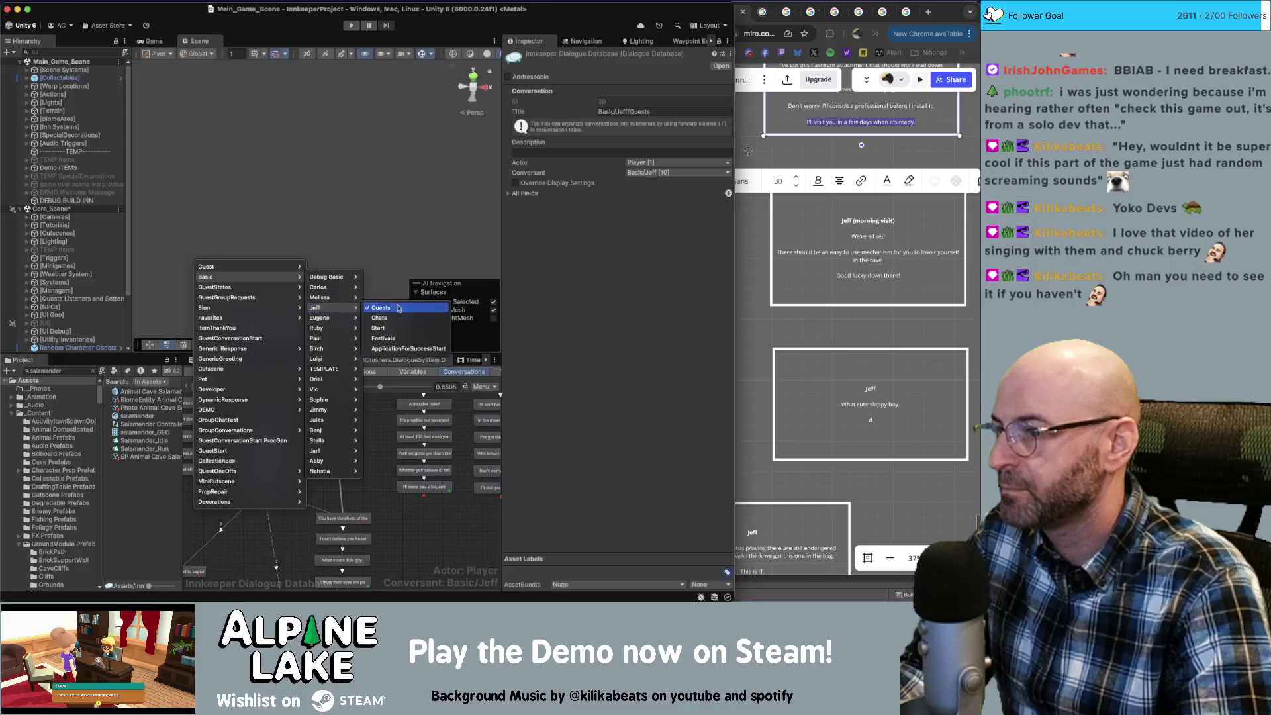
left_click(395, 348)
right_click(280, 437)
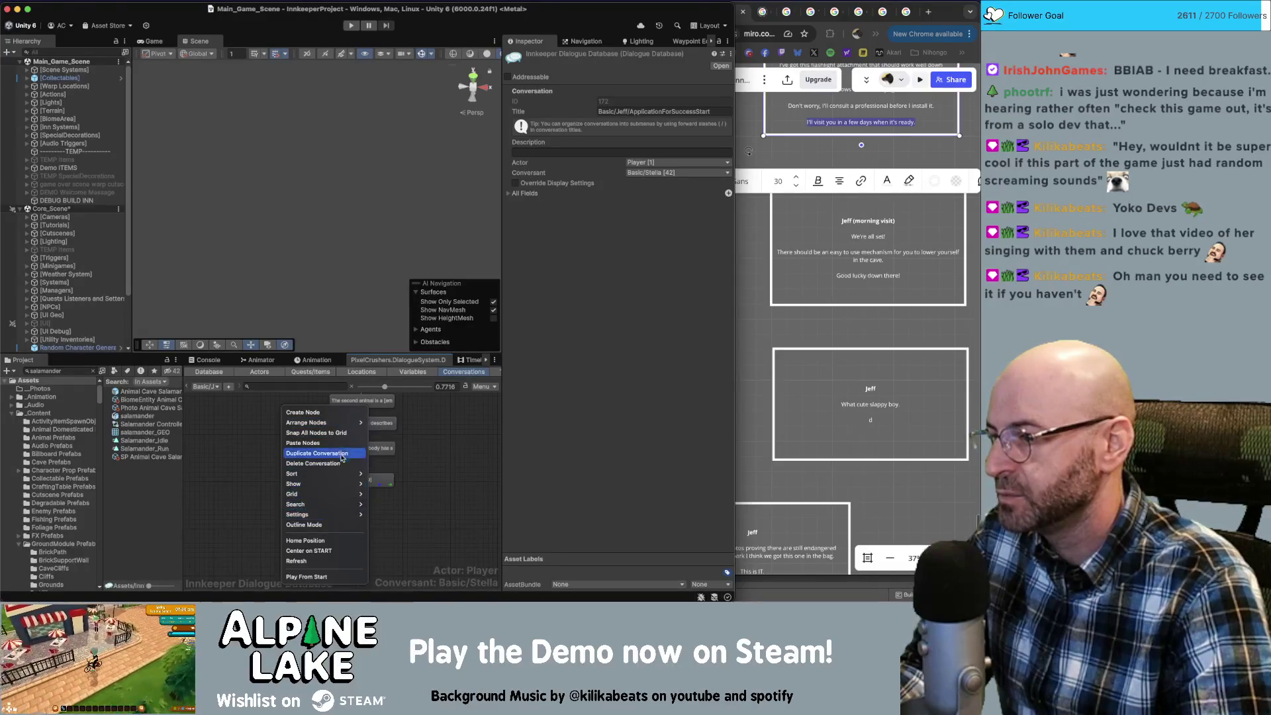
left_click(318, 454)
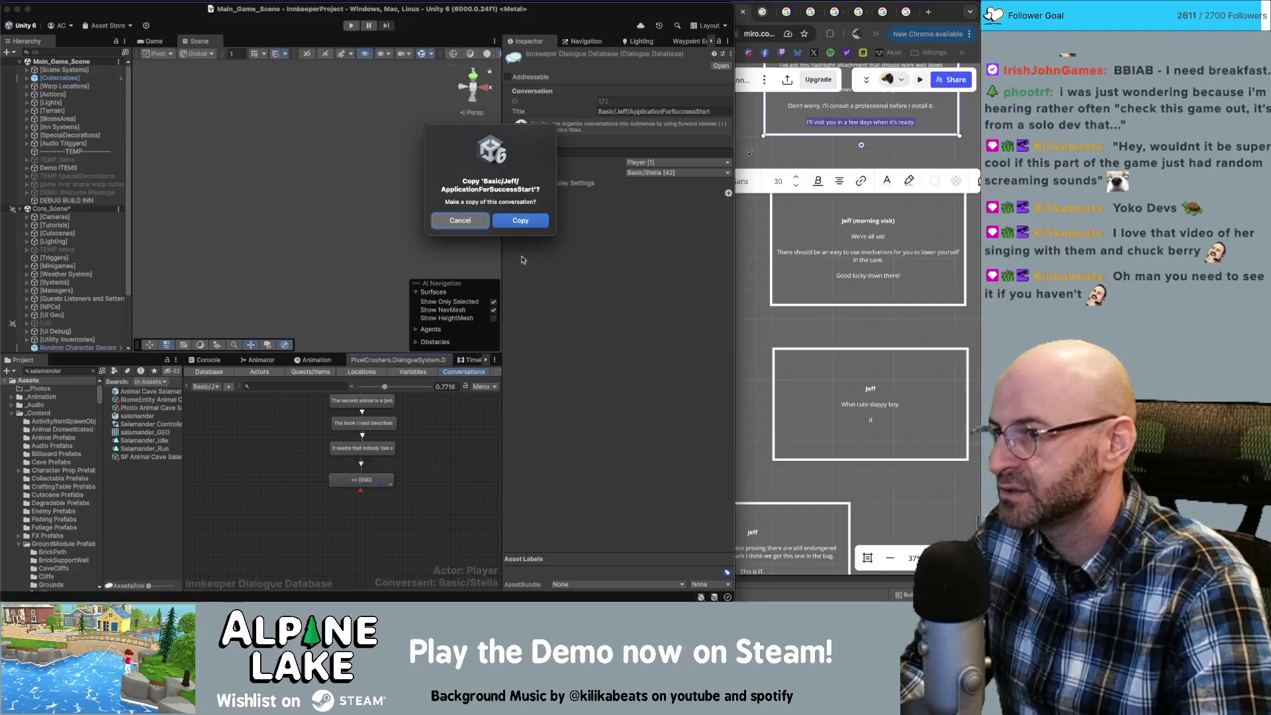
left_click(521, 221)
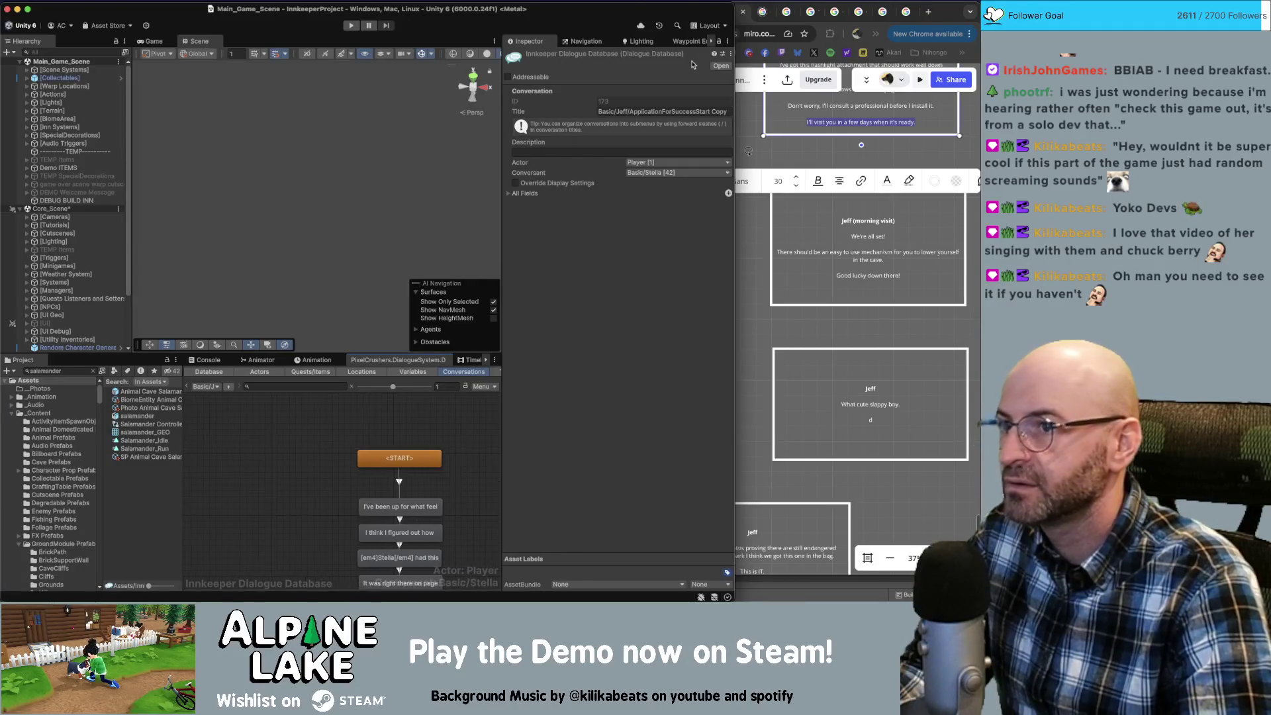
Retitle the copy Basic/Jeff/ApplicationForSuccessPulley.
left_click(688, 111)
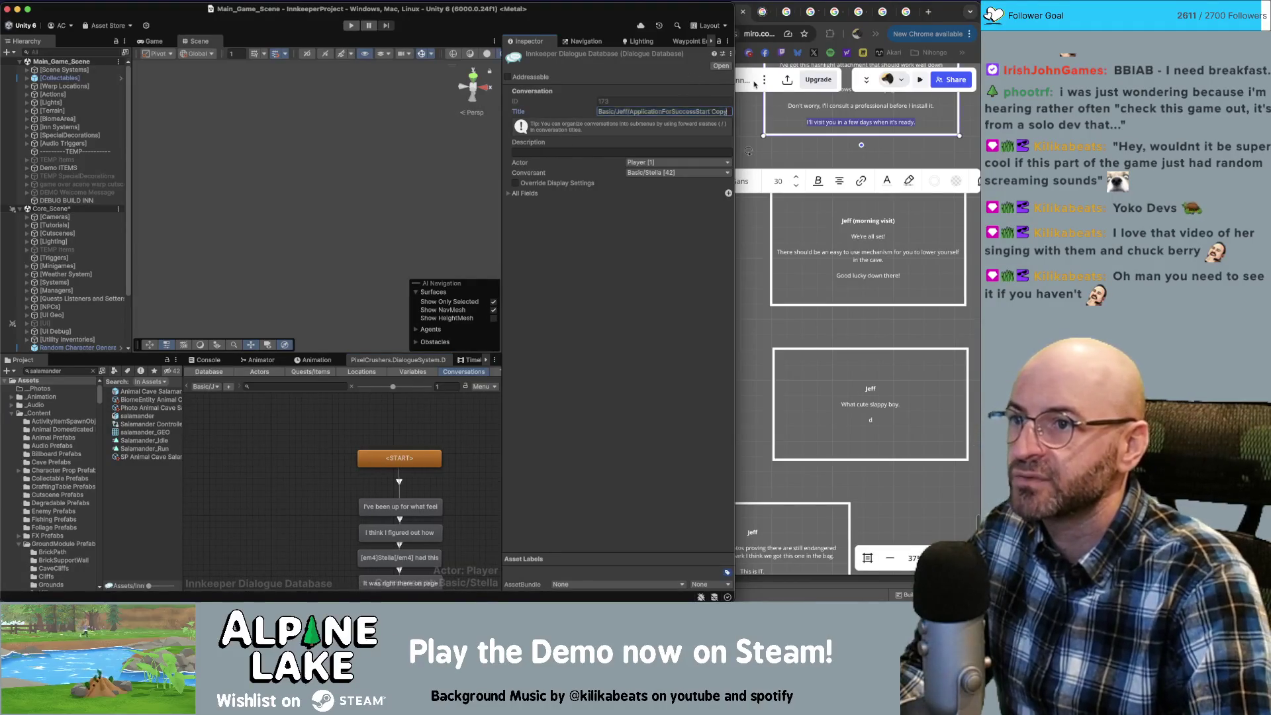
key("BackSpace")
key("BackSpace")
key("BackSpace")
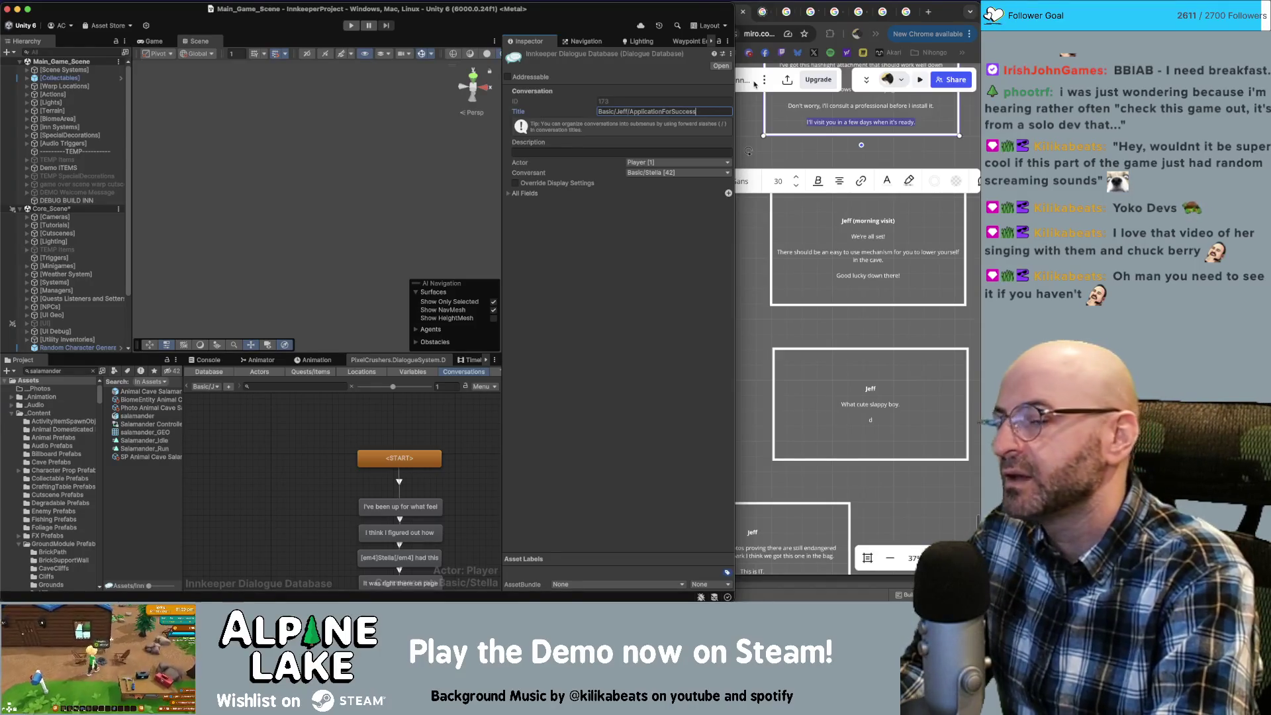
type("Pulley")
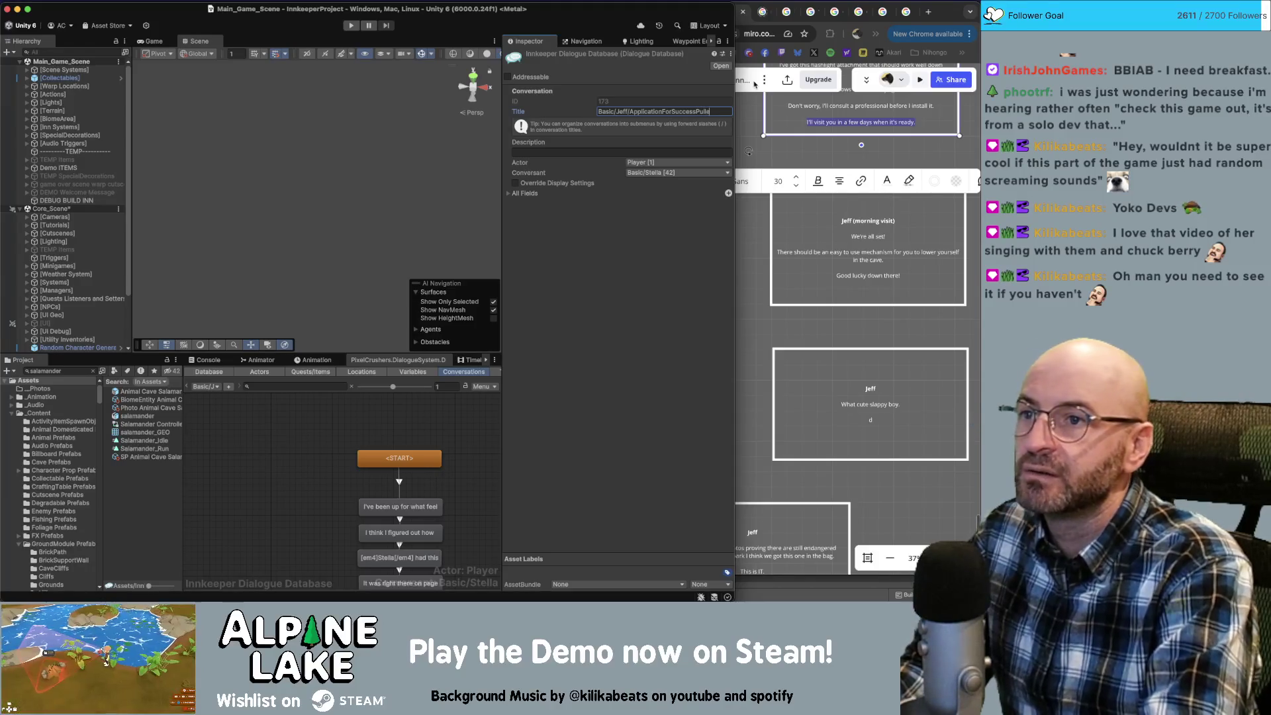
left_click(387, 392)
Delete the unwanted dialogue nodes from the Pulley conversation.
scroll(386, 394, "down", 5)
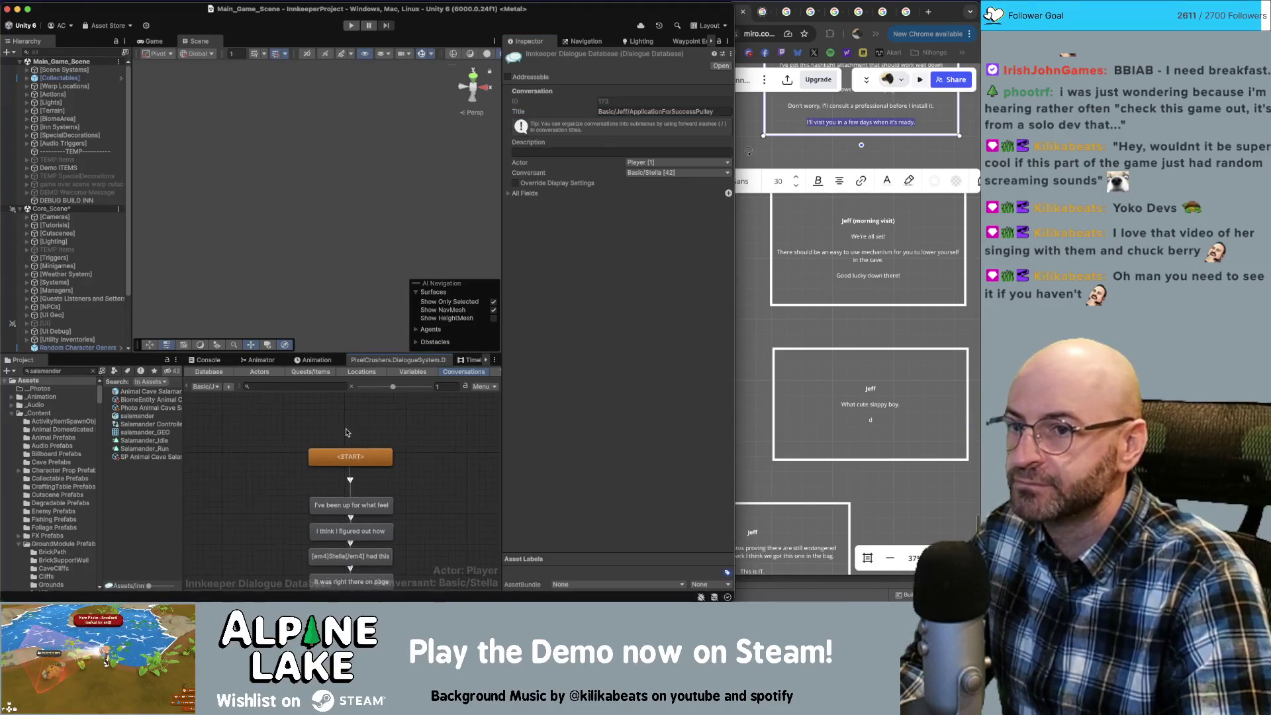
scroll(391, 424, "down", 5)
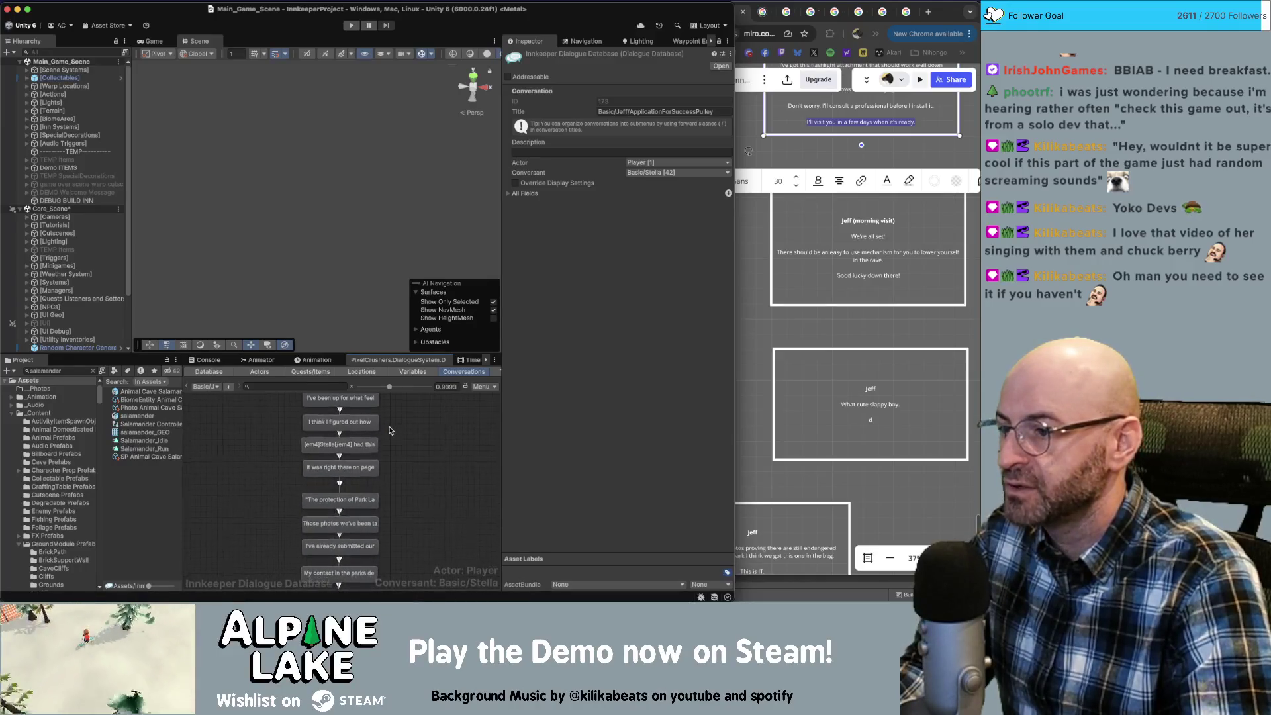
scroll(384, 457, "down", 3)
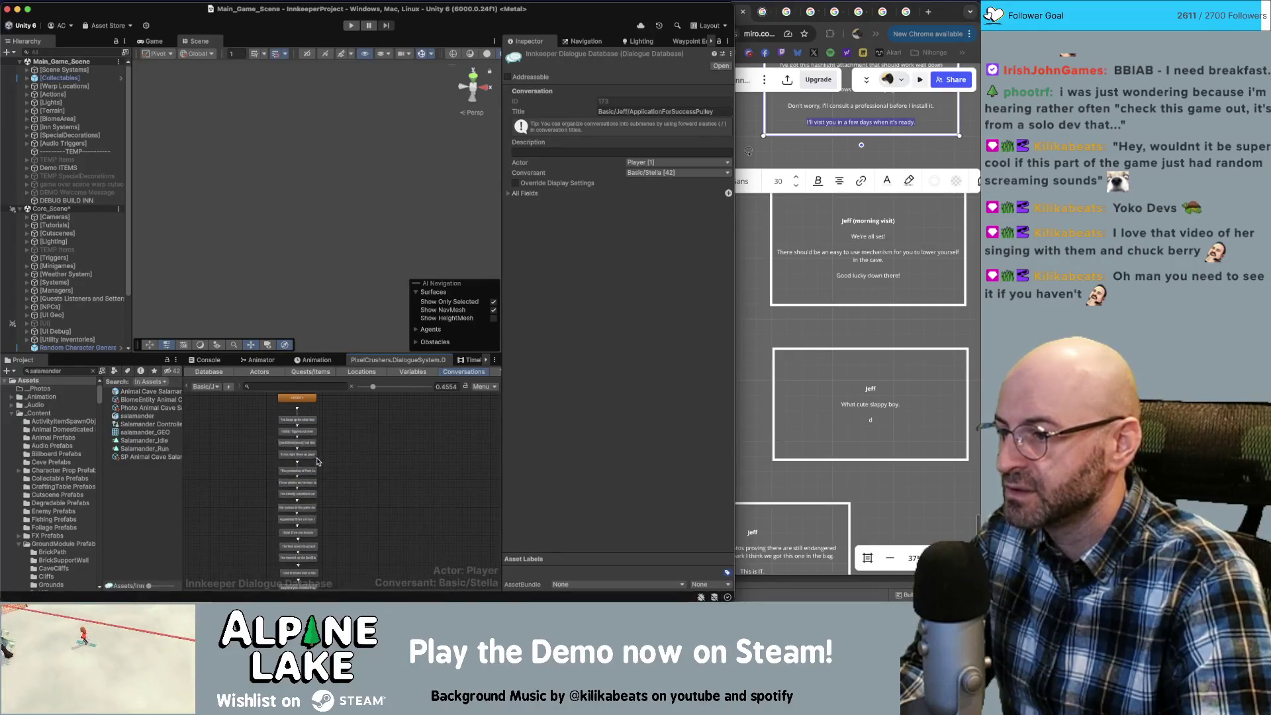
left_click_drag(333, 421, 262, 537)
scroll(285, 503, "up", 3)
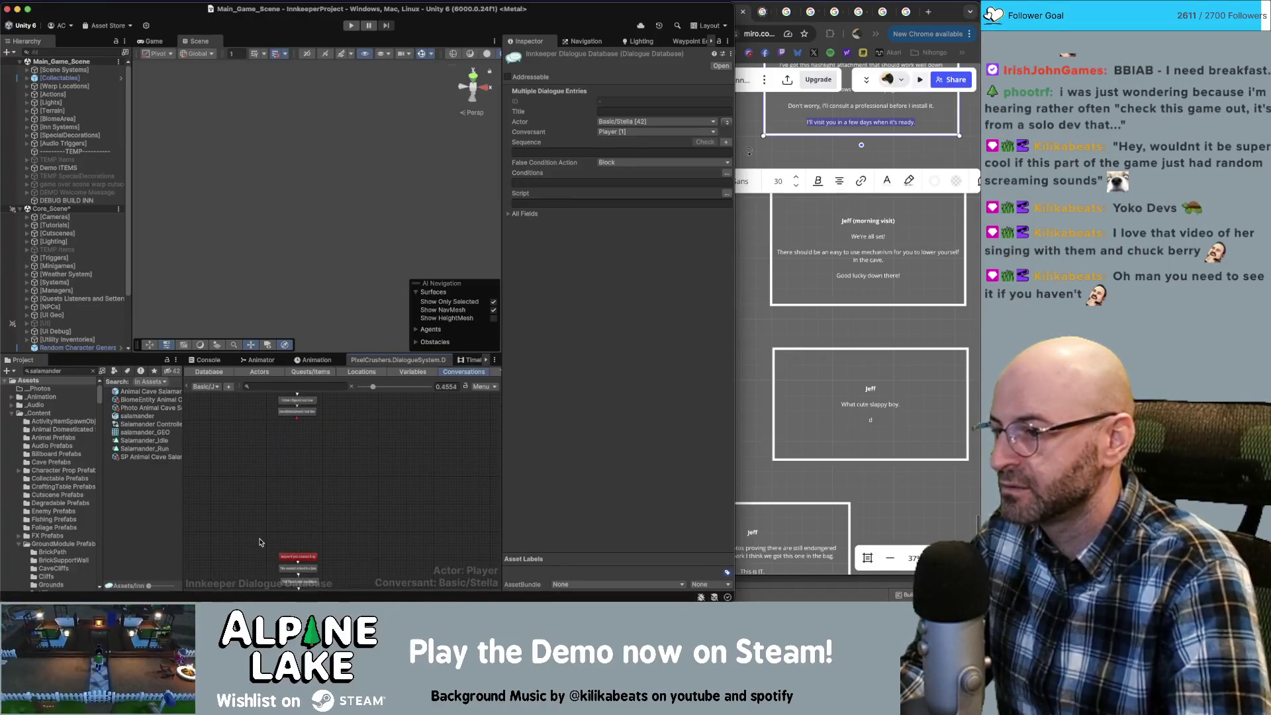
left_click_drag(240, 470, 309, 561)
scroll(302, 454, "down", 3)
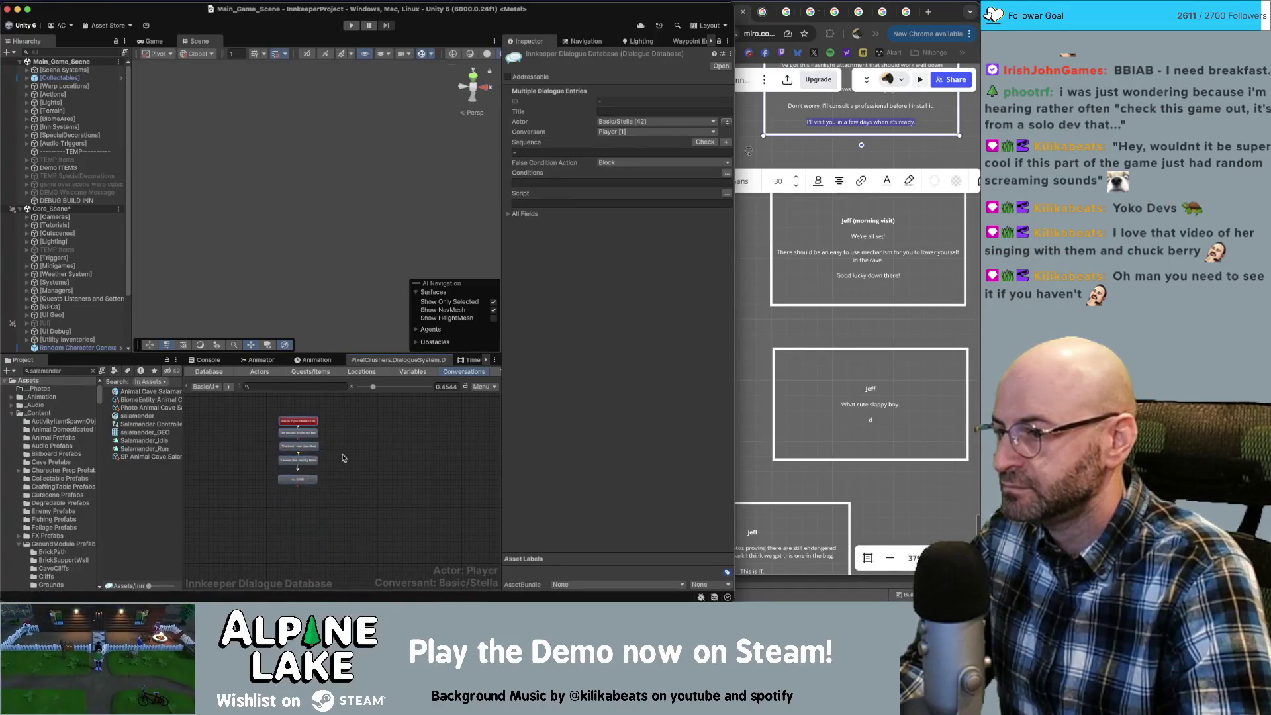
mouse_move(343, 453)
left_mouse_down()
mouse_move(298, 500)
mouse_move(302, 463)
left_mouse_up()
key("Delete")
Link the remaining node to END and add a child line under Stella's node linked to END.
scroll(301, 457, "up", 2)
right_click(309, 445)
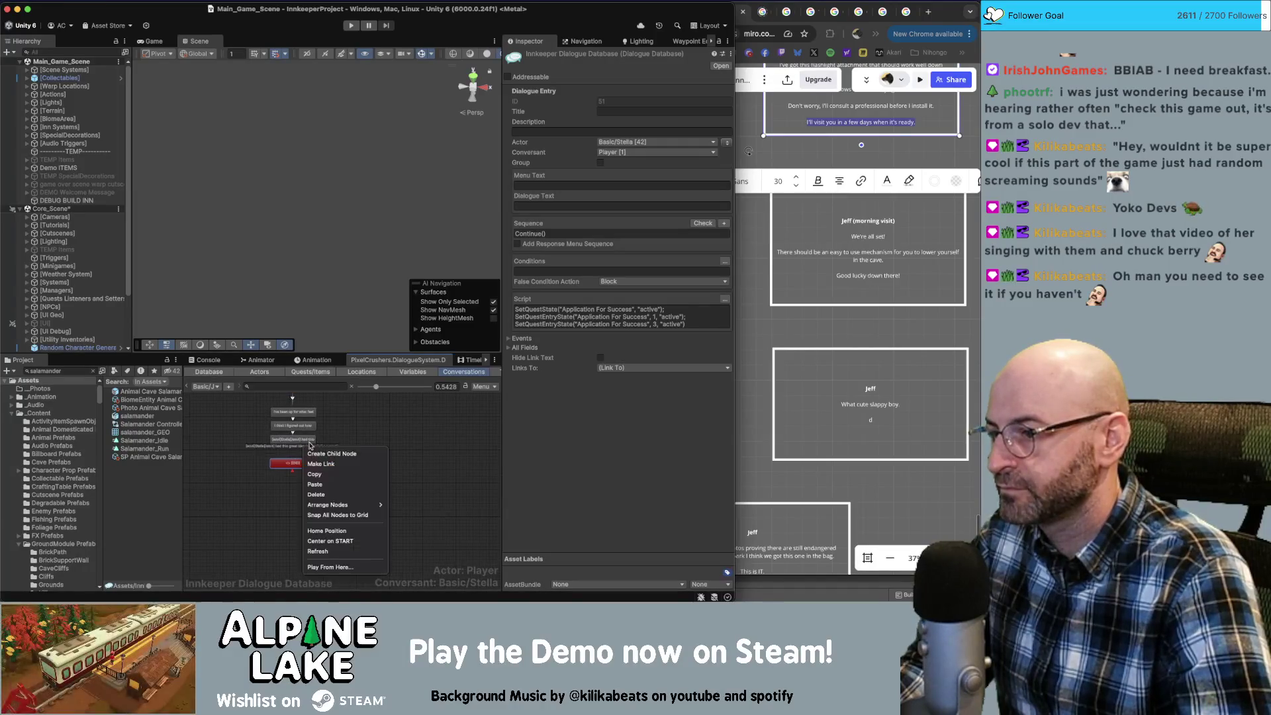
left_click(322, 464)
left_click_drag(292, 463, 292, 492)
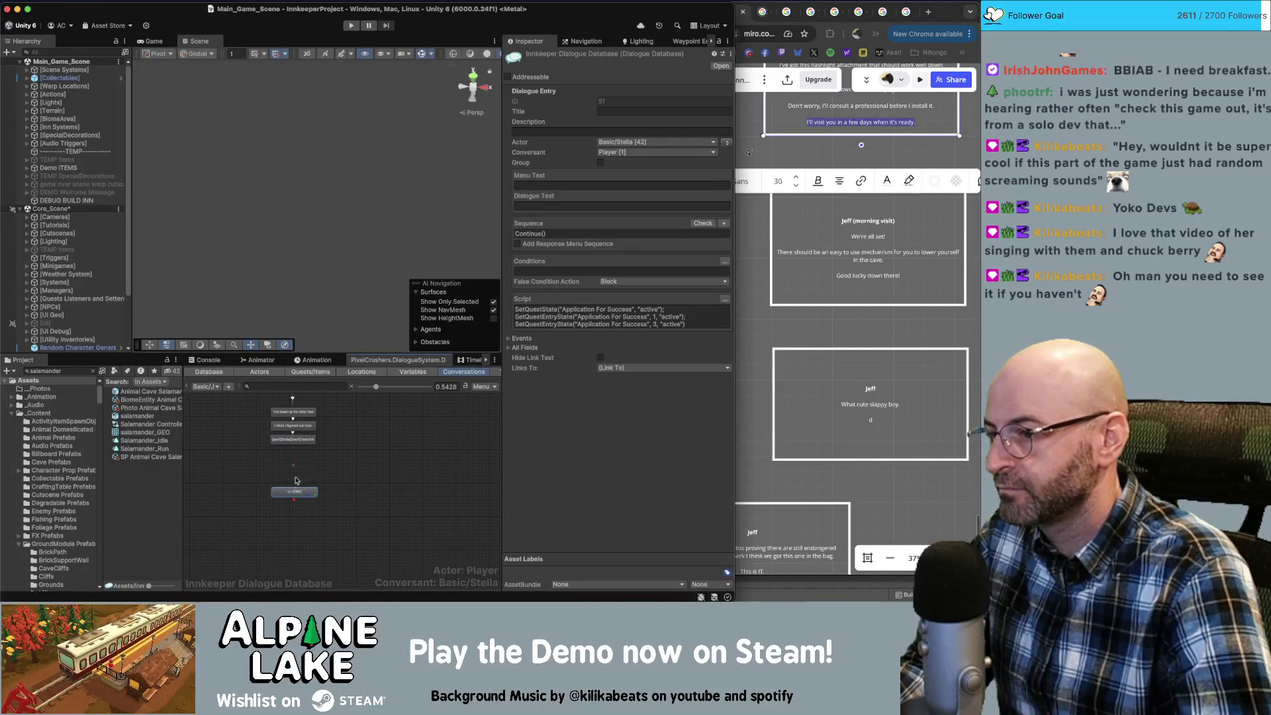
left_click(298, 439)
right_click(301, 441)
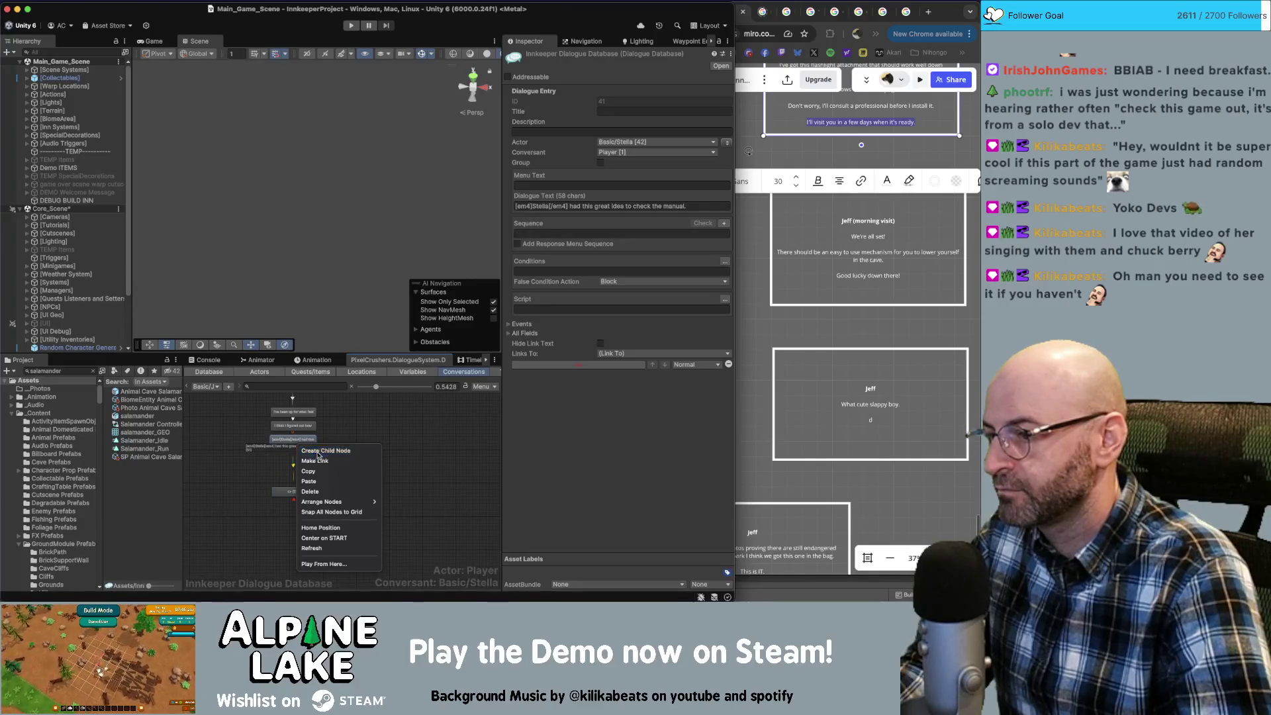
left_click(316, 453)
right_click(317, 466)
left_click(325, 478)
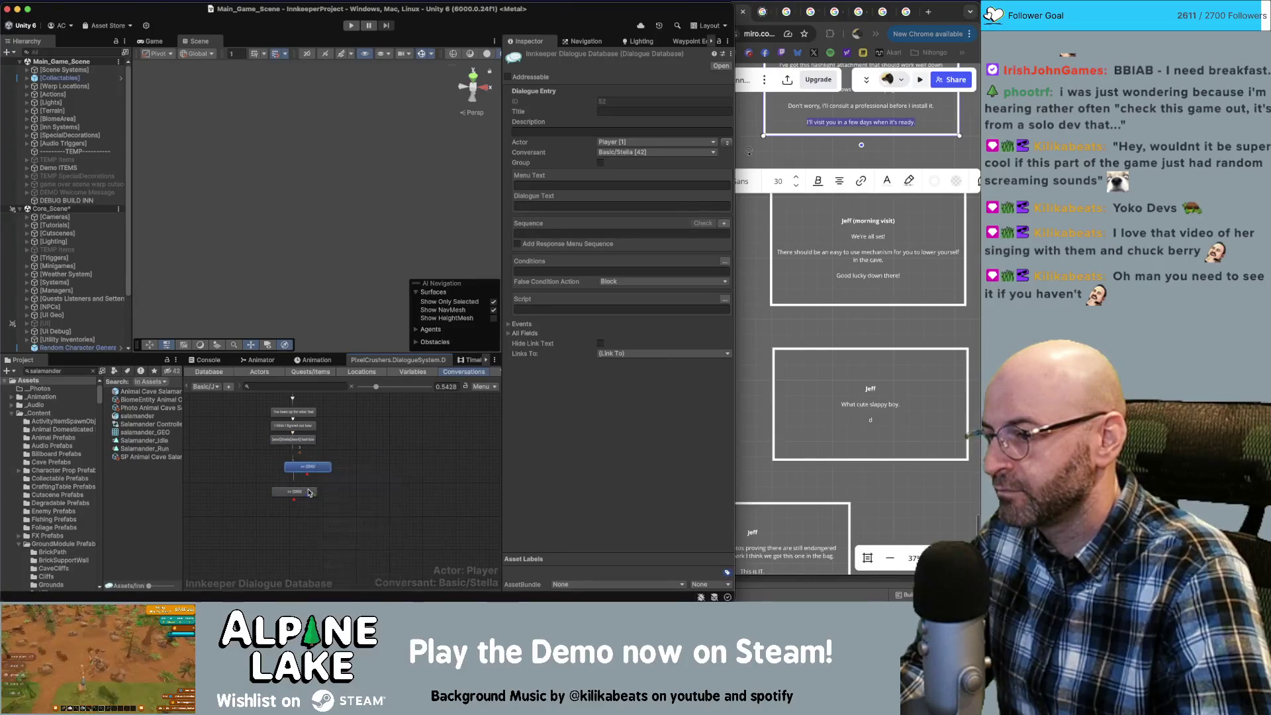
left_click(296, 483)
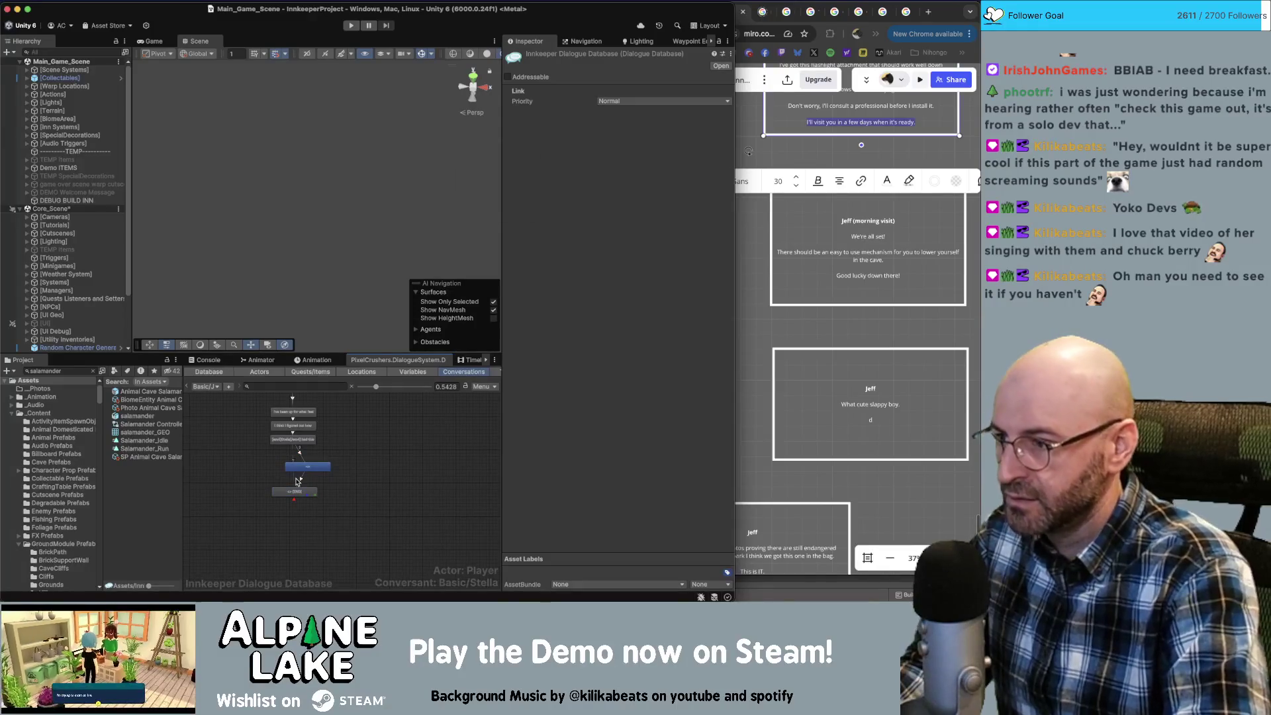
Make Stella the speaker of the new line 52 and move END back into place.
left_click(294, 468)
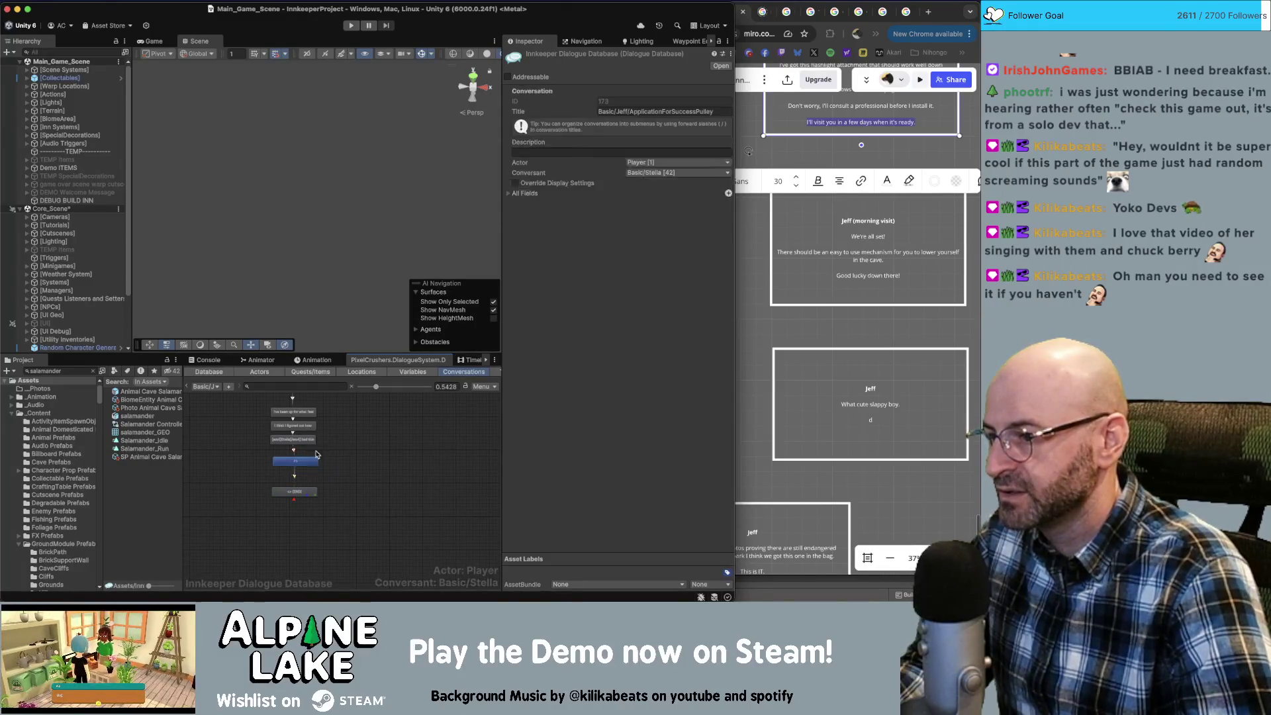
left_click(727, 142)
scroll(313, 450, "up", 2)
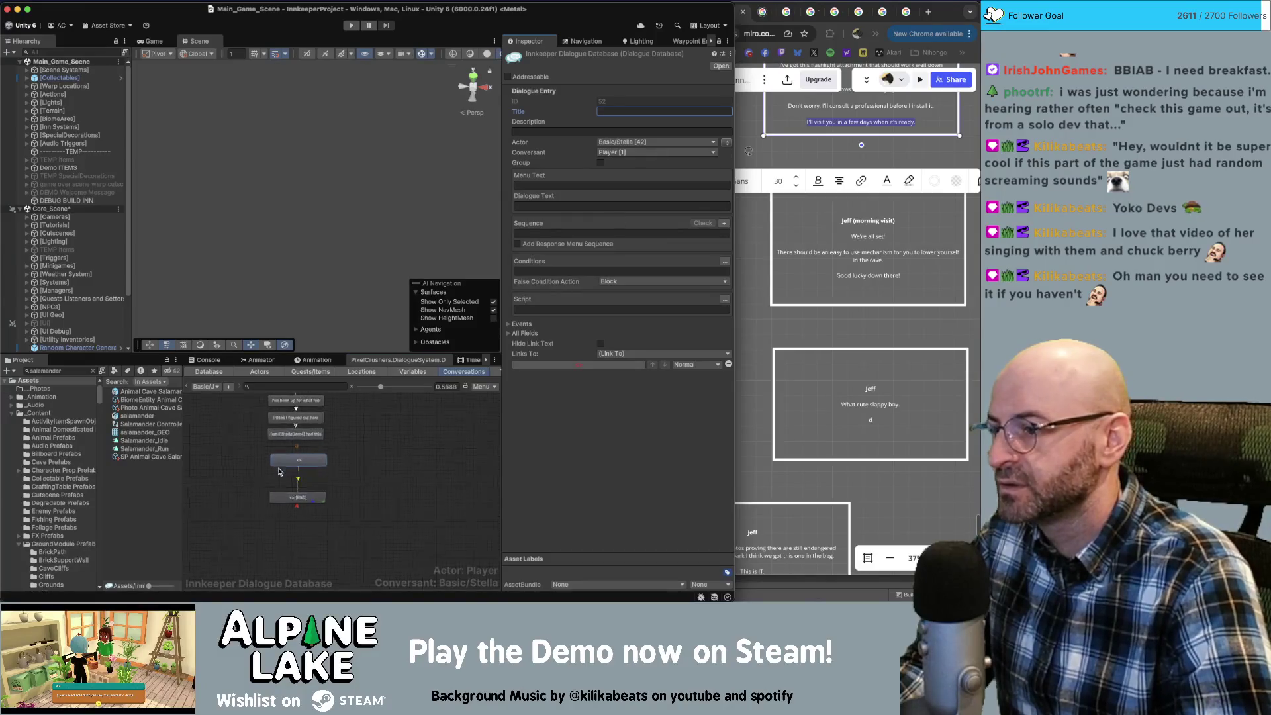
left_click(304, 501)
left_click_drag(303, 500, 303, 487)
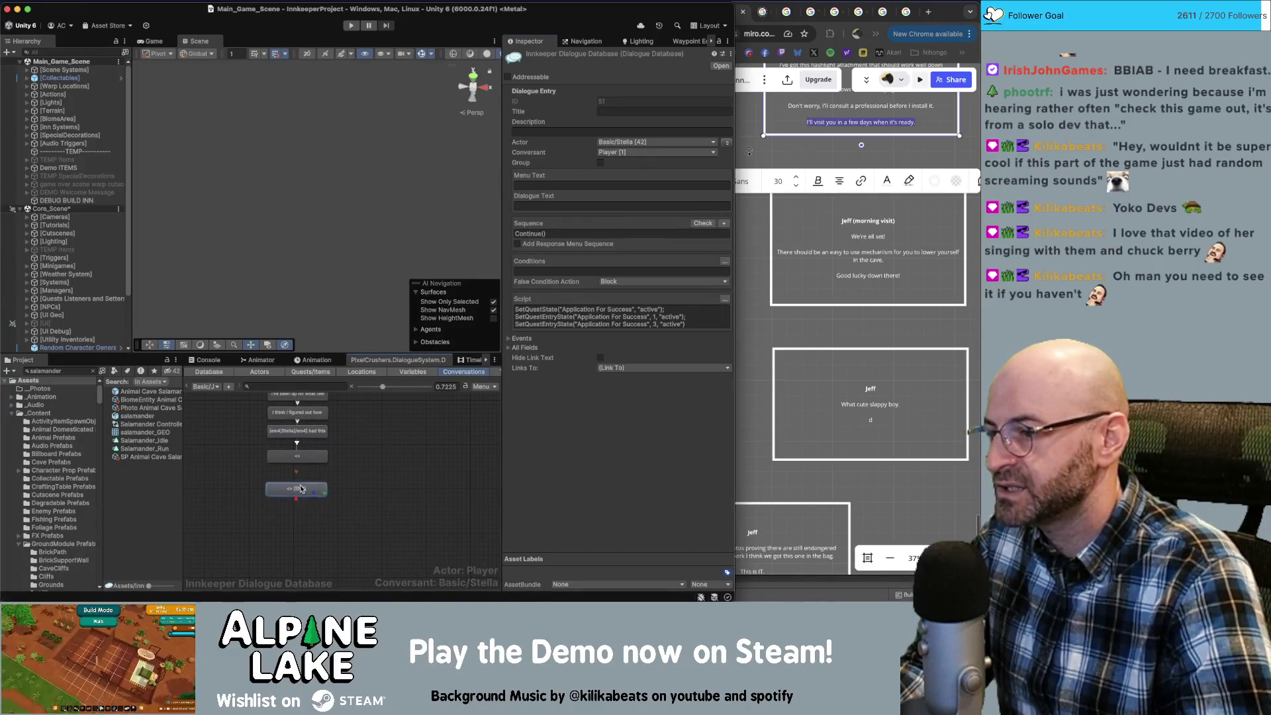
scroll(304, 490, "up", 1)
left_click(328, 519)
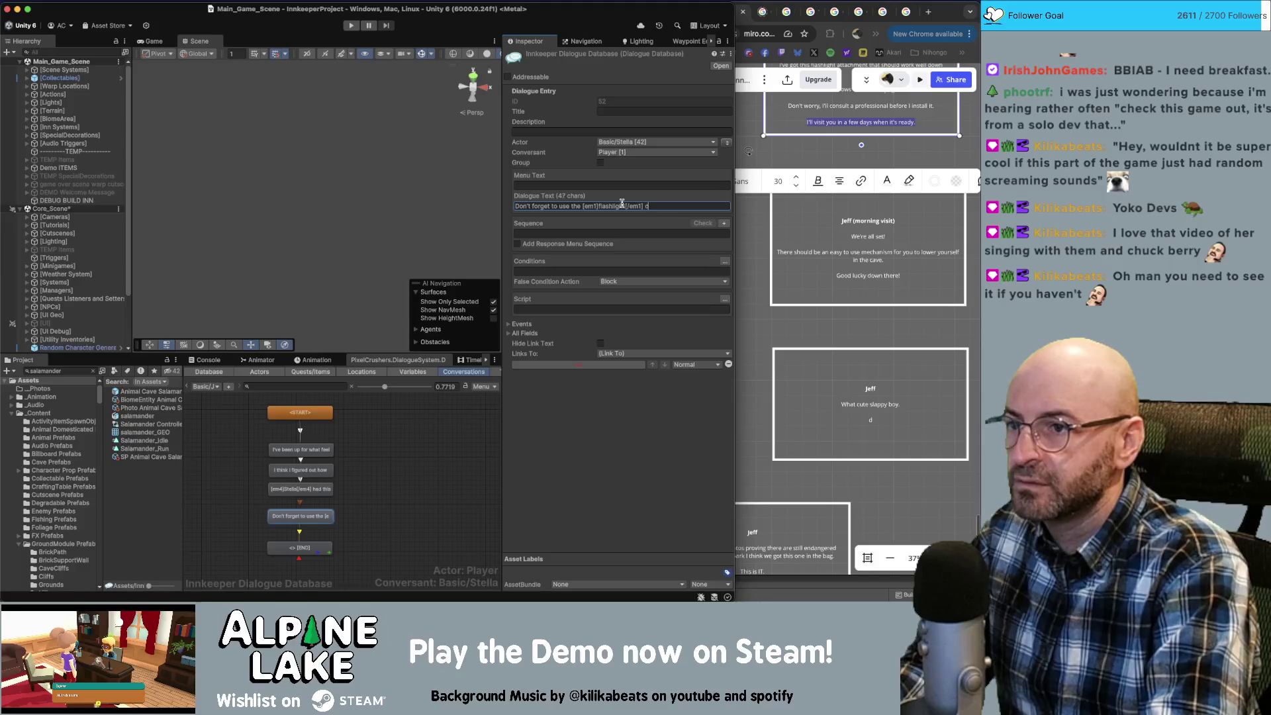
Finish the flashlight reminder line and strip the [em1] tags around 'flashlight'.
type("n your ")
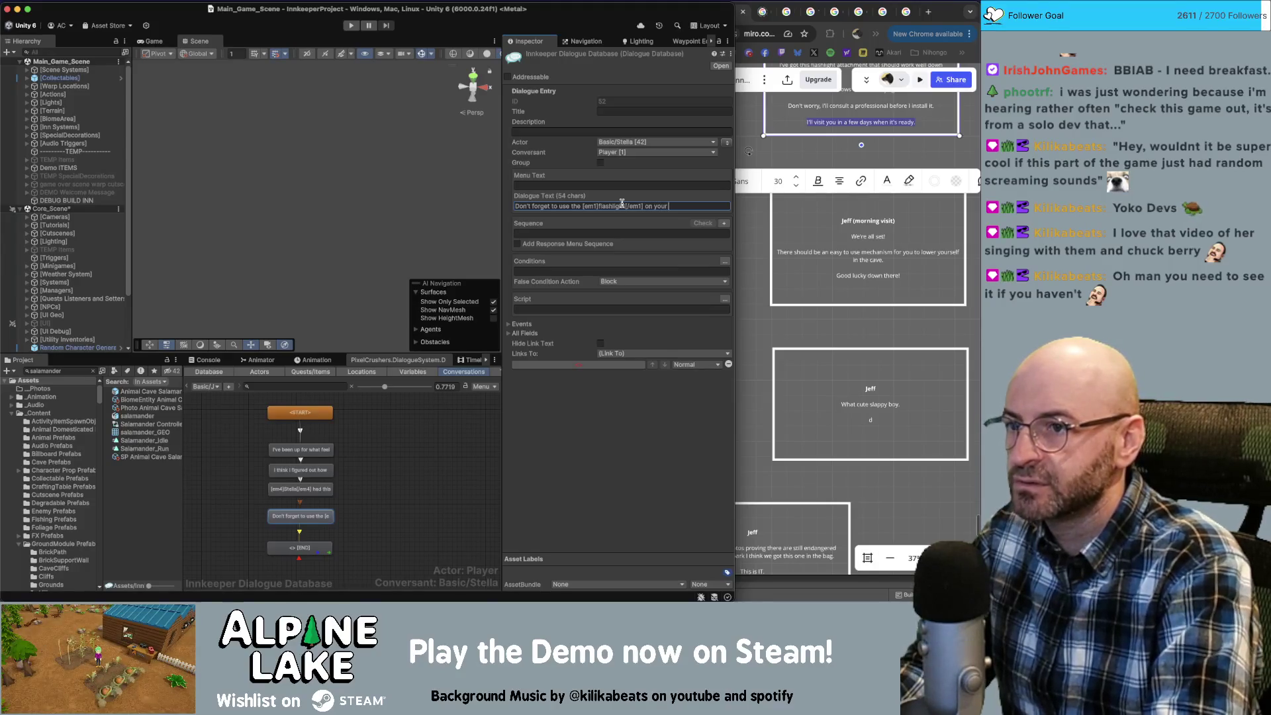
type("[em1]")
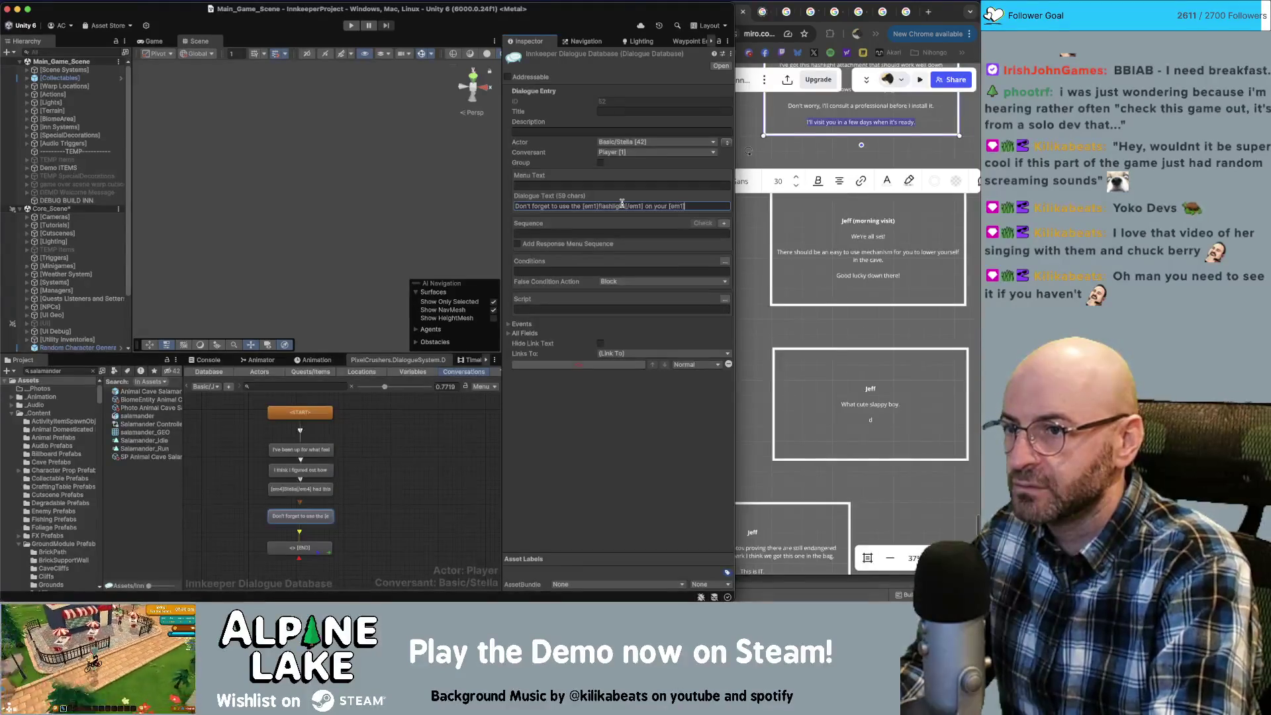
type("f")
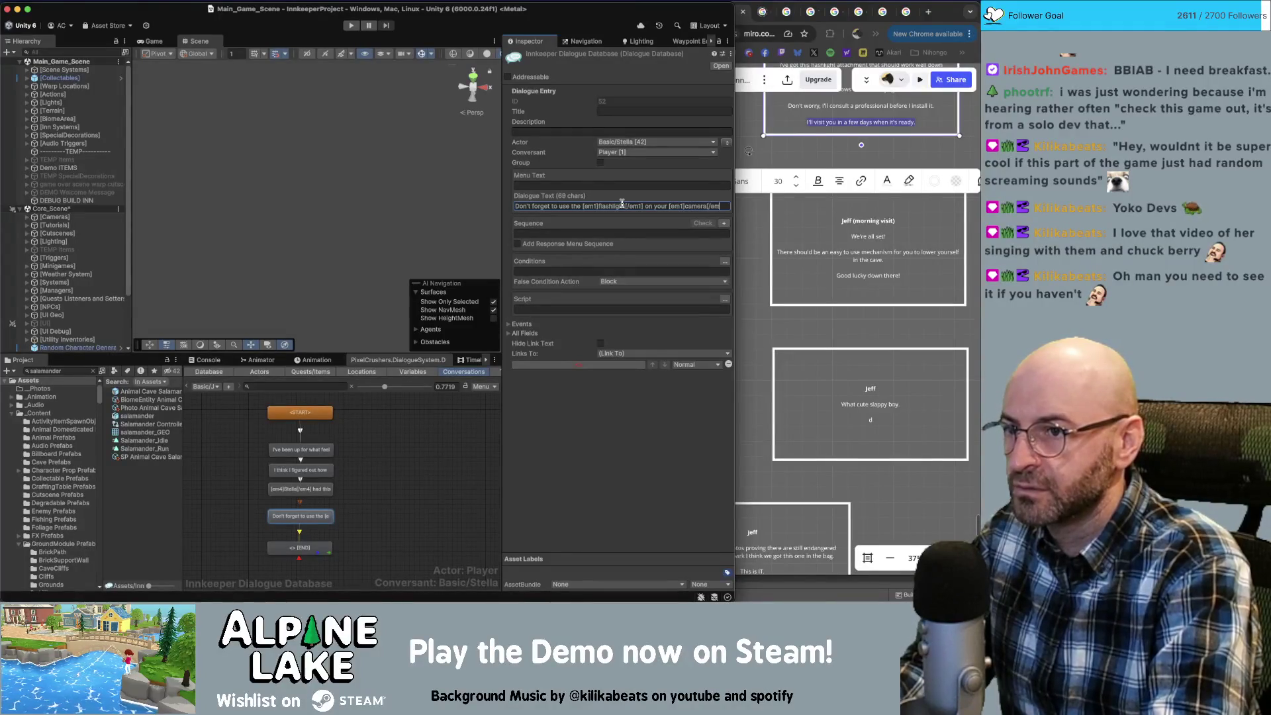
left_click(622, 205)
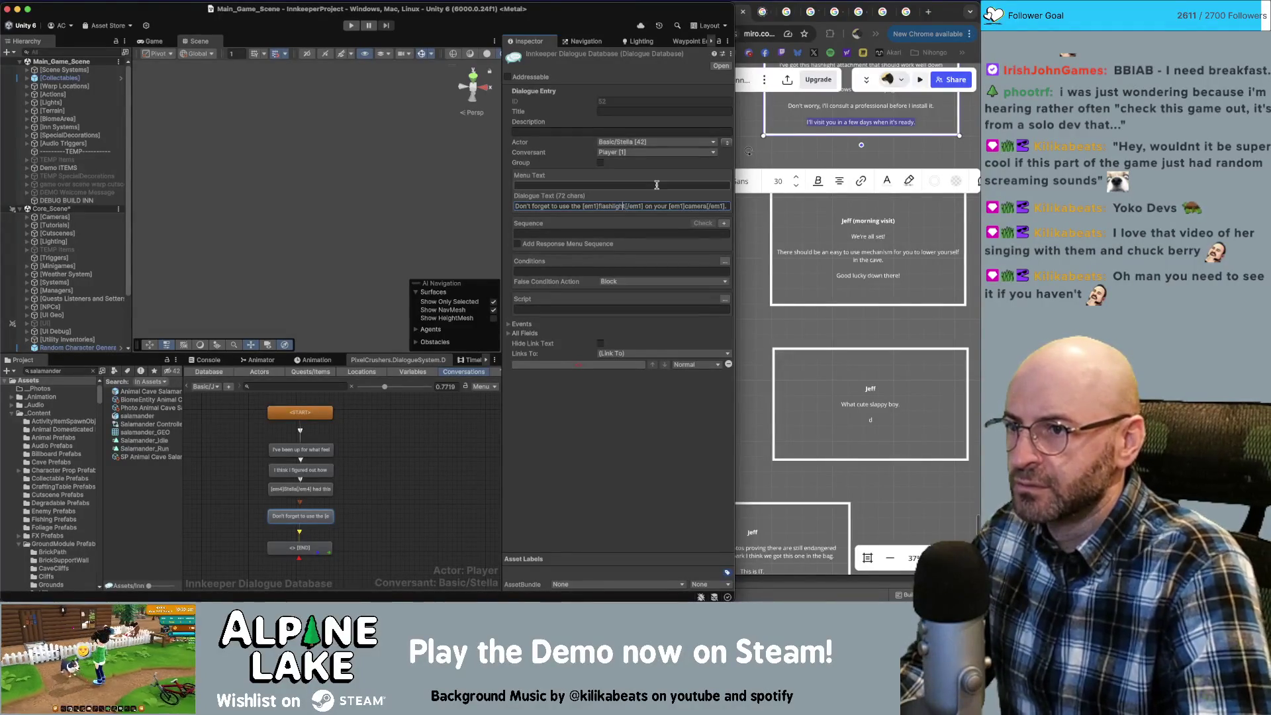
key("Delete")
key("Delete")
key("Delete")
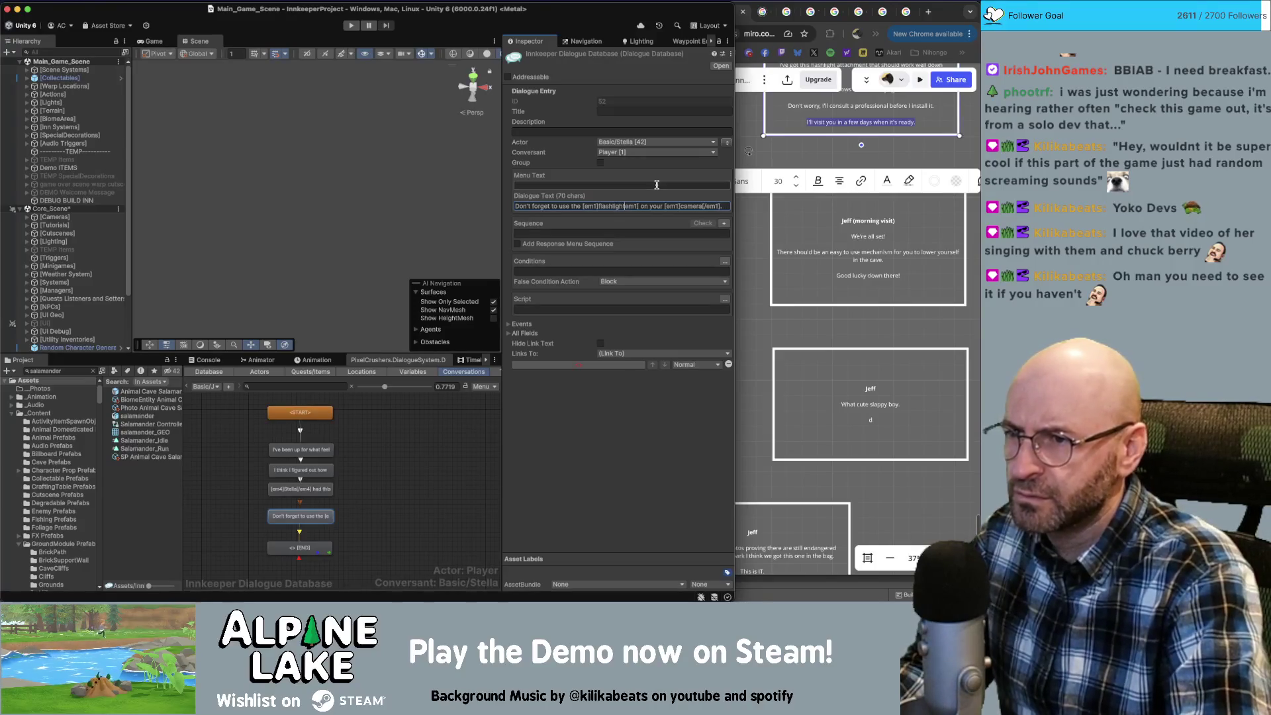
key("BackSpace")
key("BackSpace")
key("BackSpace")
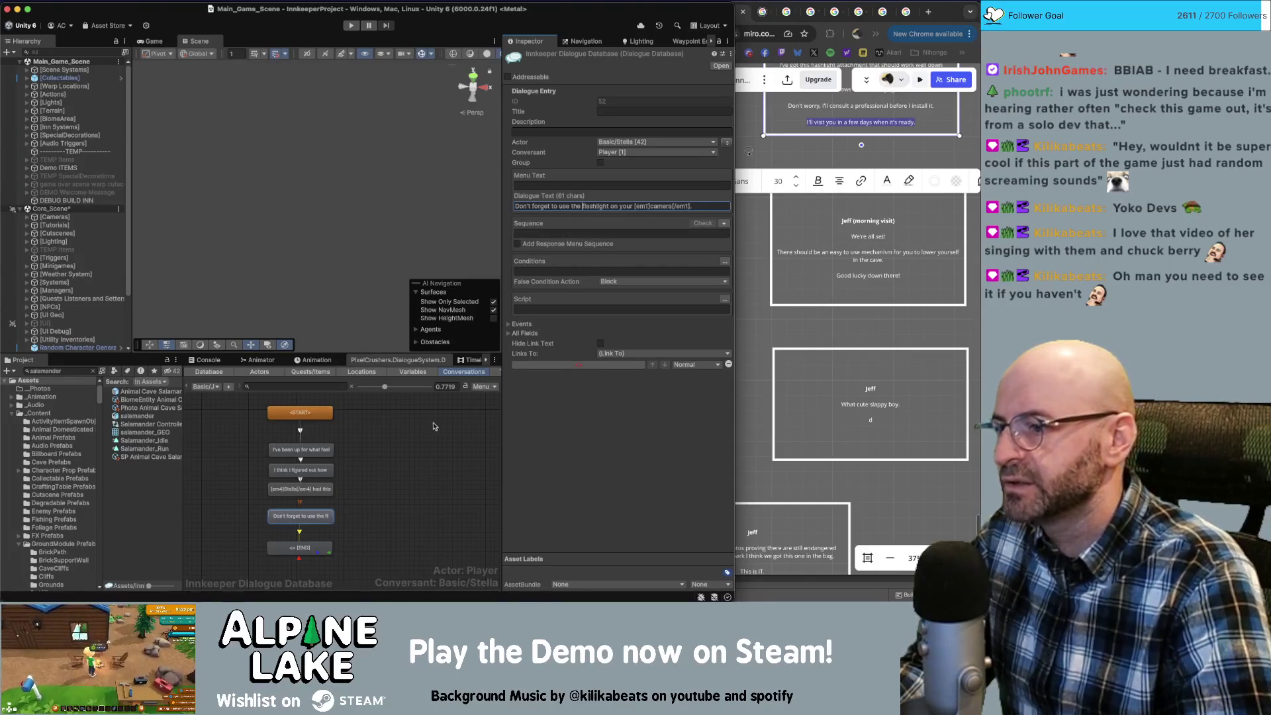
Replace the first line's text with "We're all set!" from the Miro card.
left_click(301, 450)
left_click(885, 242)
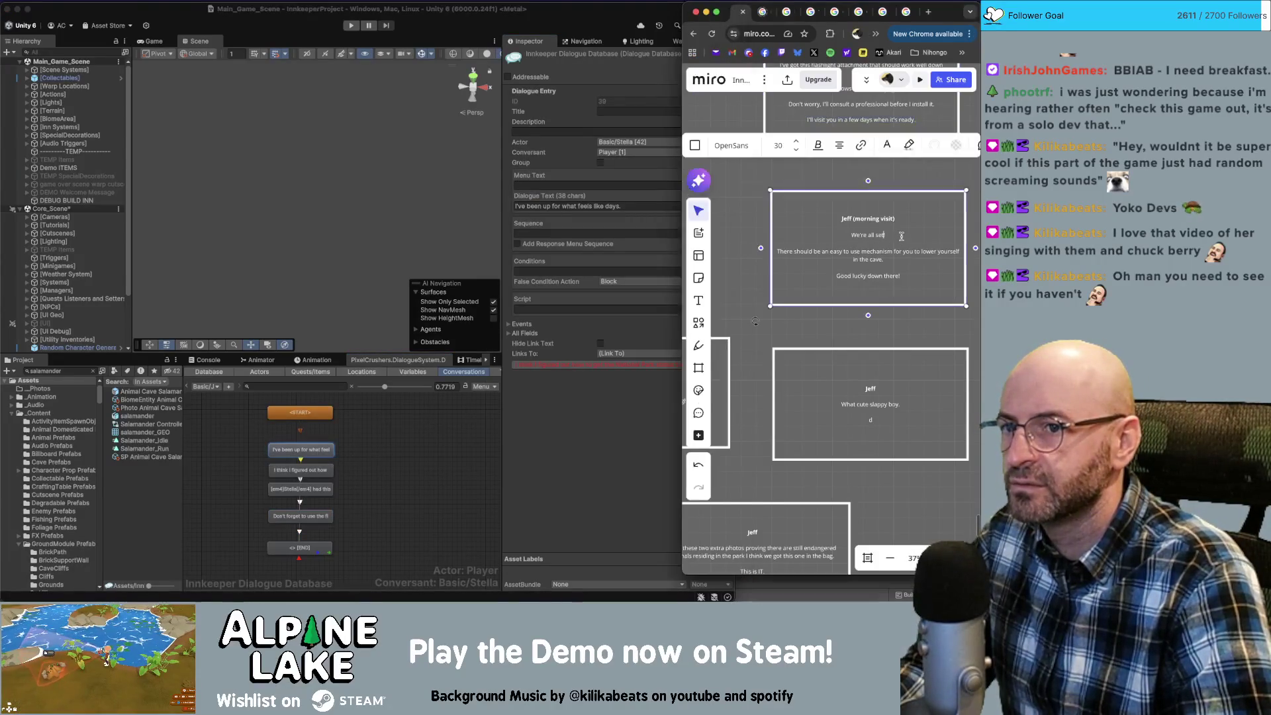
left_click(631, 216)
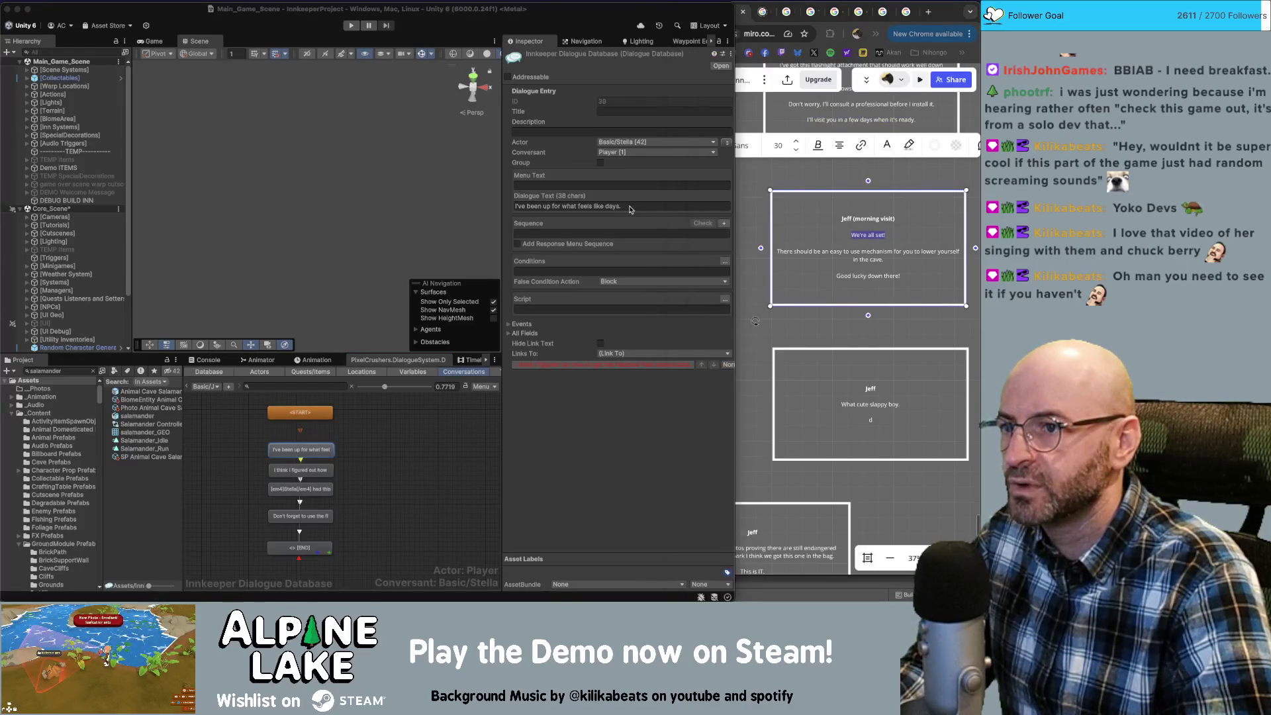
left_click(634, 206)
key("ctrl+a")
type("We're all set!")
Replace the 'I think I figured out how' line with Miro's lowering-mechanism sentence.
left_click(865, 258)
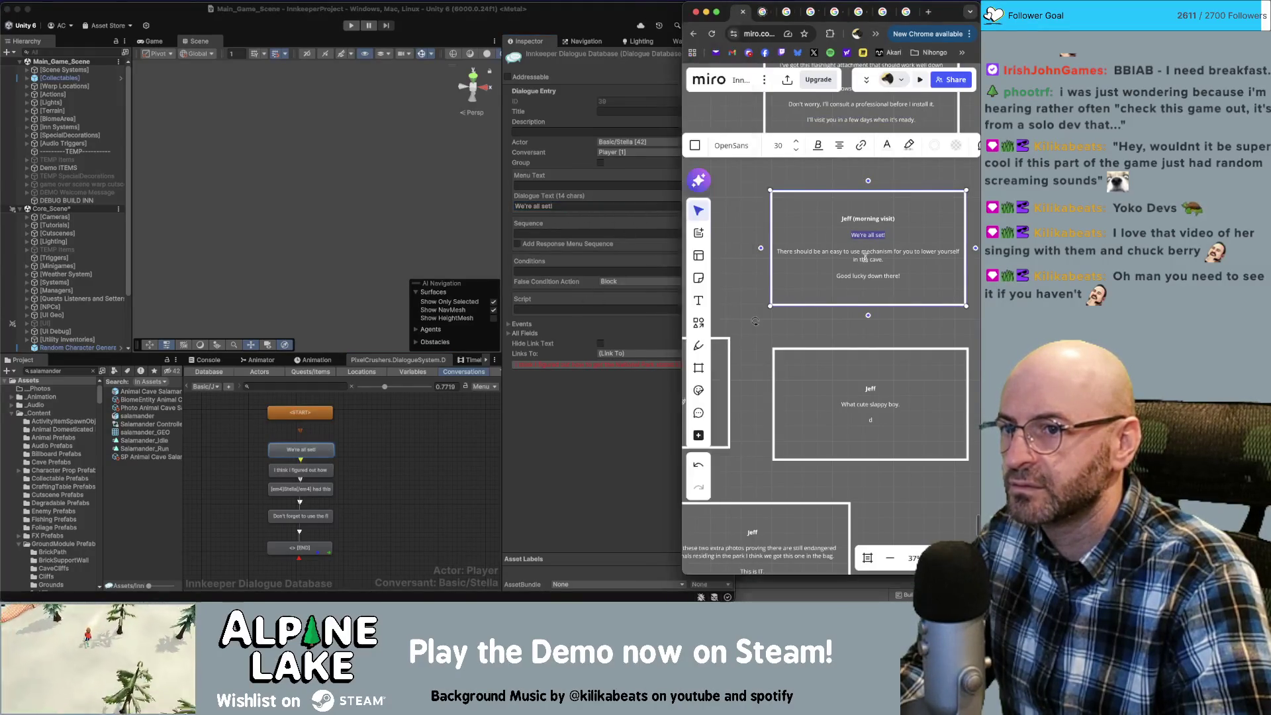
left_click_drag(890, 260, 791, 253)
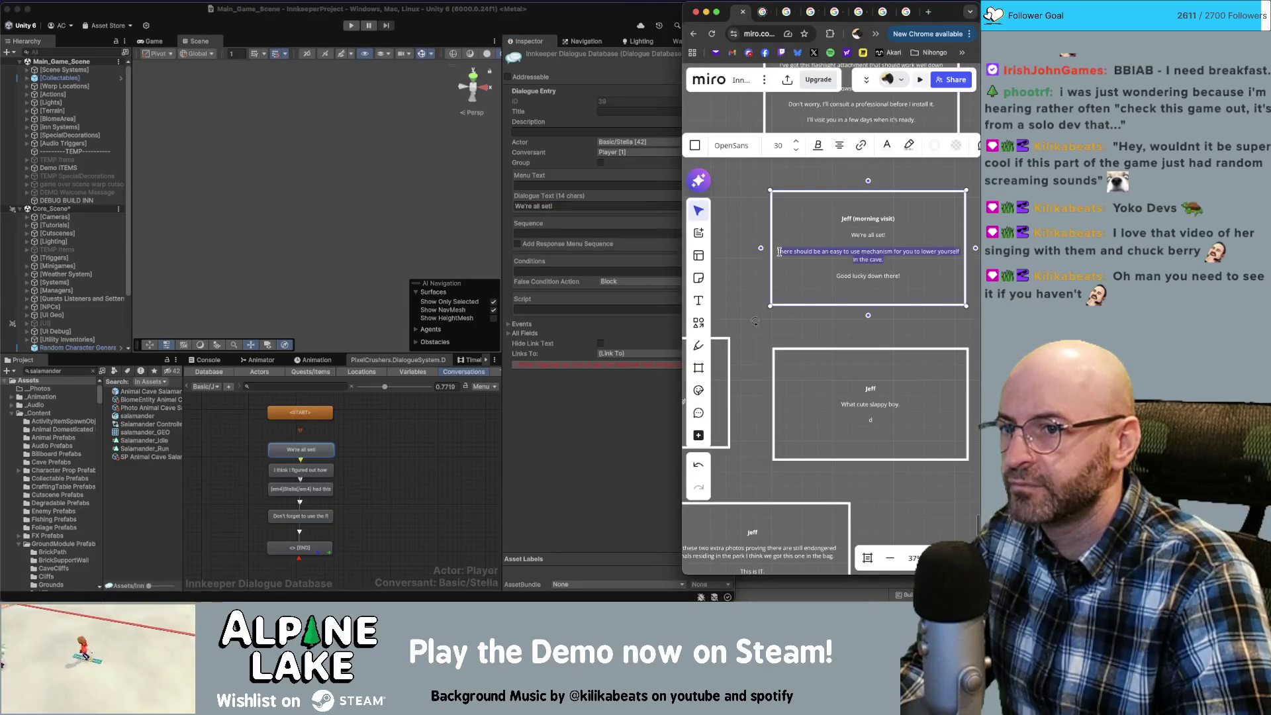
left_click(654, 353)
left_click(300, 470)
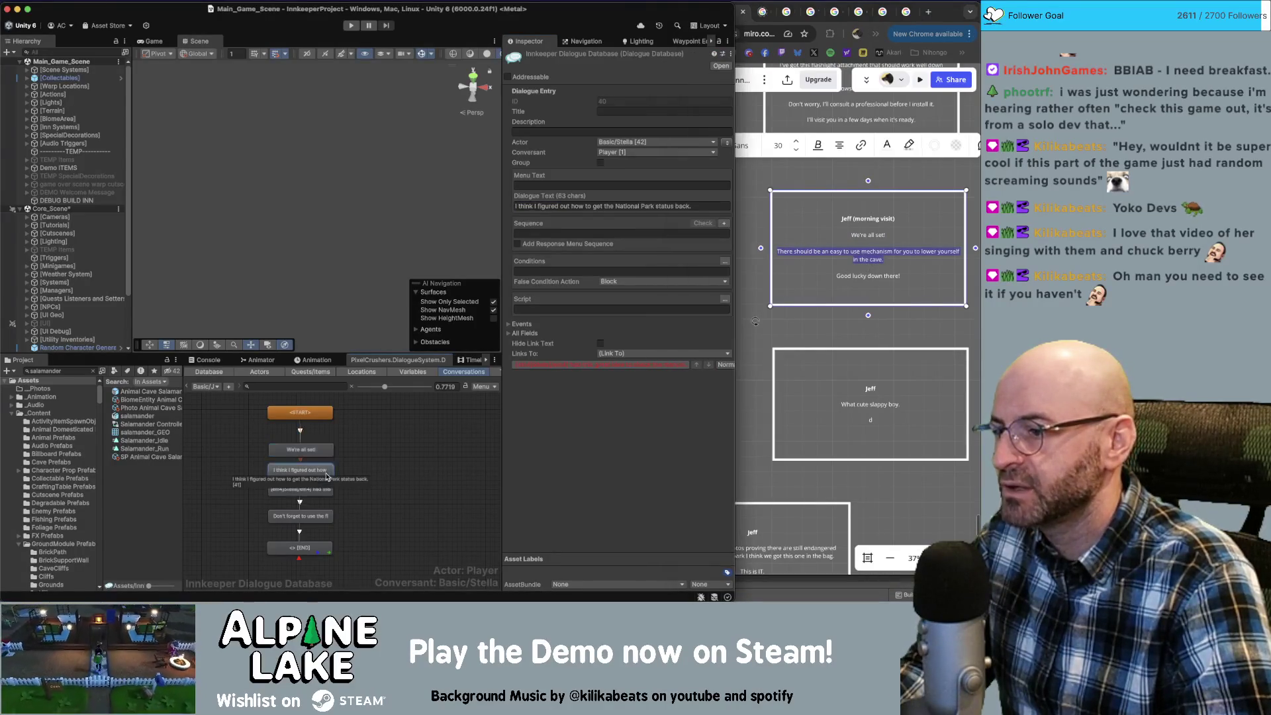
left_click(598, 206)
key("ctrl+a")
type("There should be an easy to use mechanism for you to lower yourself in the cave.")
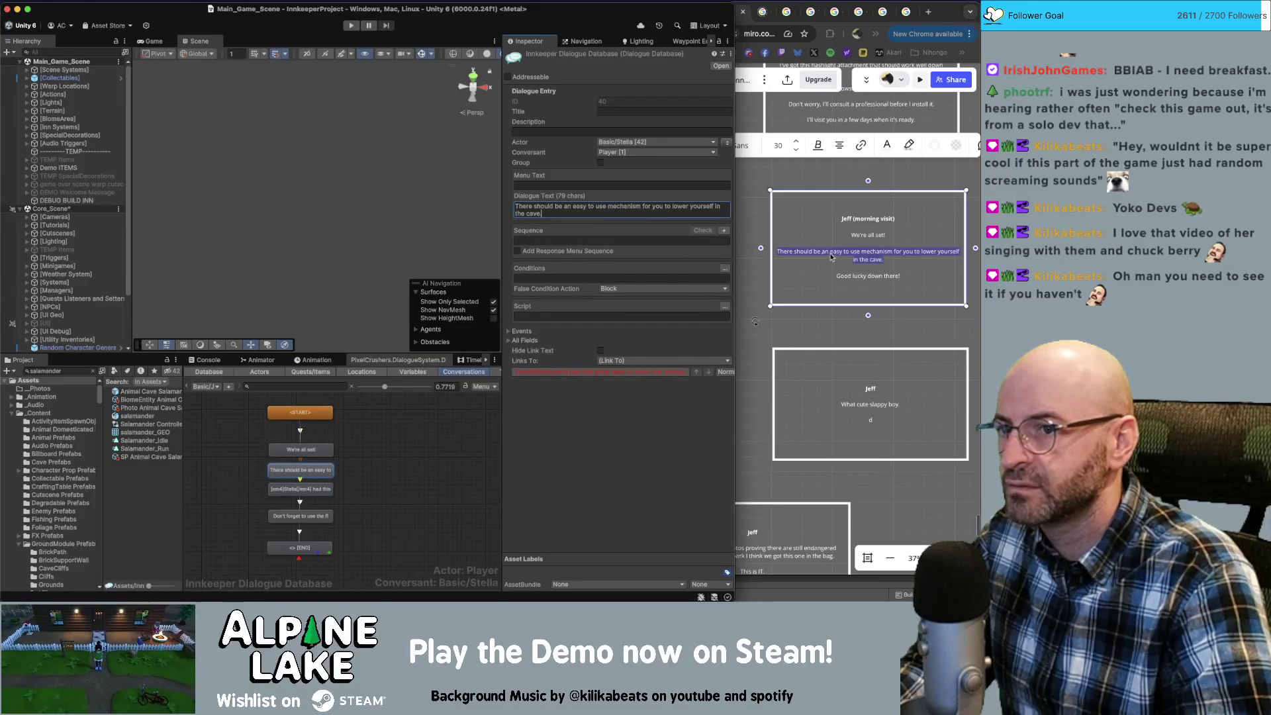
Replace Stella's idea line with "Good lucky down there!".
left_click(831, 258)
left_click_drag(902, 277, 821, 279)
key("ctrl+c")
left_click(649, 397)
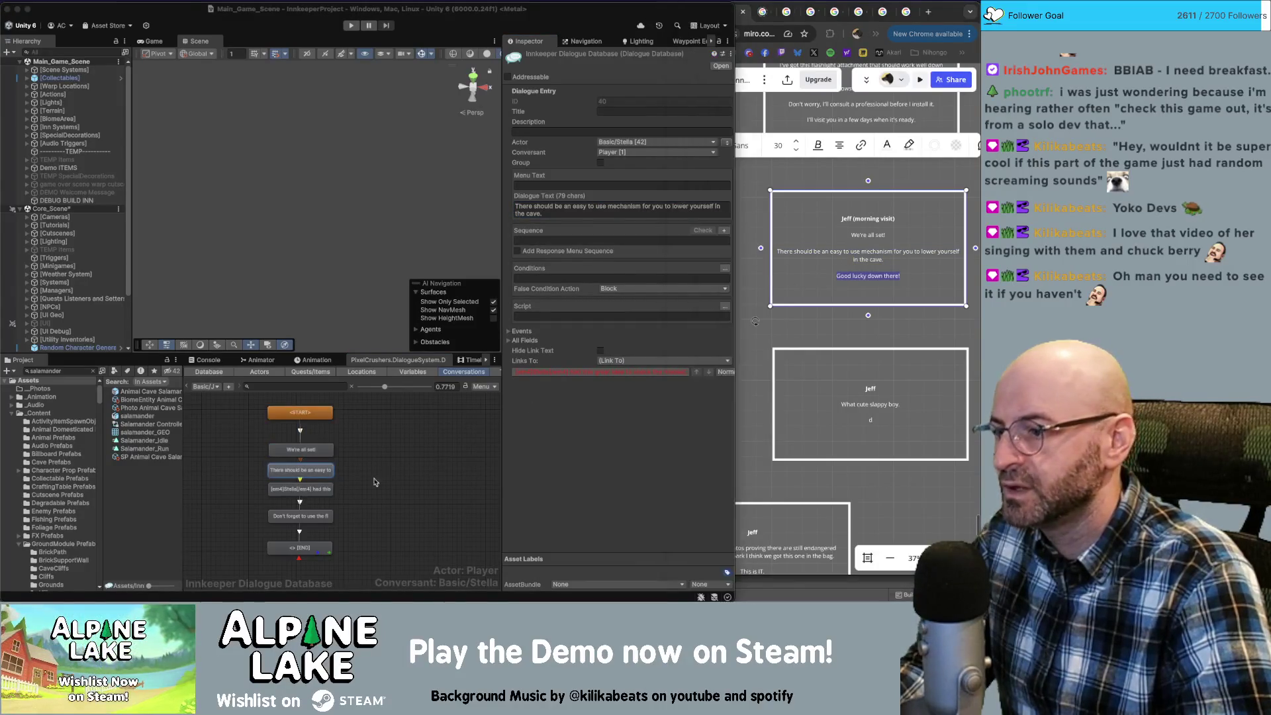
left_click(300, 488)
left_click(620, 206)
key("ctrl+a")
key("ctrl+v")
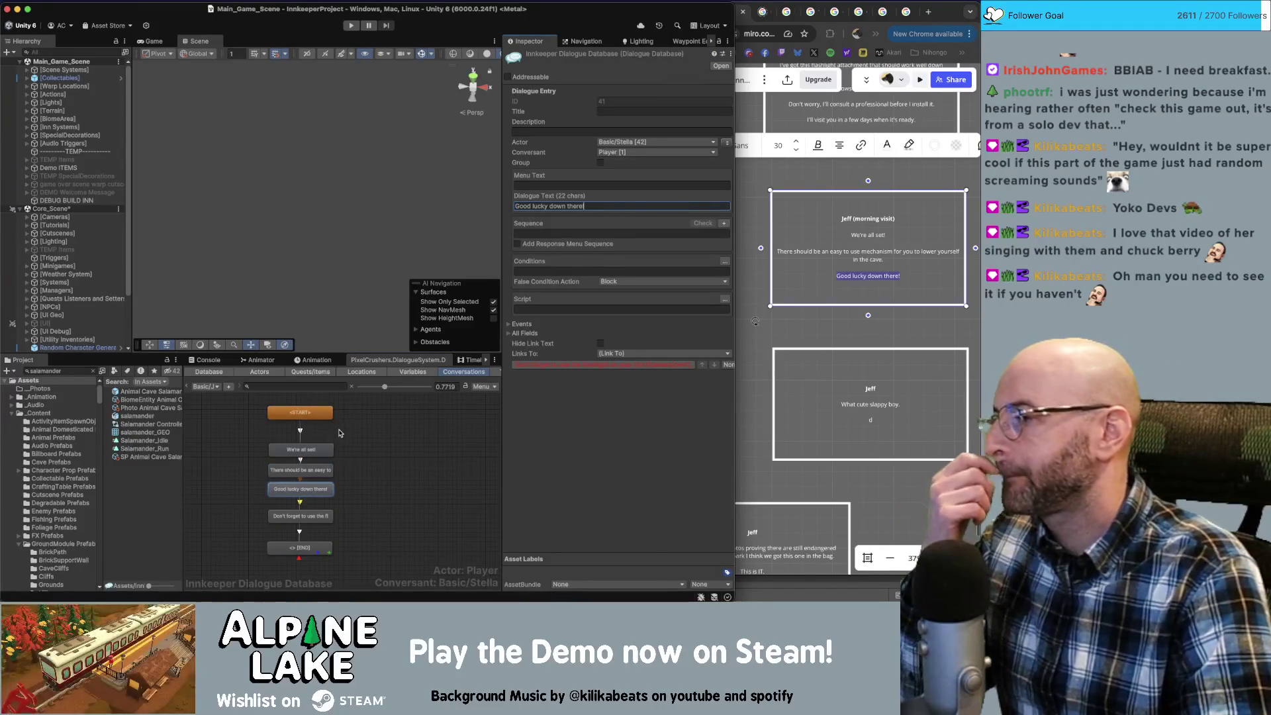
left_click(359, 458)
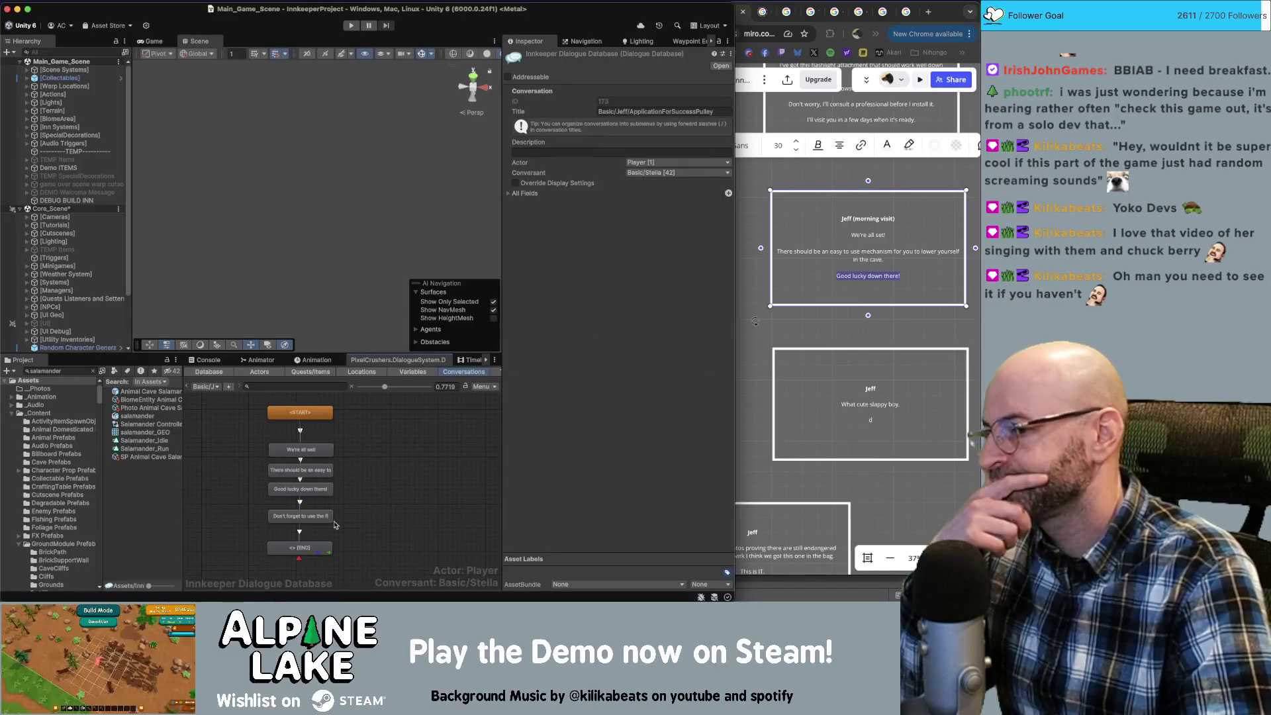
Clear the END entry's script and add an action setting Application For Success entry 8 to success.
left_click(310, 549)
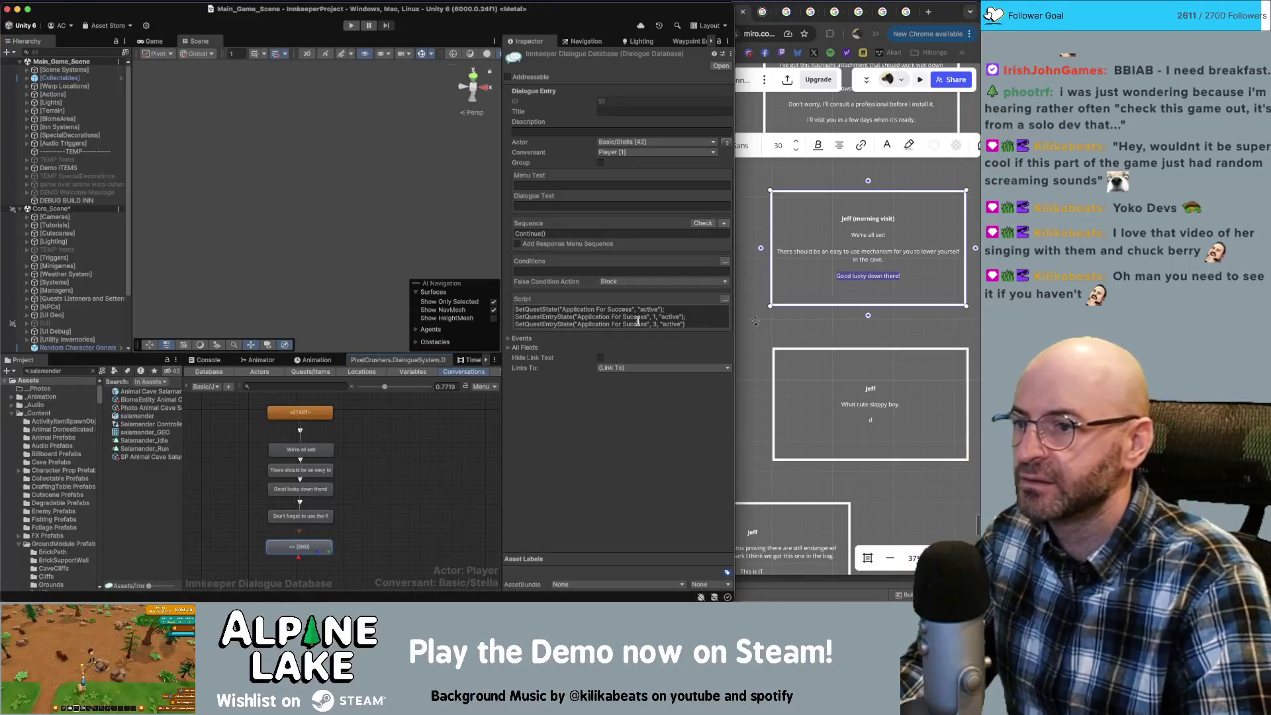
left_click(696, 324)
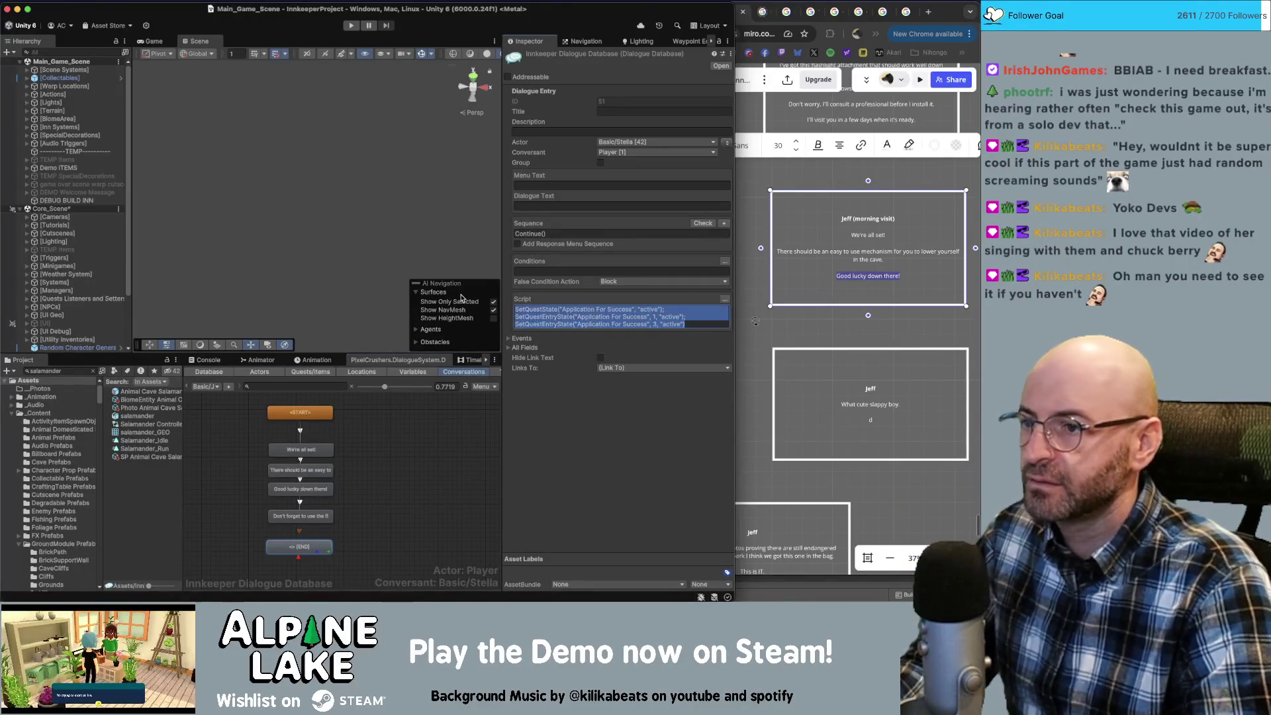
key("BackSpace")
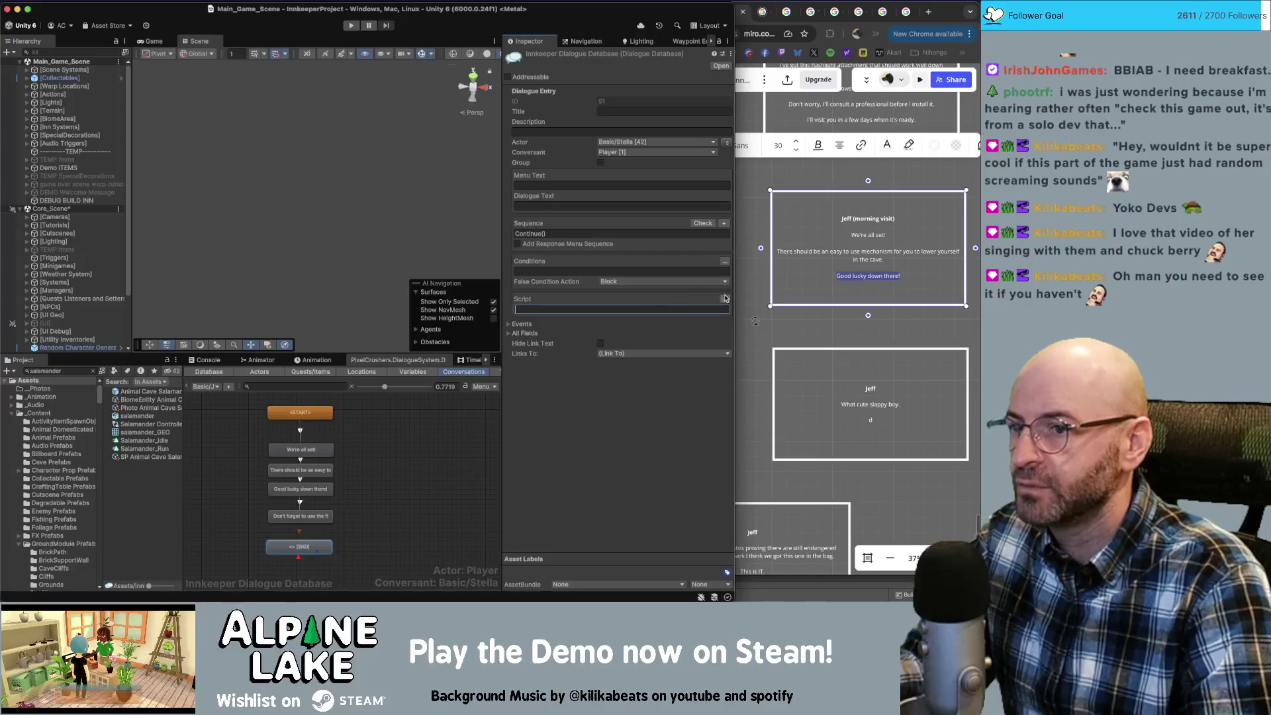
left_click(725, 298)
left_click(522, 310)
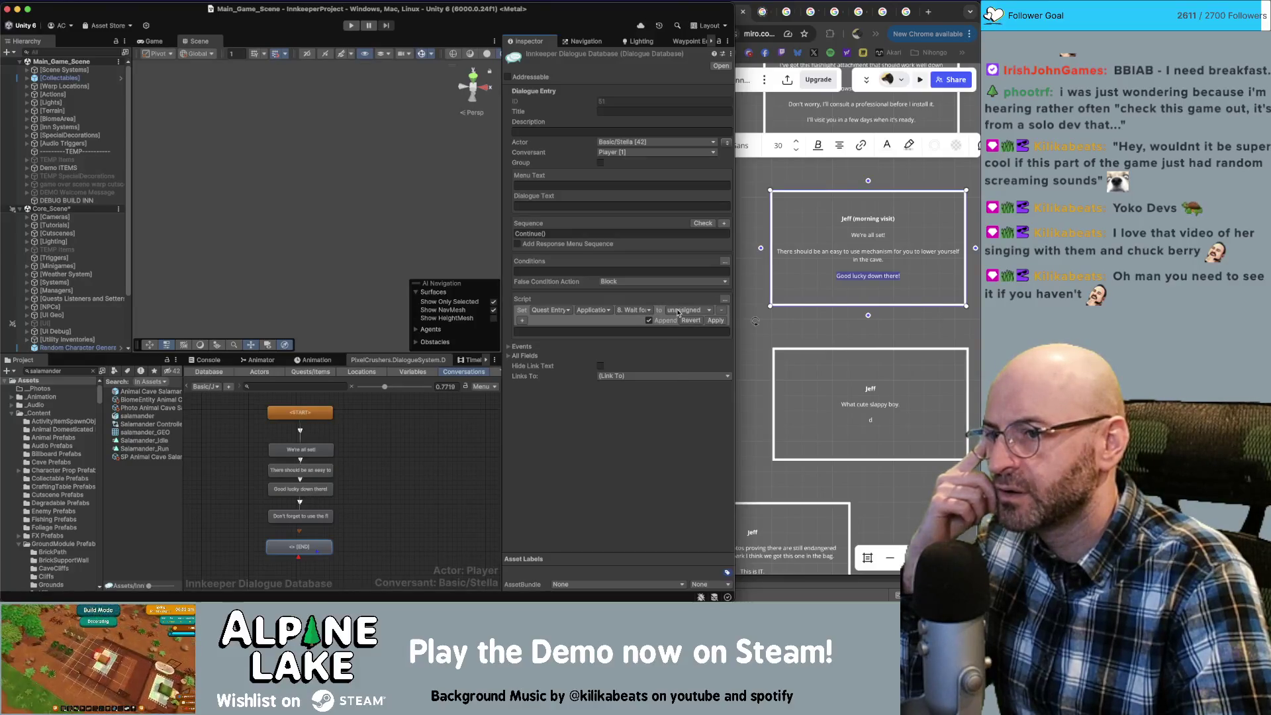
left_click(678, 311)
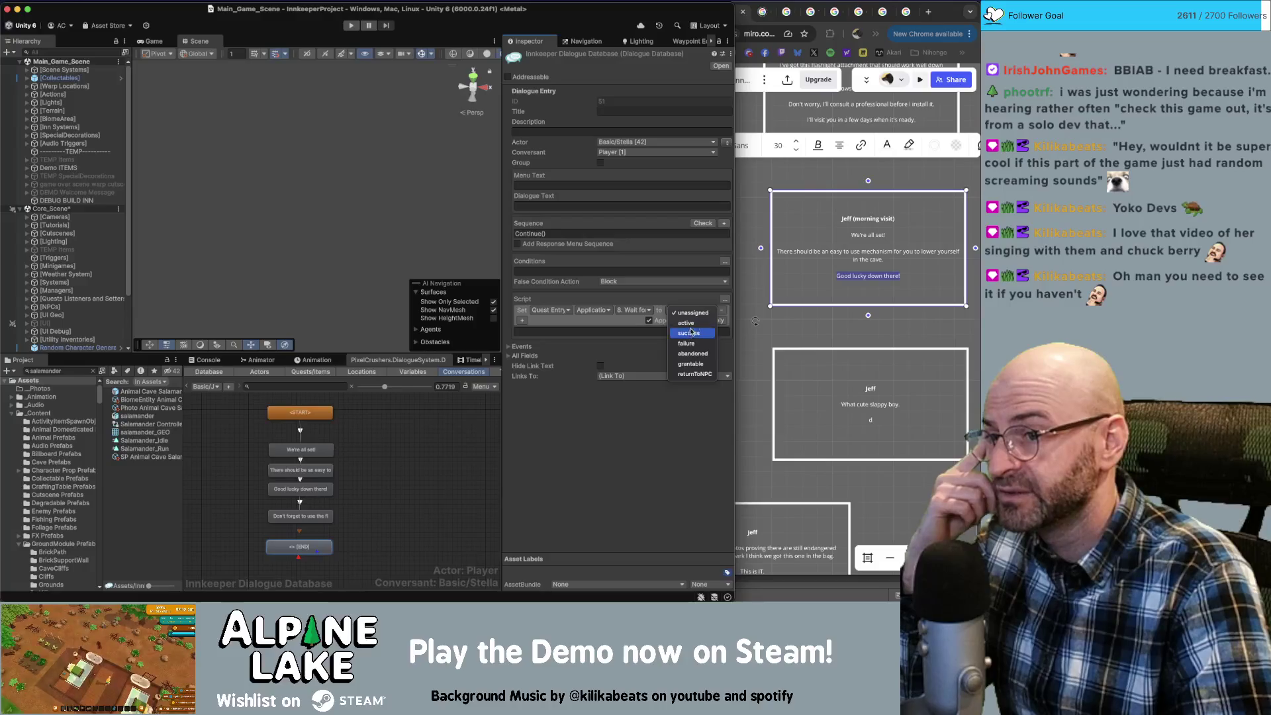
left_click(688, 333)
Add a second action setting entry 9, applied and edited to 'active'.
left_click(523, 321)
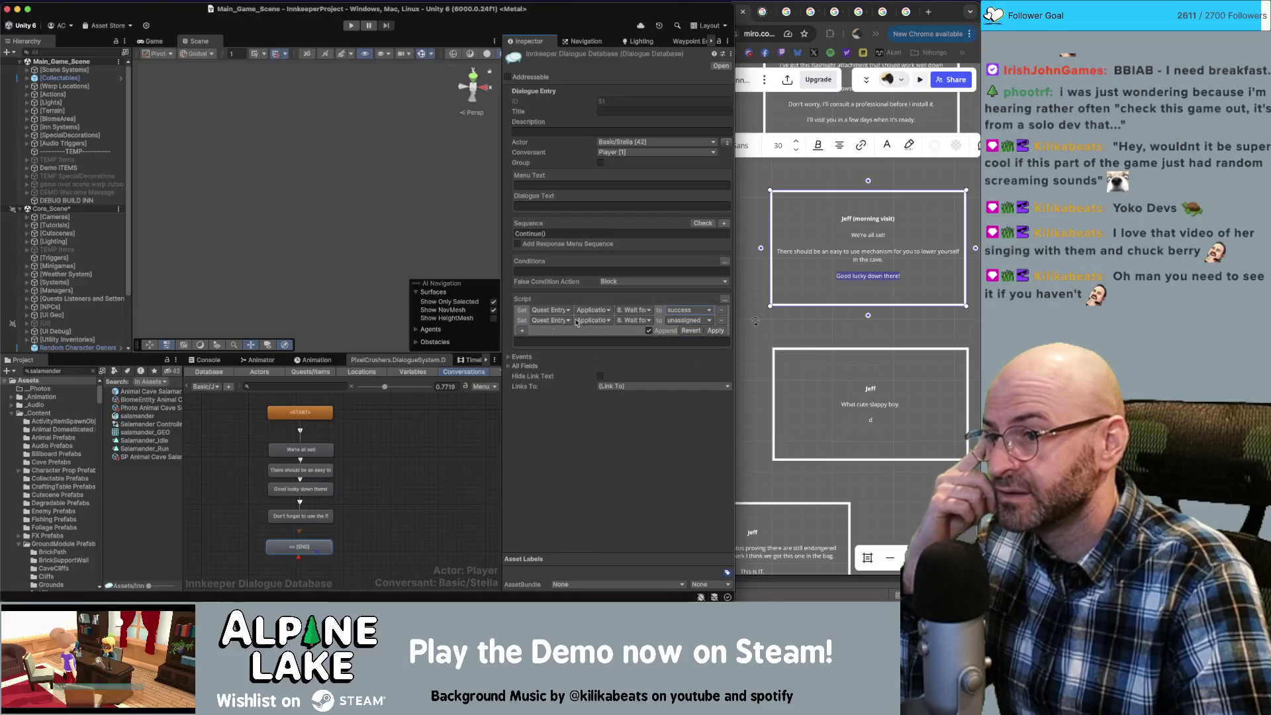
left_click(646, 322)
left_click(659, 347)
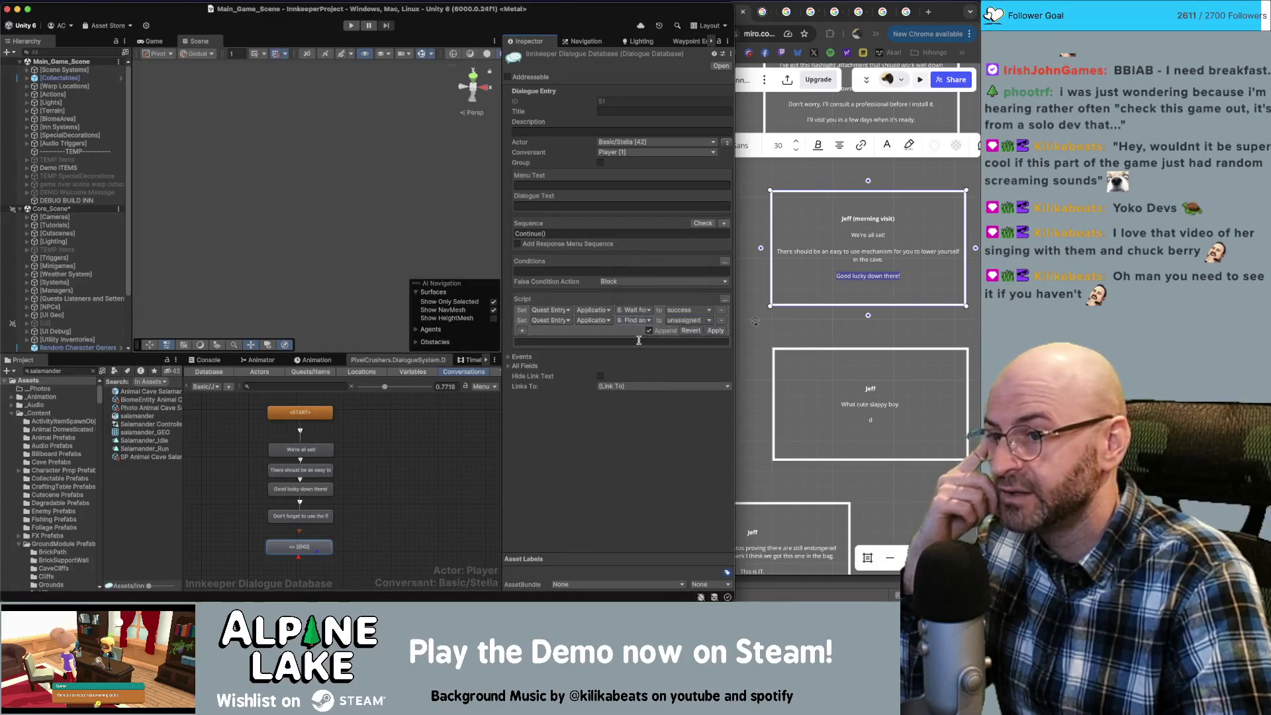
left_click(688, 320)
left_click(688, 343)
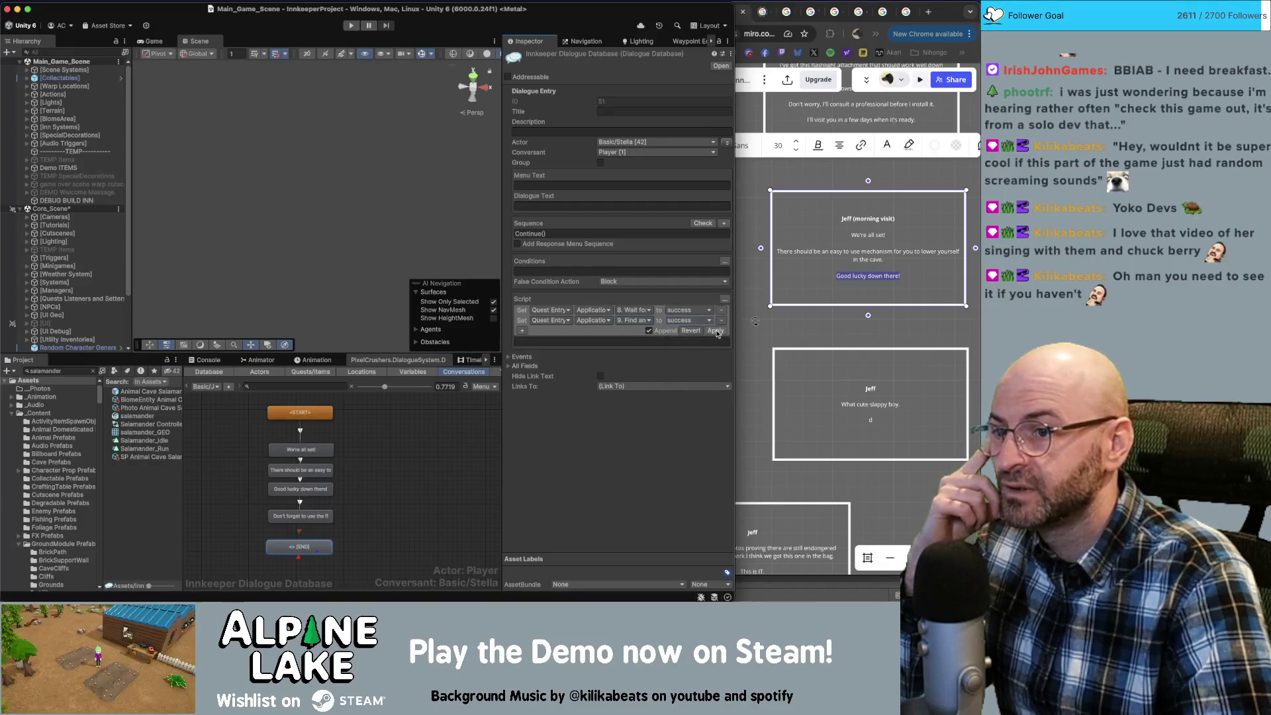
left_click(712, 330)
double_click(674, 317)
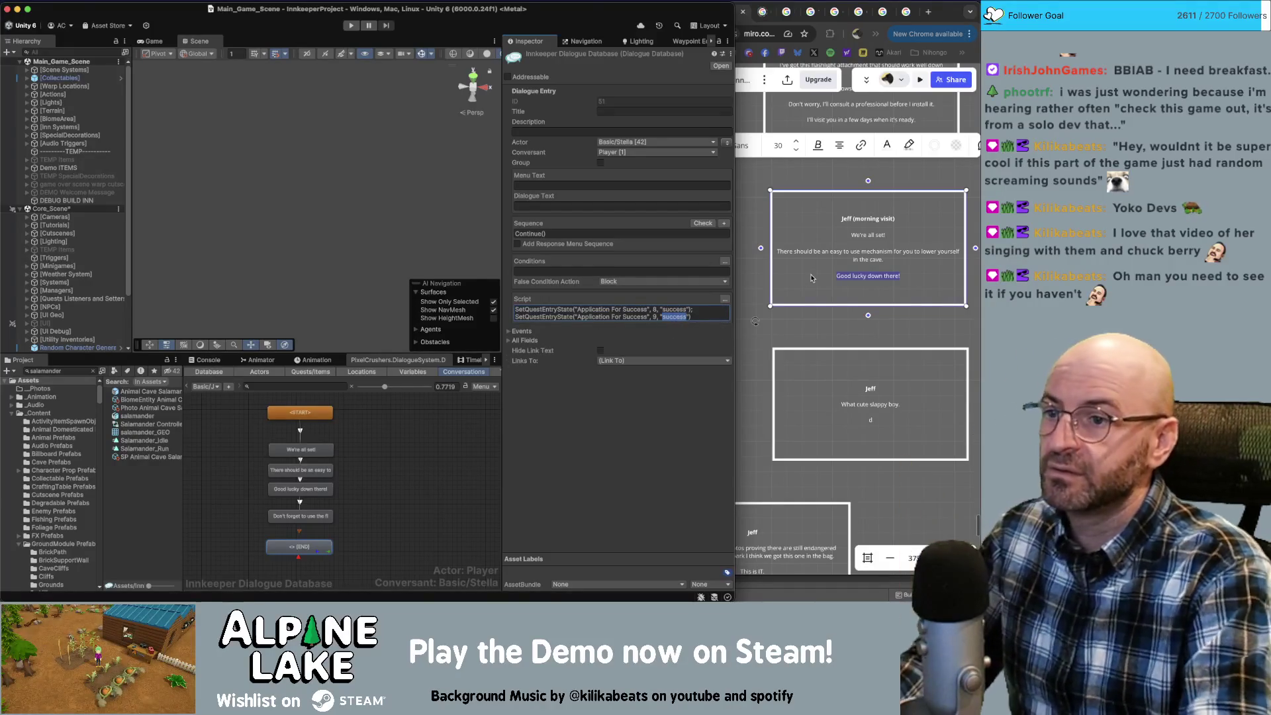
type("active")
left_click(358, 530)
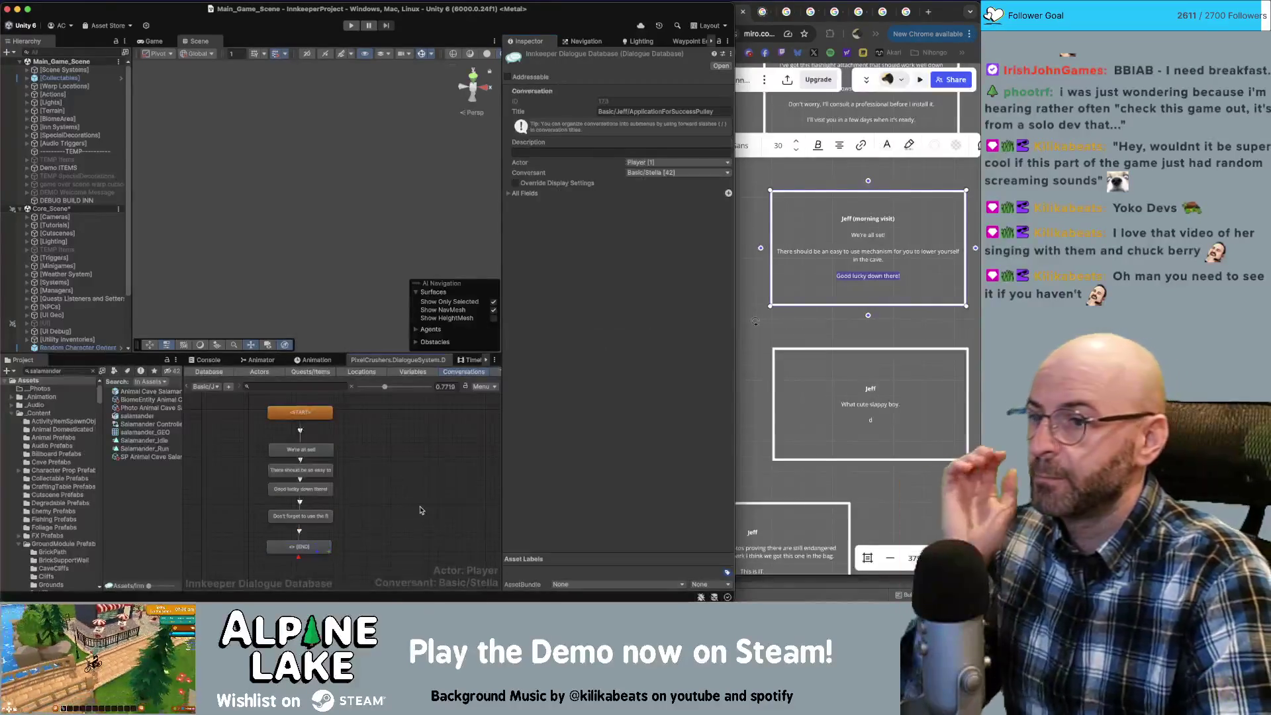
left_click(305, 545)
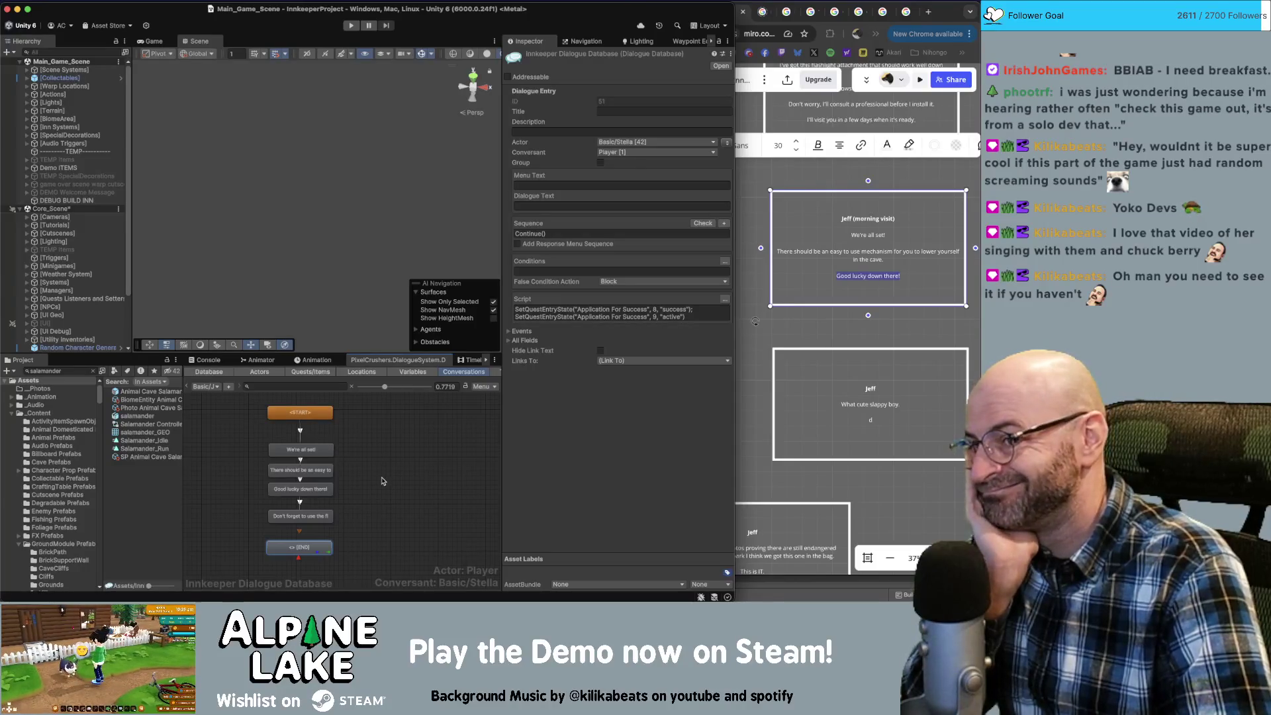
left_click(383, 493)
left_click(889, 465)
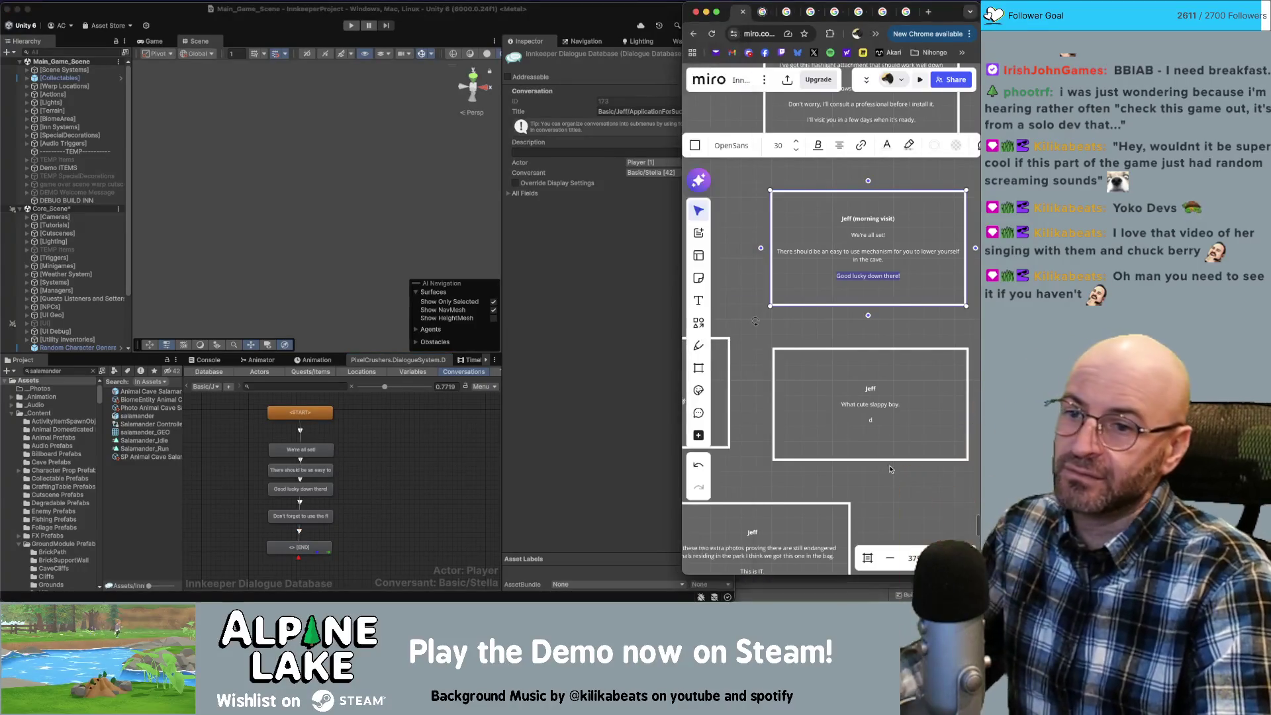
scroll(840, 442, "down", 2)
scroll(840, 443, "down", 3)
scroll(880, 411, "down", 1)
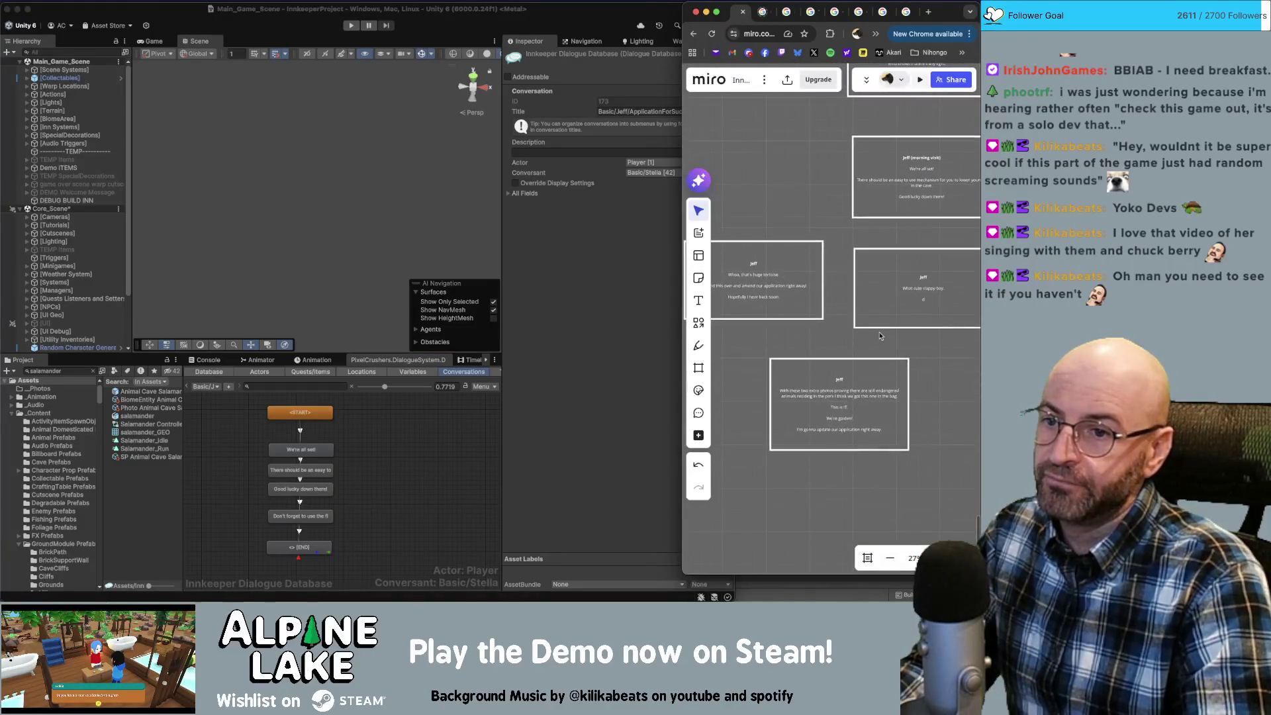
left_click(404, 437)
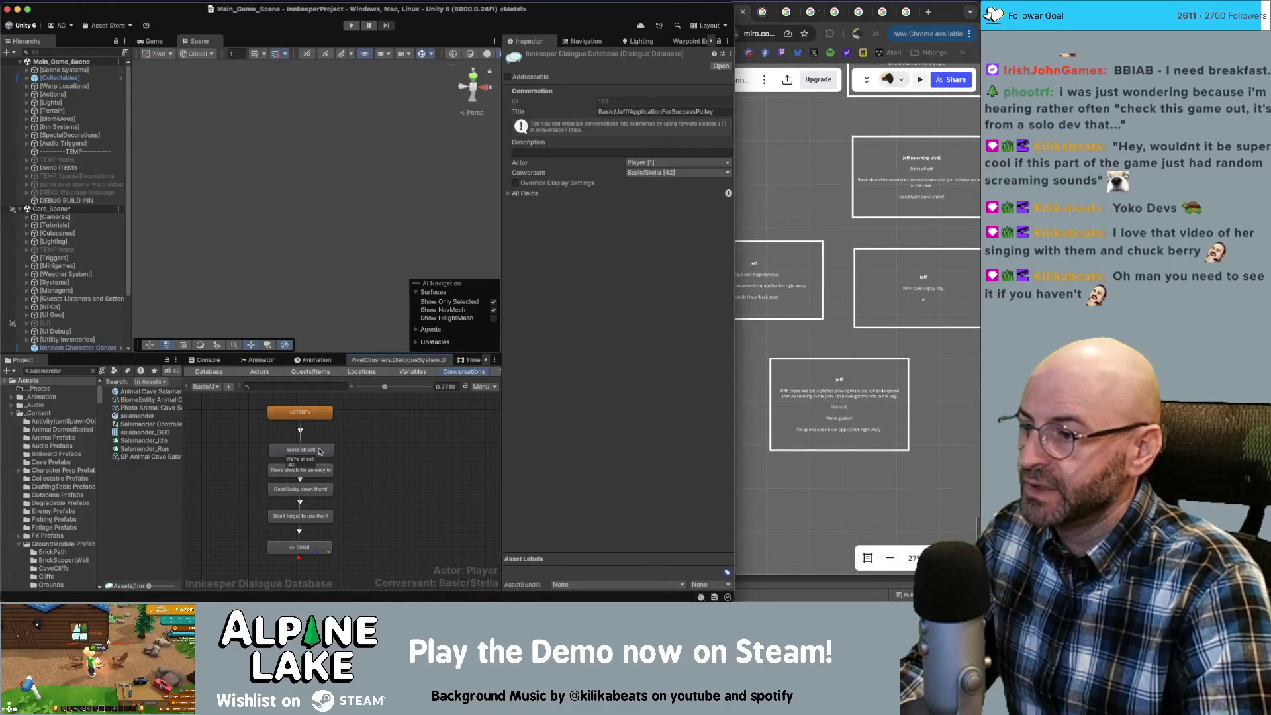
left_click(314, 549)
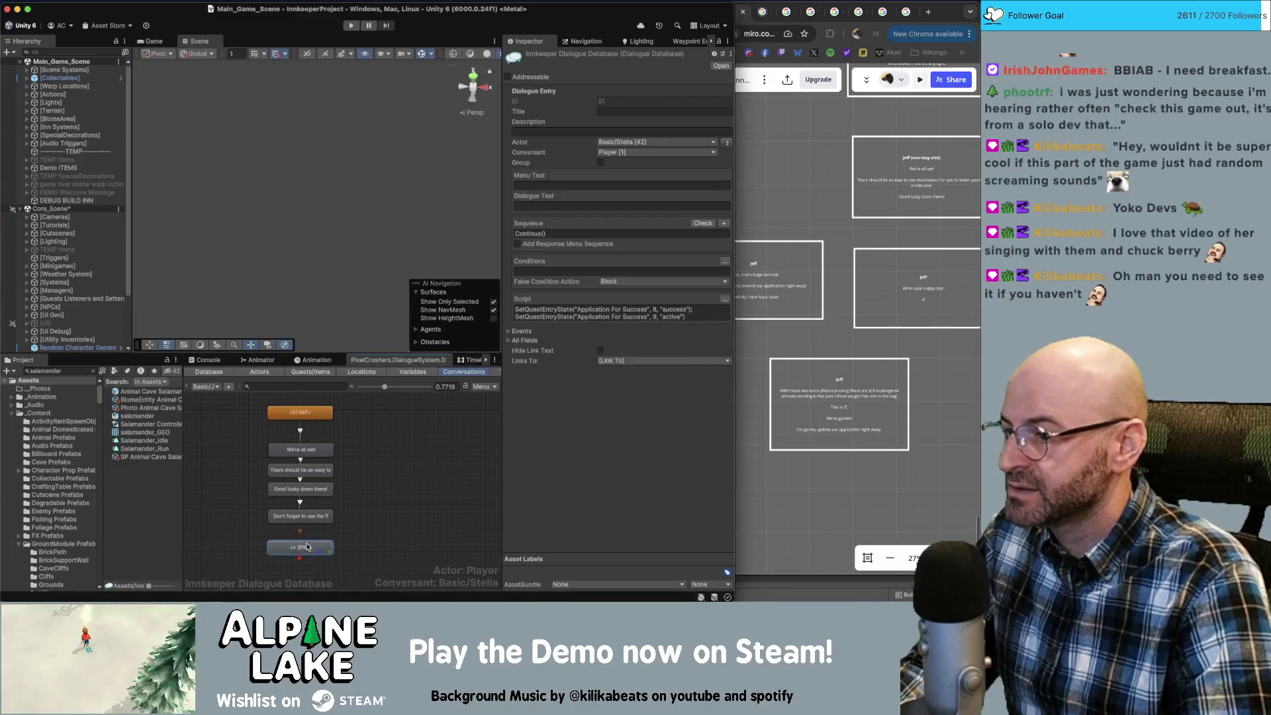
left_click_drag(351, 510, 406, 450)
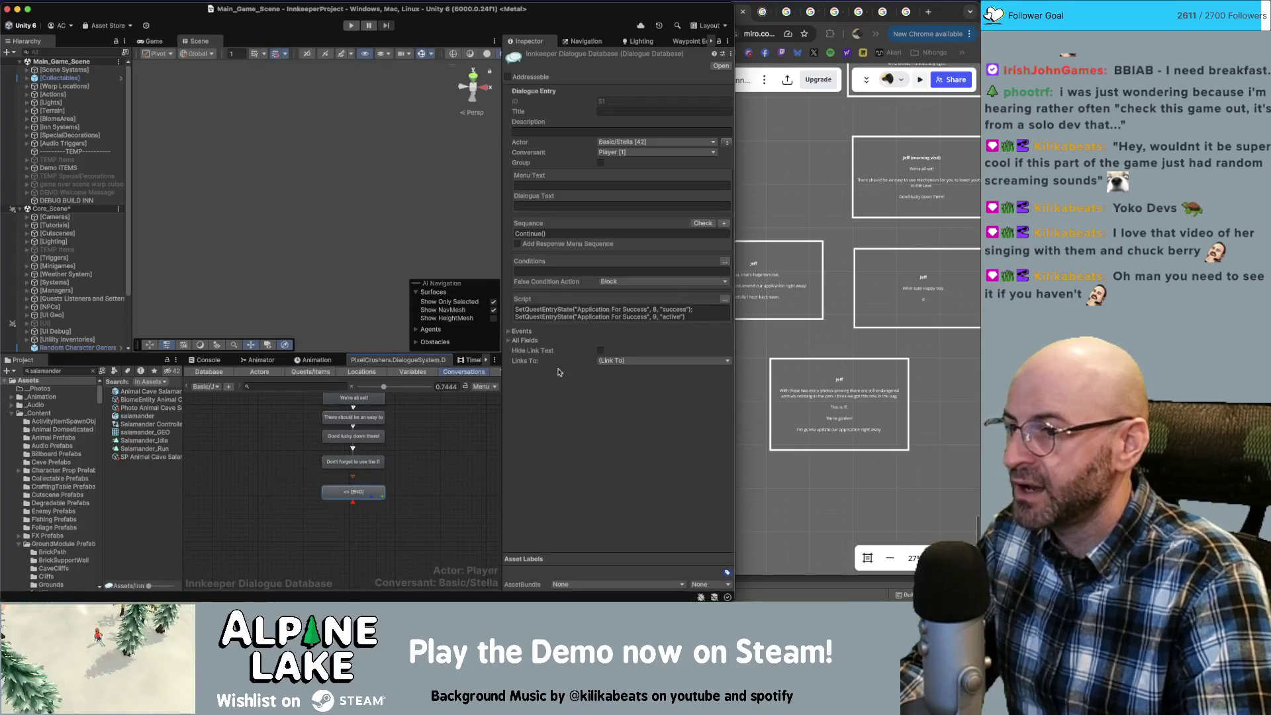
left_click(616, 362)
left_click(619, 373)
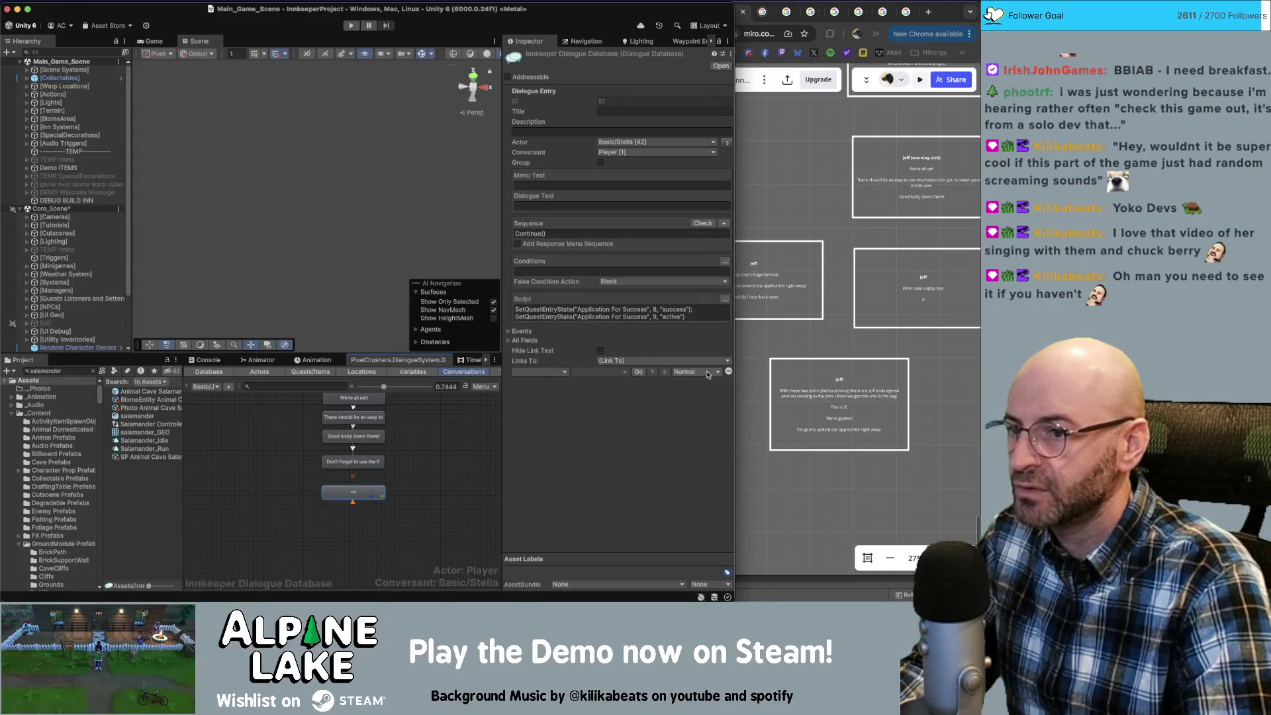
left_click(728, 371)
left_click(520, 214)
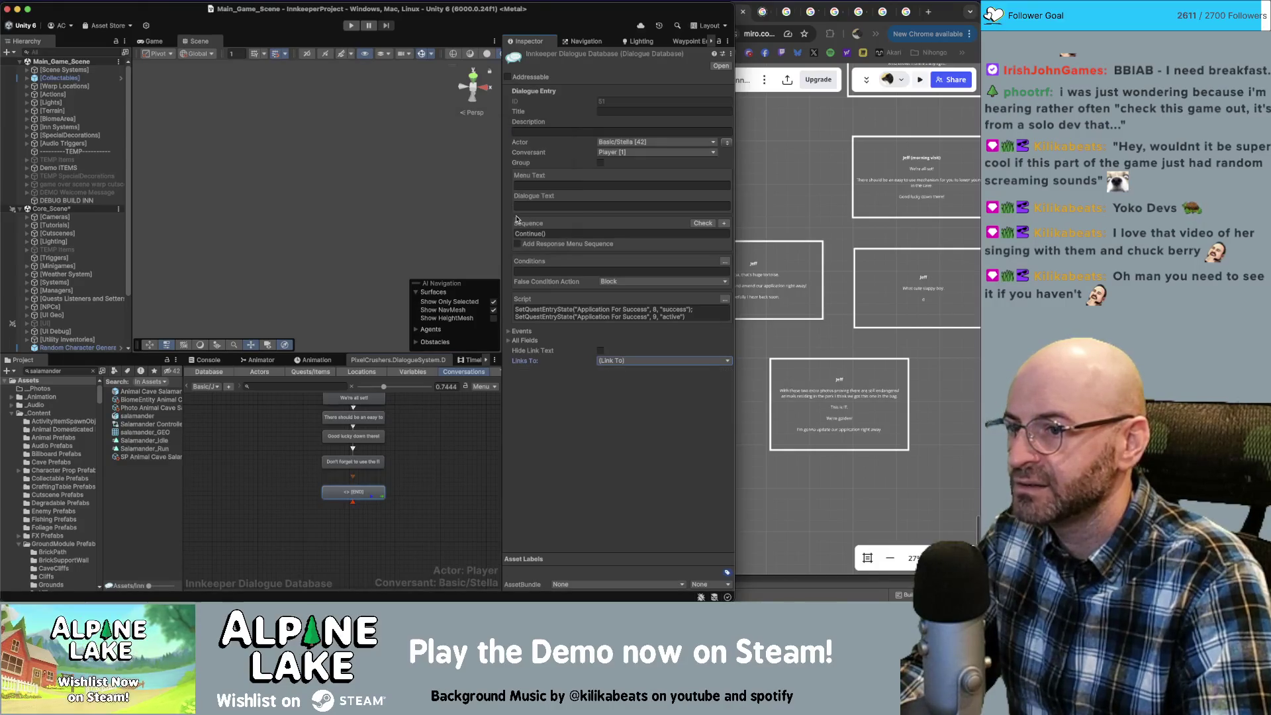
left_click(423, 491)
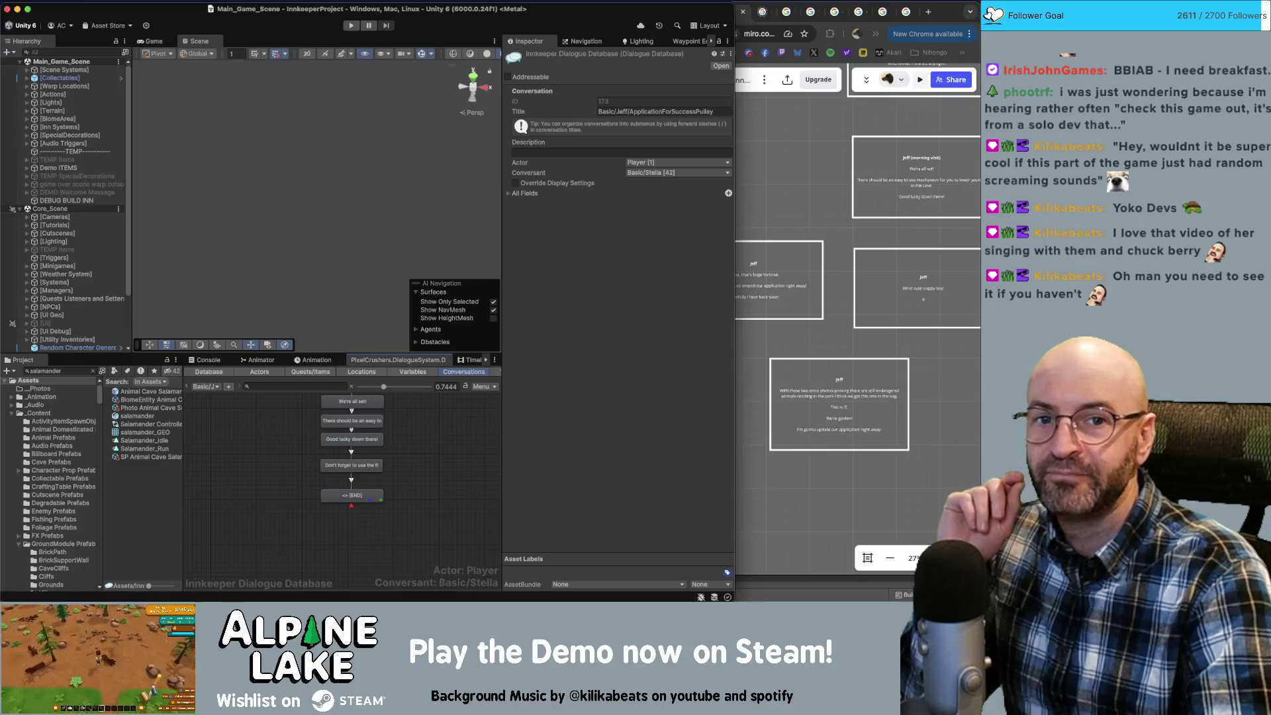
key("super+Tab")
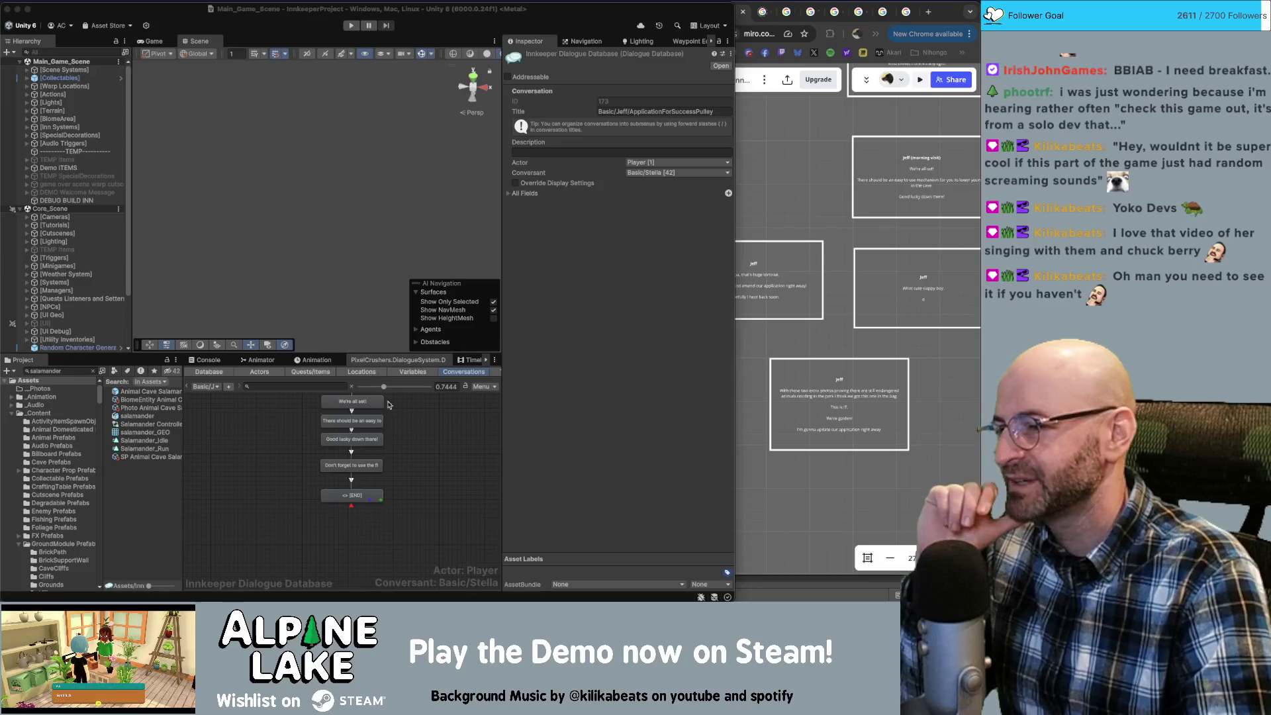
Shift all of the conversation's nodes to the left.
left_click(428, 478)
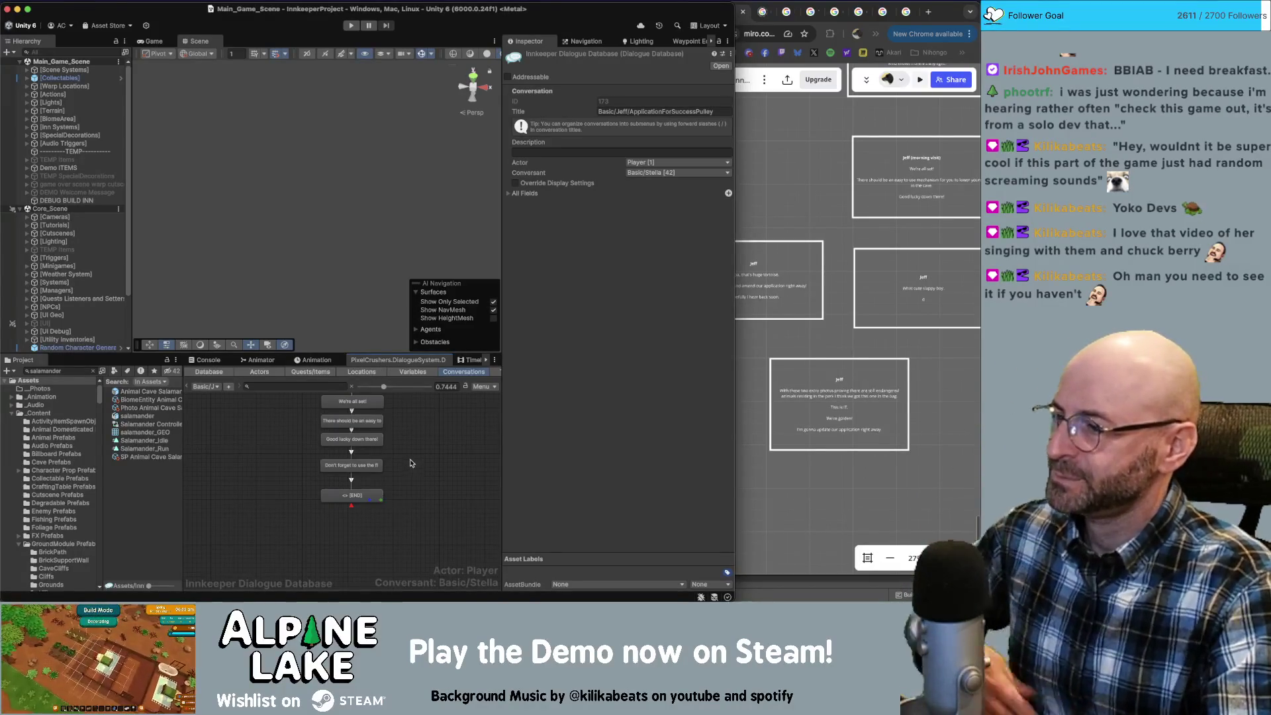
scroll(425, 478, "down", 3)
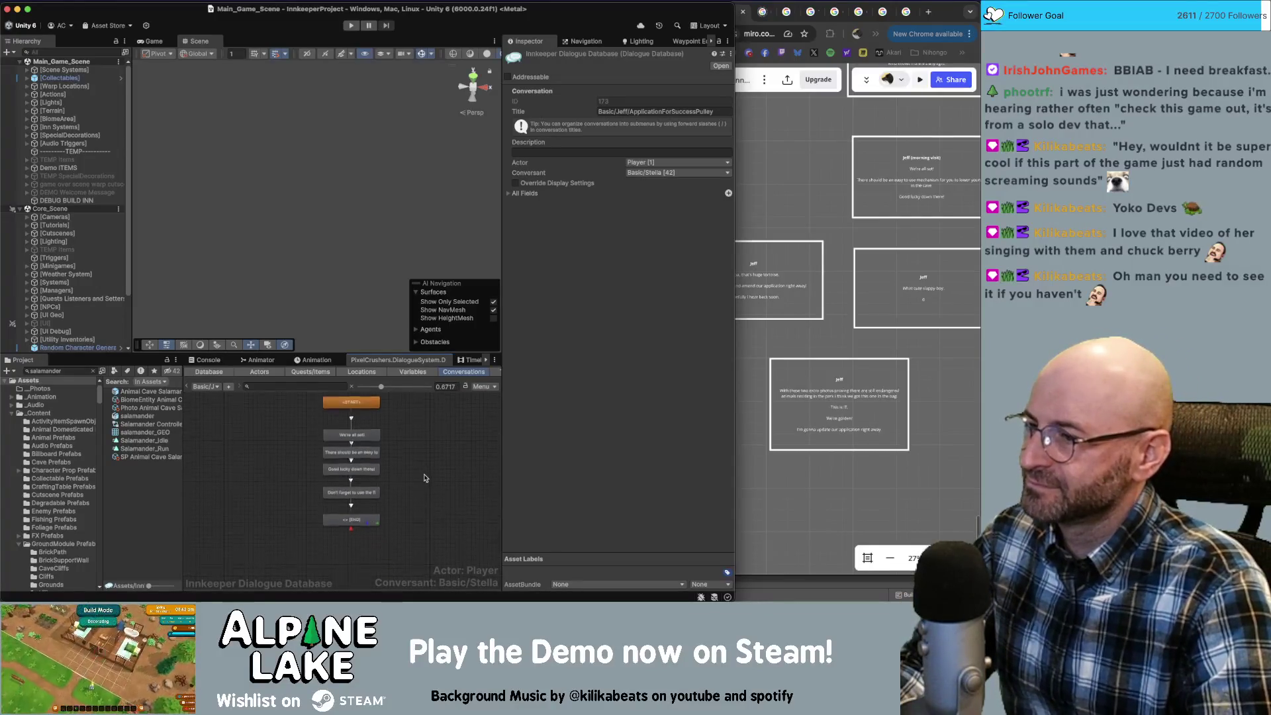
scroll(425, 478, "down", 3)
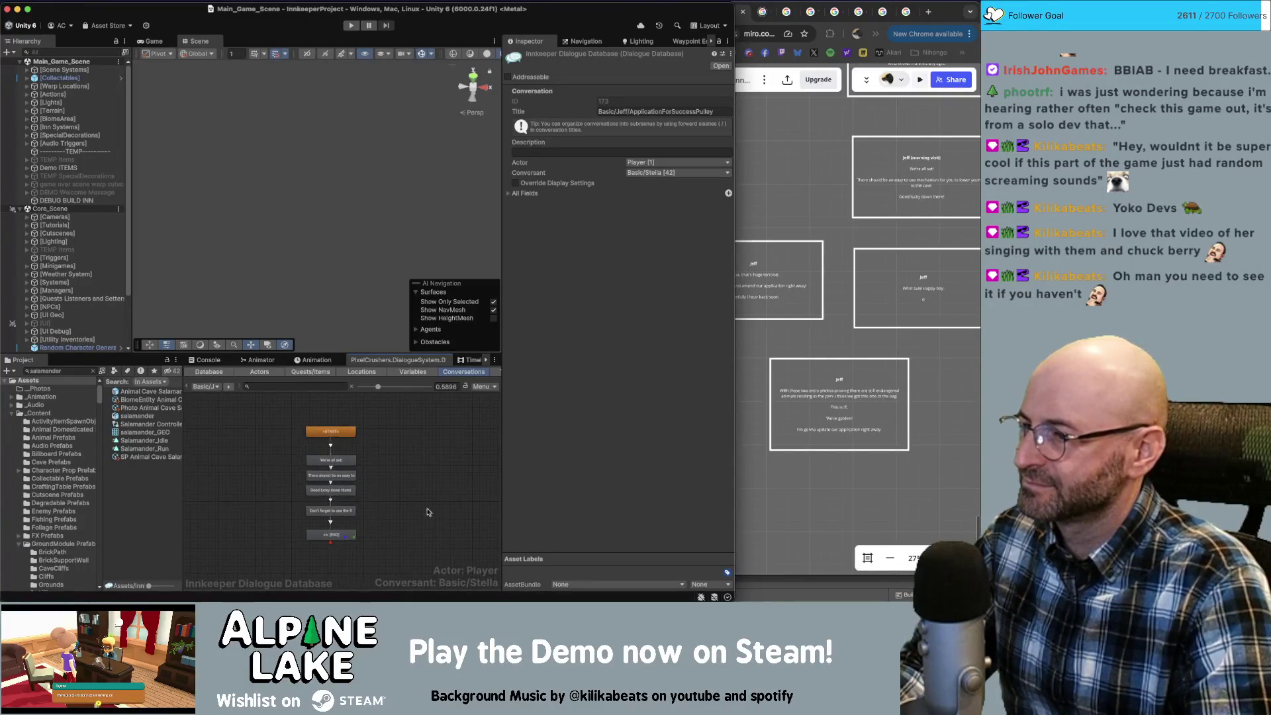
left_click_drag(405, 409, 324, 544)
left_click_drag(324, 438, 229, 425)
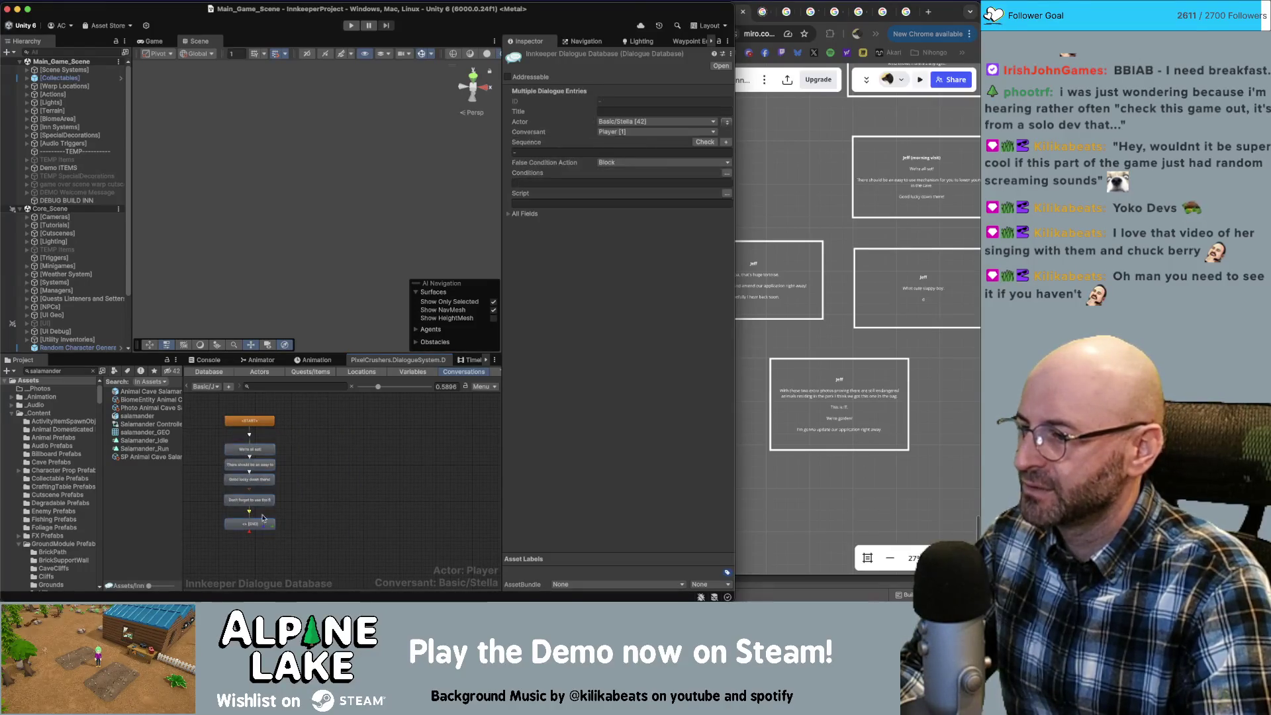
left_click_drag(262, 519, 265, 513)
Review the last line and END entry, then search the project for 'jeff schedule'.
left_click(272, 494)
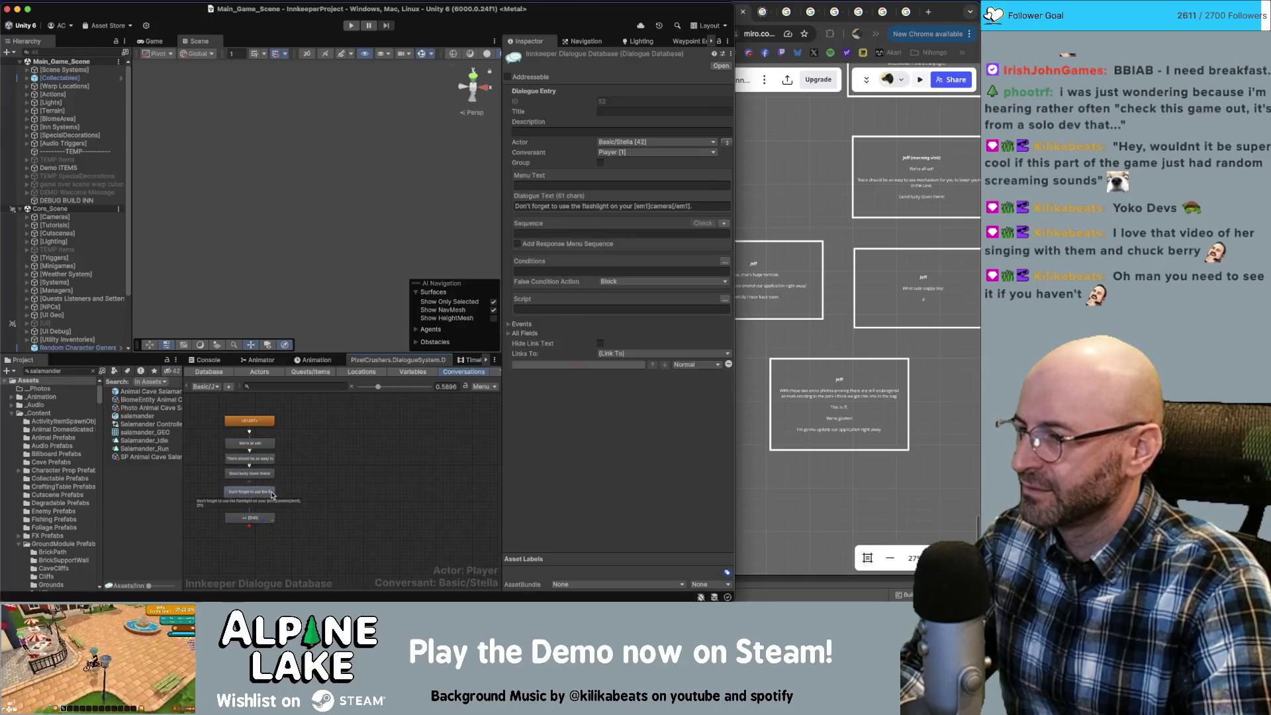
left_click(263, 515)
left_click(297, 487)
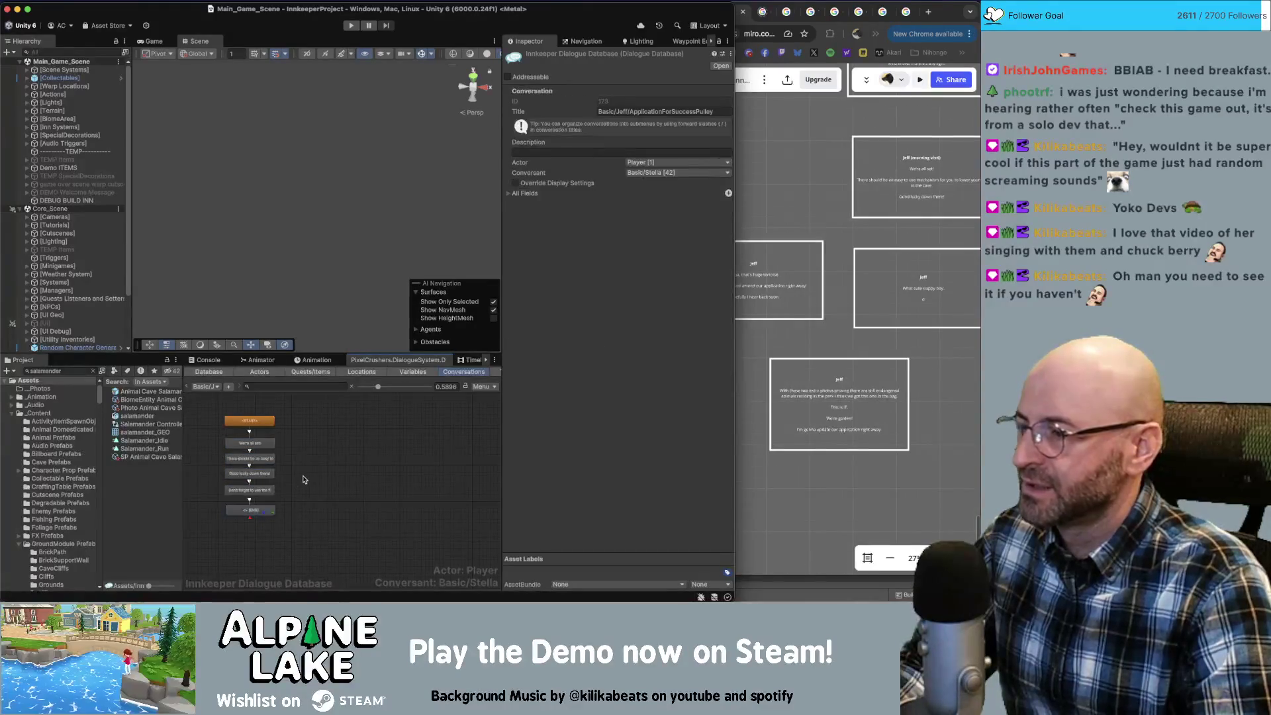
left_click(67, 372)
type("jeff schedule")
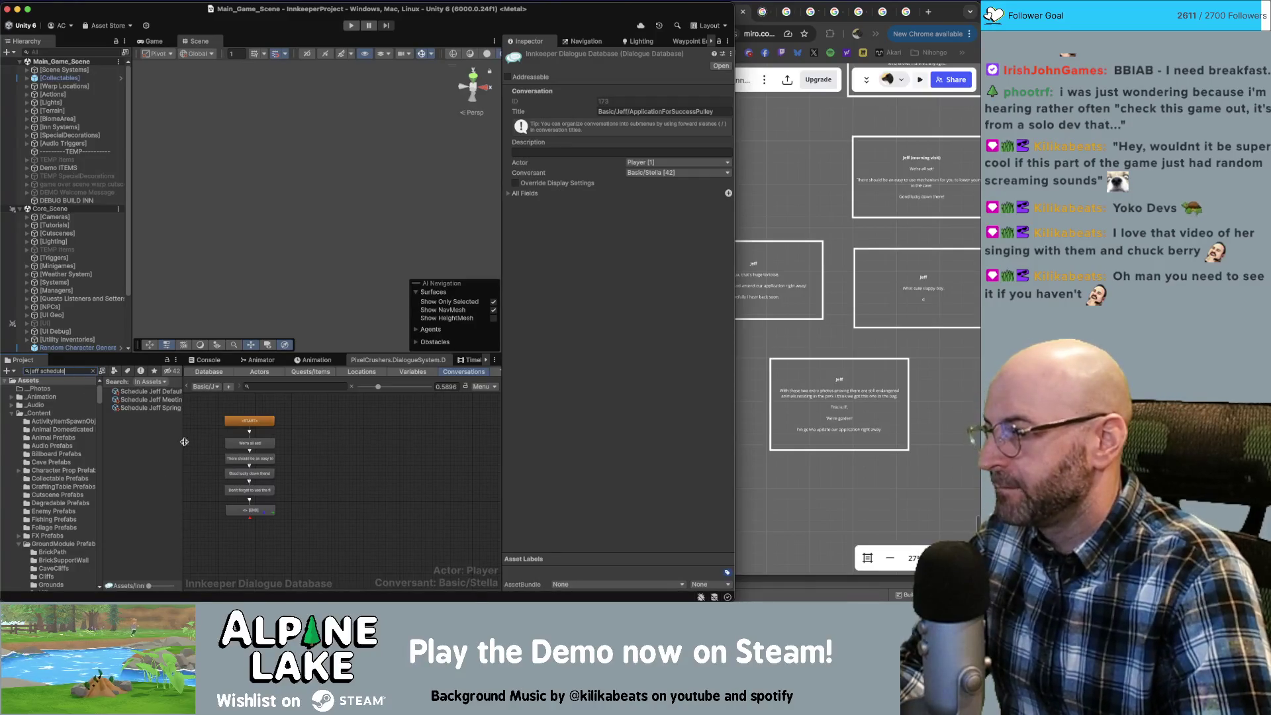
Add two Day Start Conversations entries to the Schedule Jeff Default asset.
left_click_drag(184, 437, 196, 435)
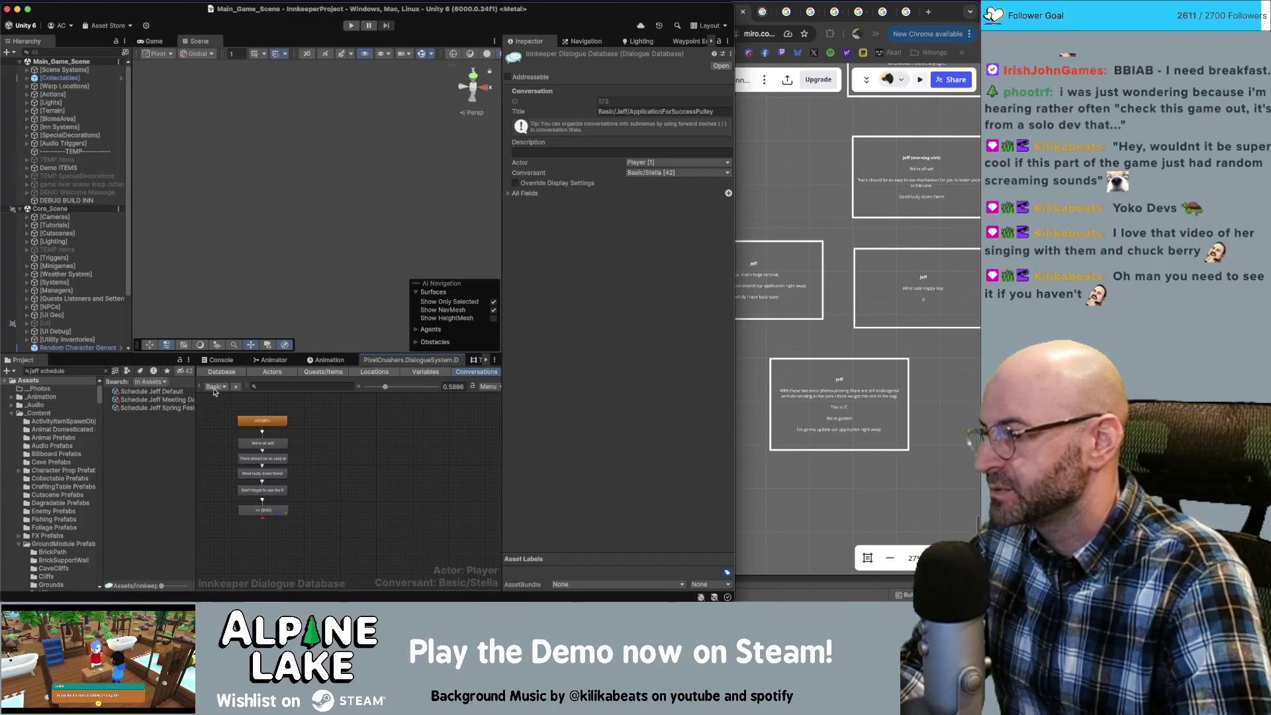
left_click(174, 393)
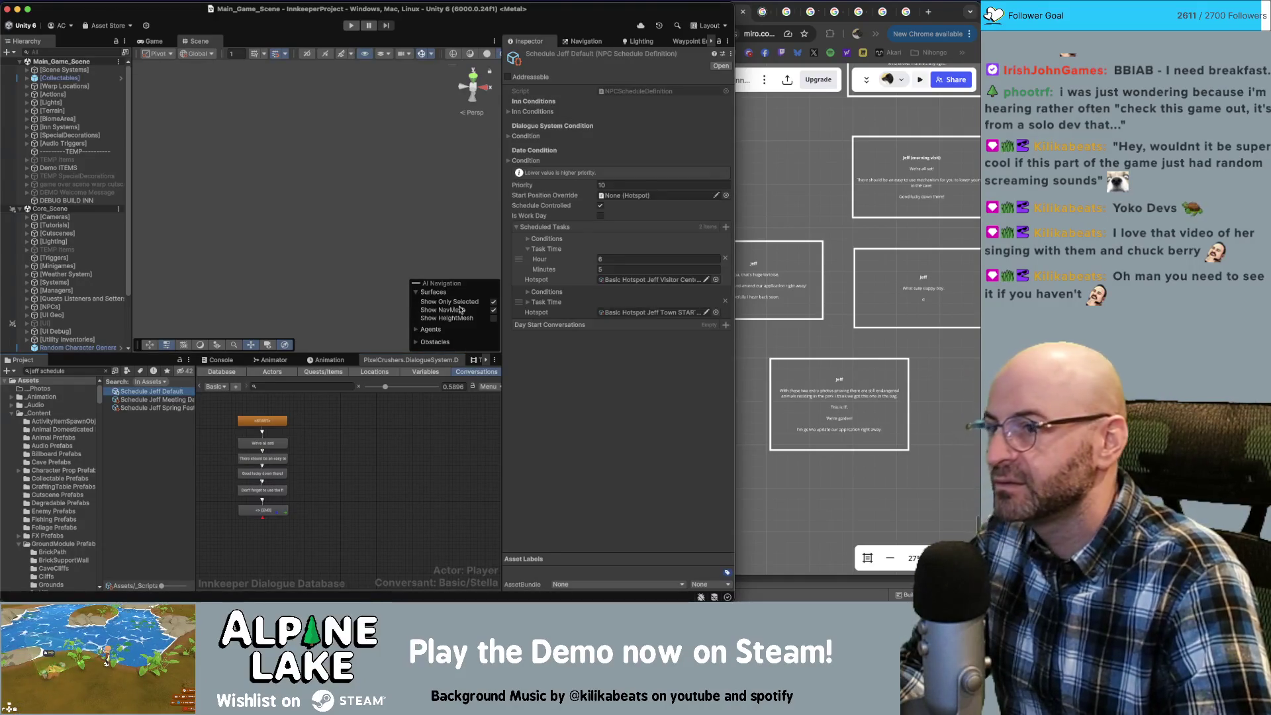
left_click(725, 326)
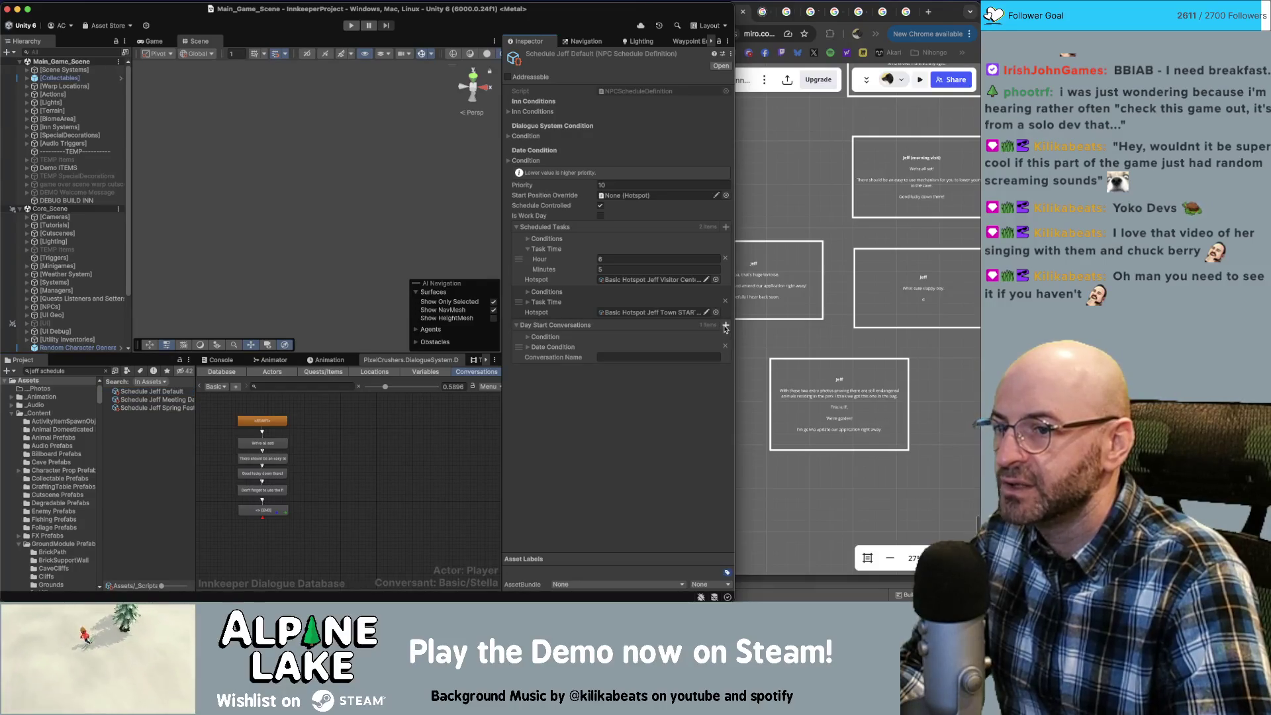
left_click(726, 325)
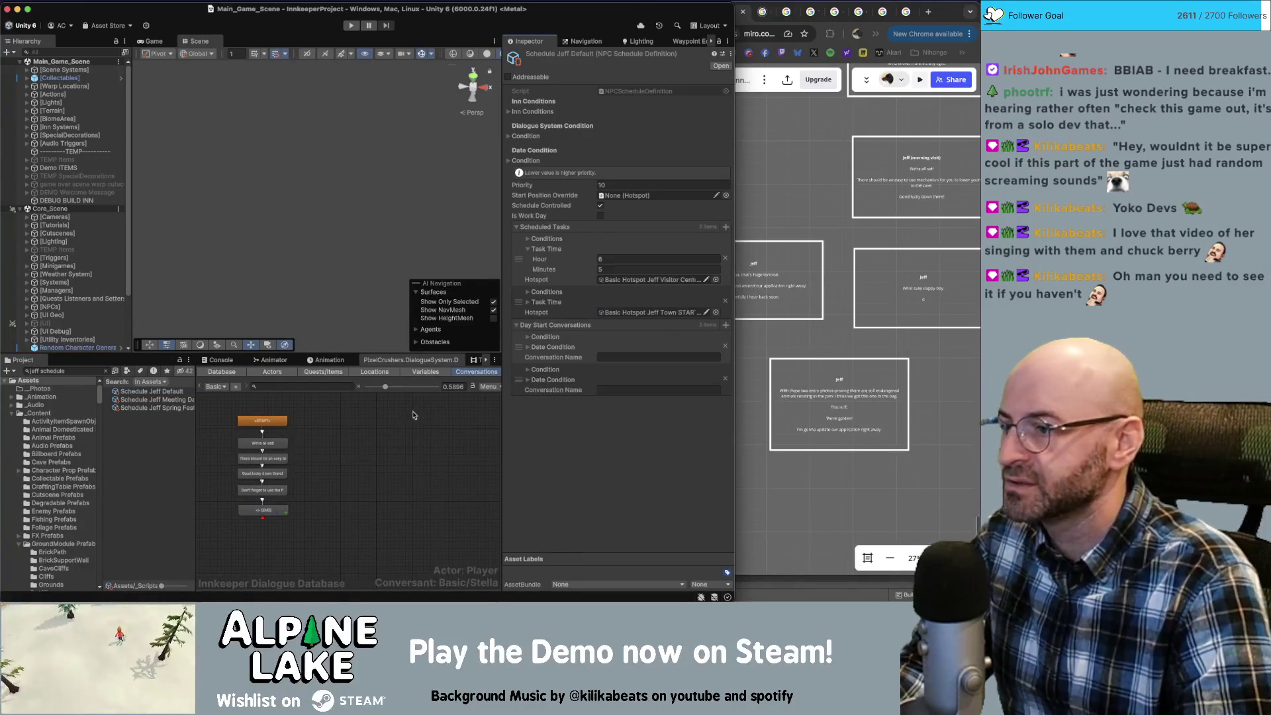
left_click(315, 418)
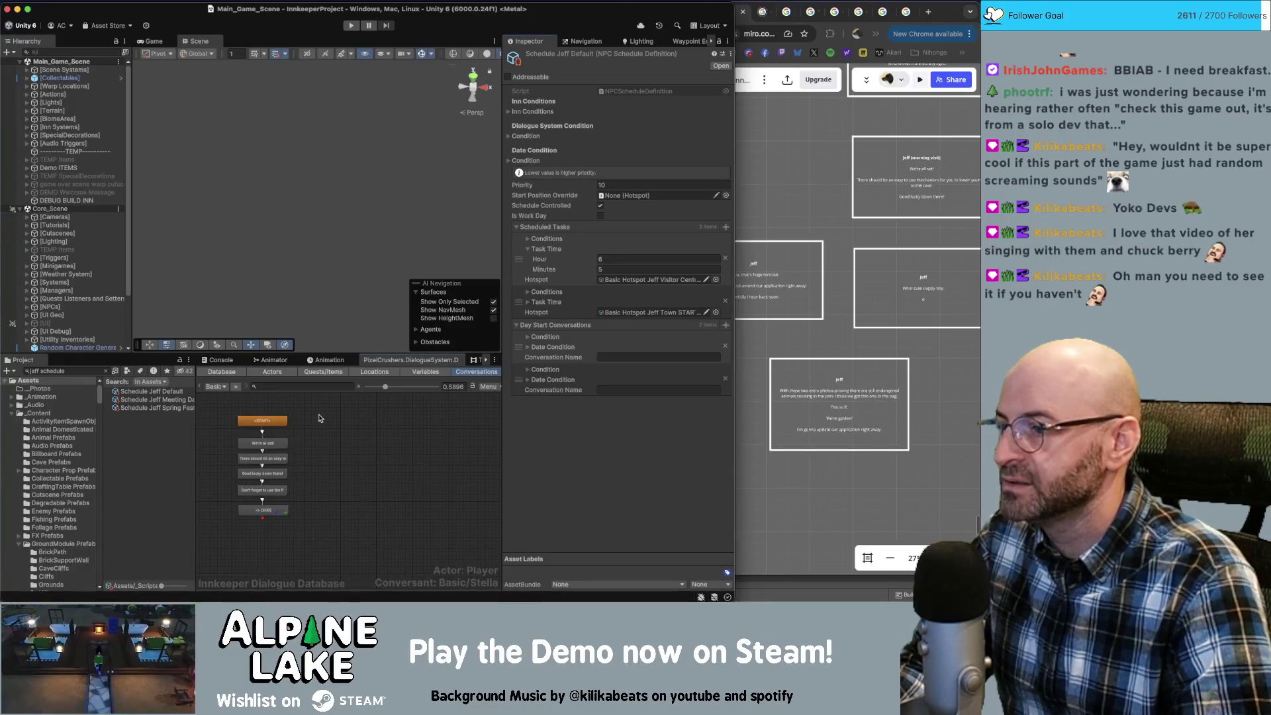
left_click(161, 400)
left_click(162, 392)
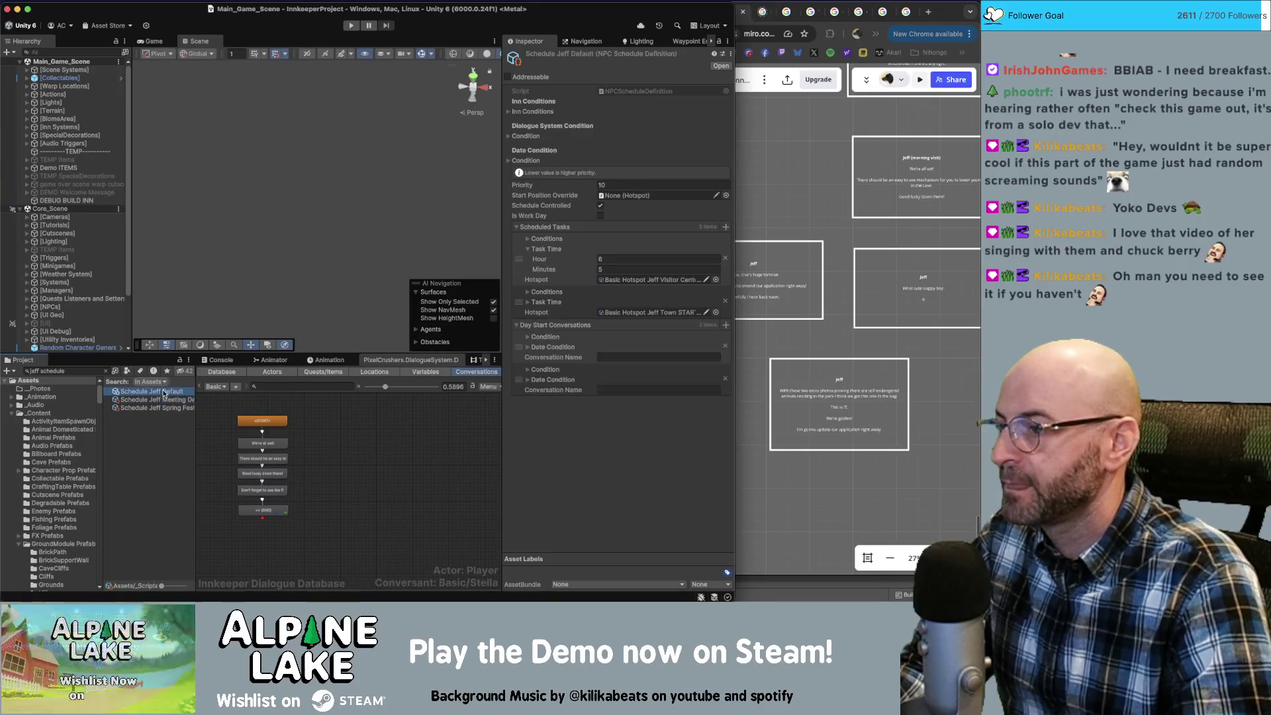
Fill the entries with Basic/Jeff/ApplicationForSuccessStart and Basic/Jeff/ApplicationForSuccessPulley.
left_click(617, 389)
type("Basic/Jeff/ApplicationForSuccessPulley")
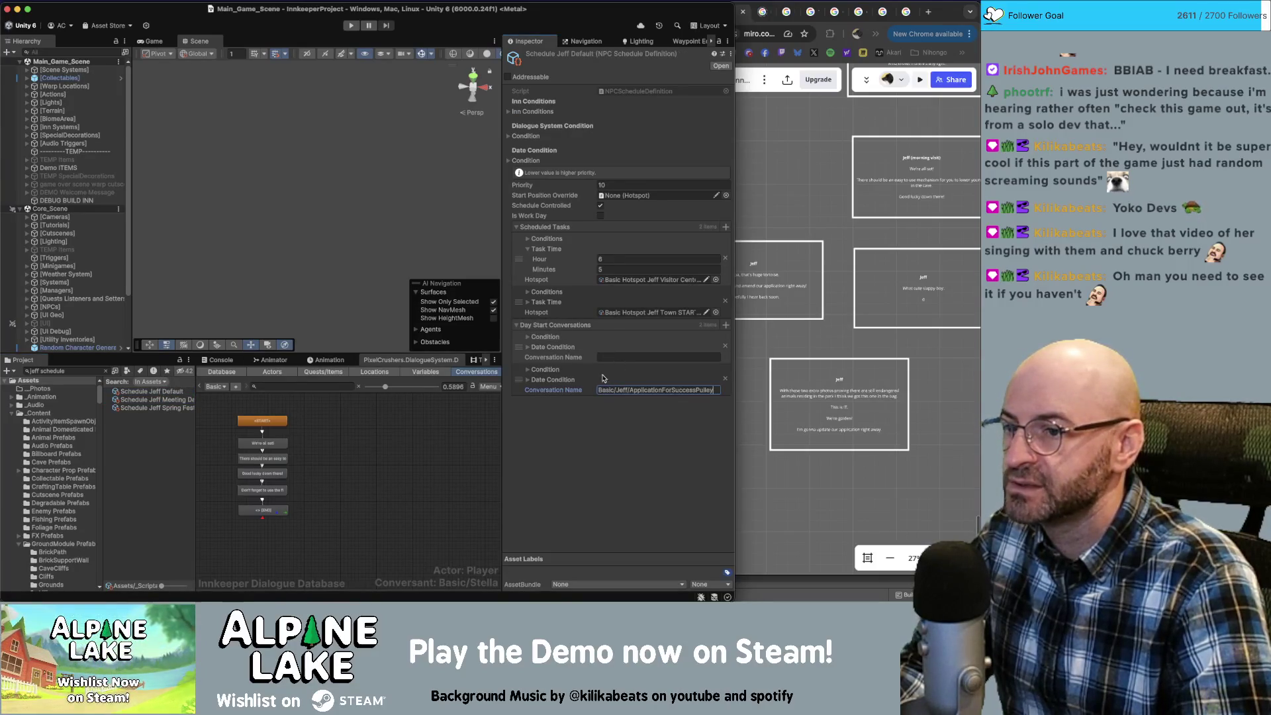
left_click(617, 358)
type("Basic/Jeff/ApplicationForSuccessPulley")
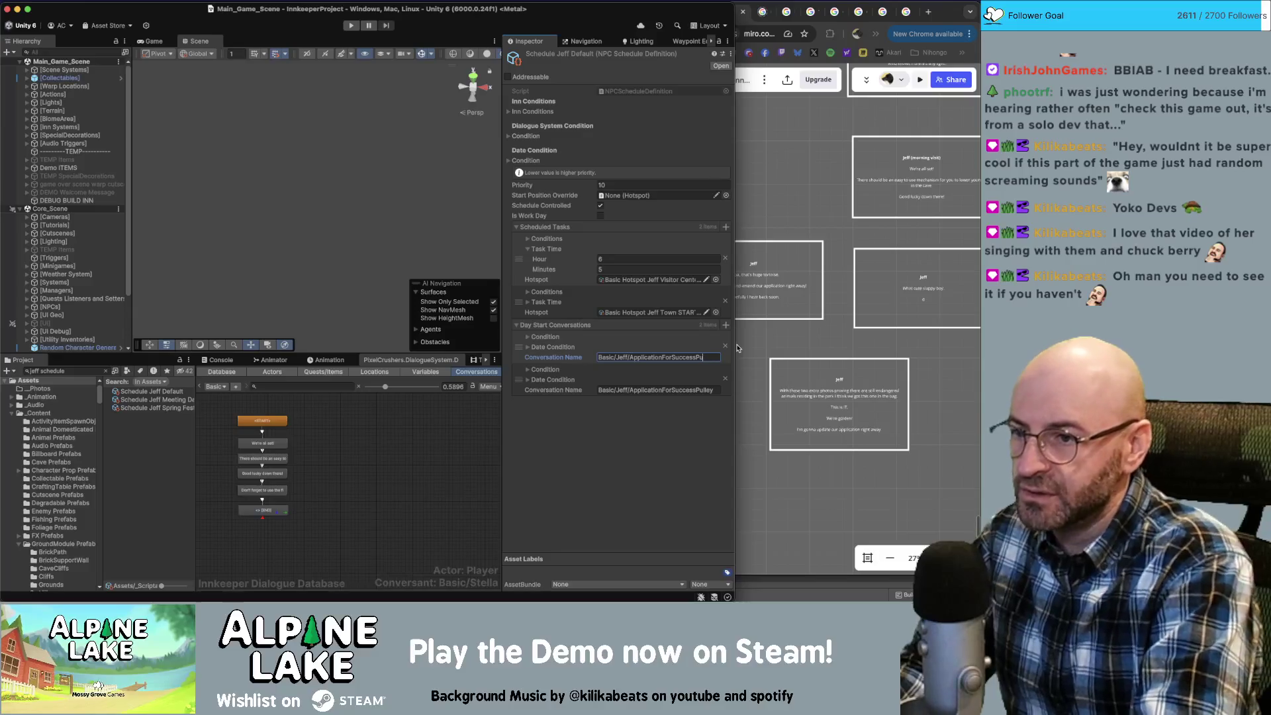
key("BackSpace")
key("BackSpace")
key("BackSpace")
type("Start")
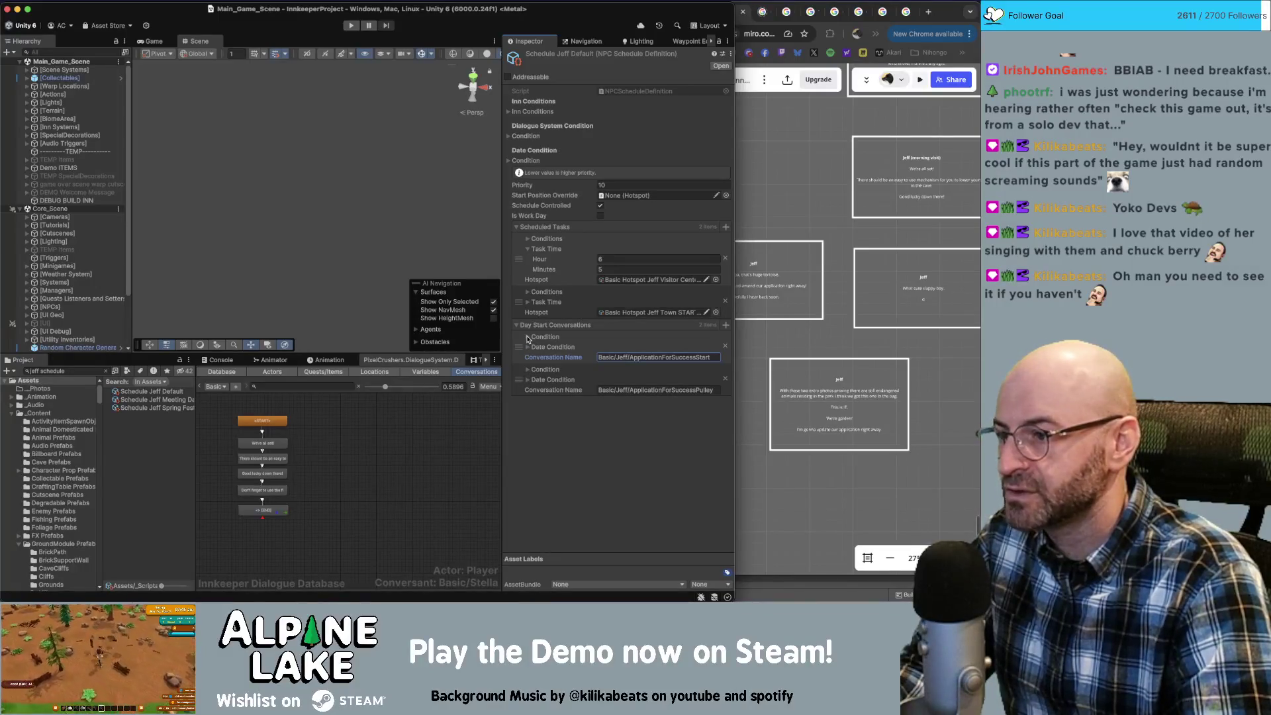
left_click(244, 422)
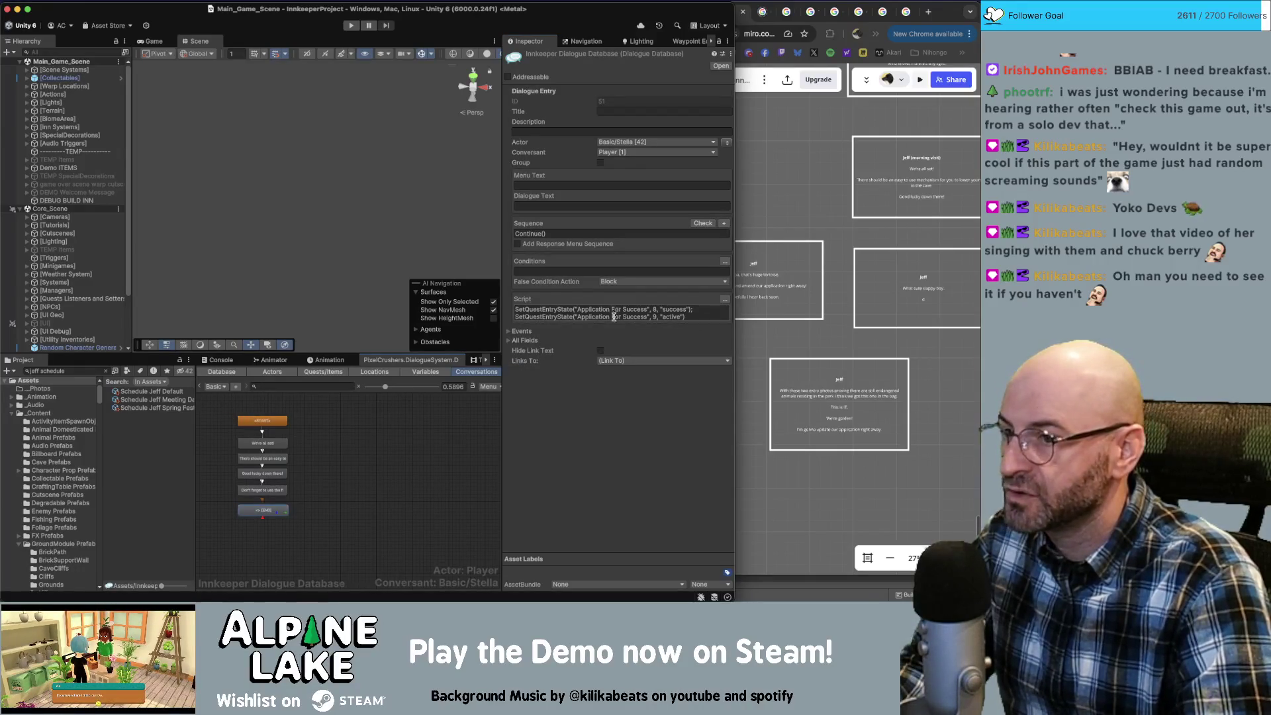
left_click(342, 410)
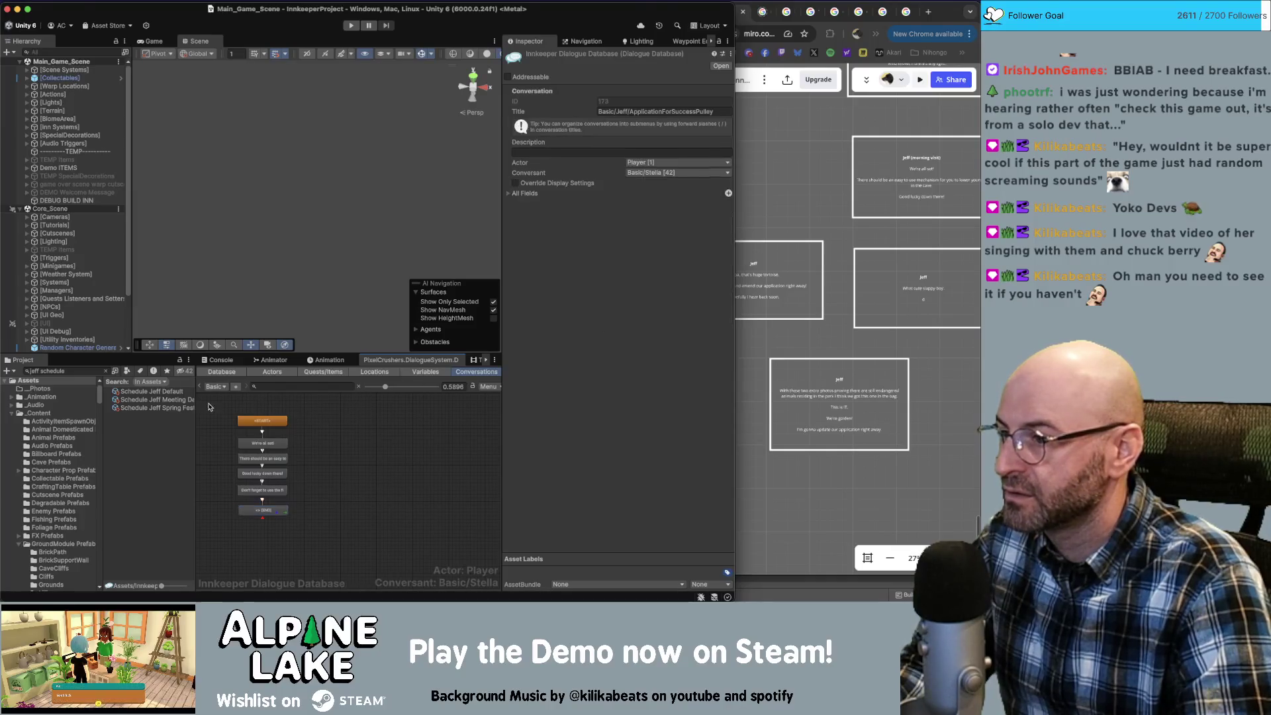
In Jeff's default schedule, add a Quest Condition to the first day-start conversation: Application For Success = Unassigned.
left_click(159, 392)
left_click(528, 337)
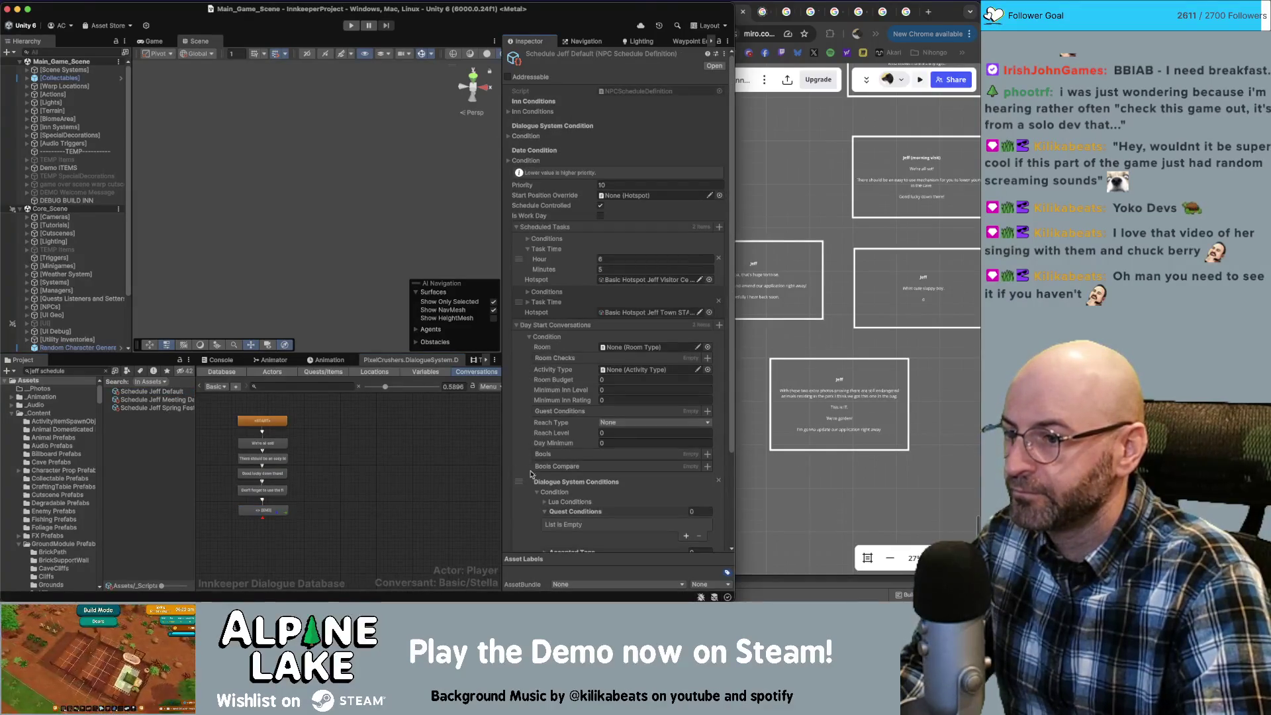
scroll(550, 457, "down", 3)
left_click(686, 445)
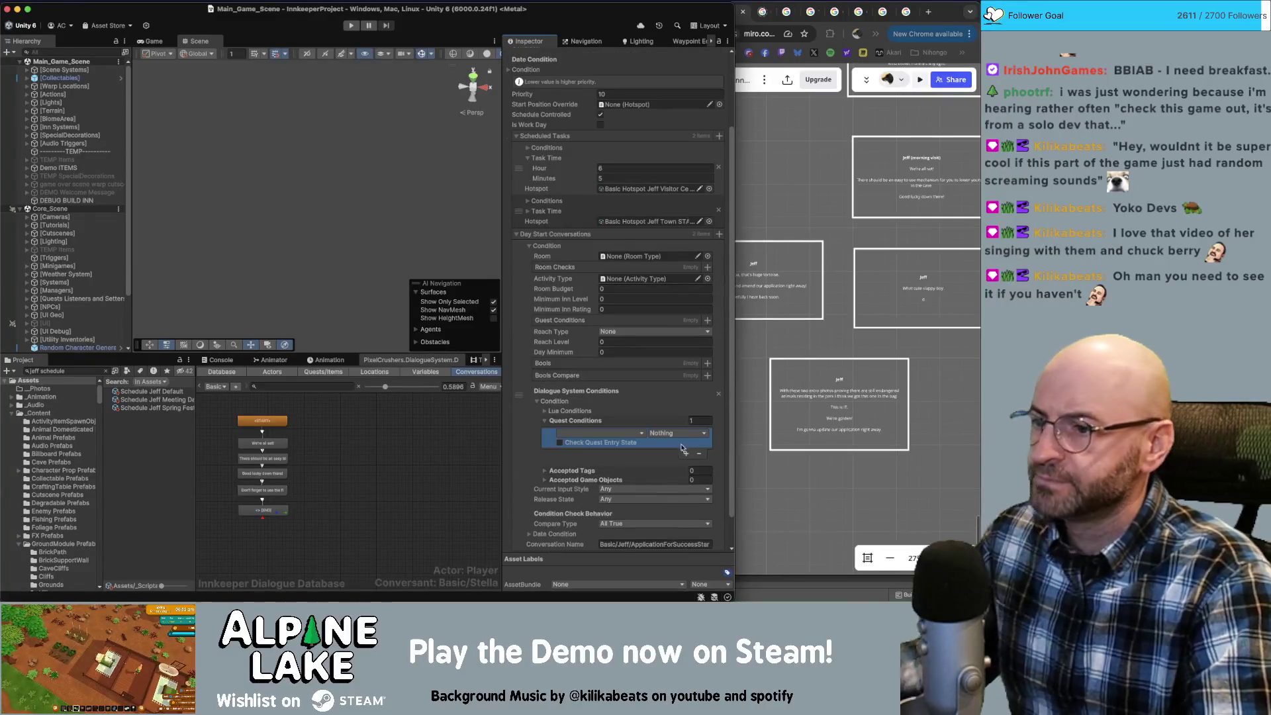
left_click(676, 433)
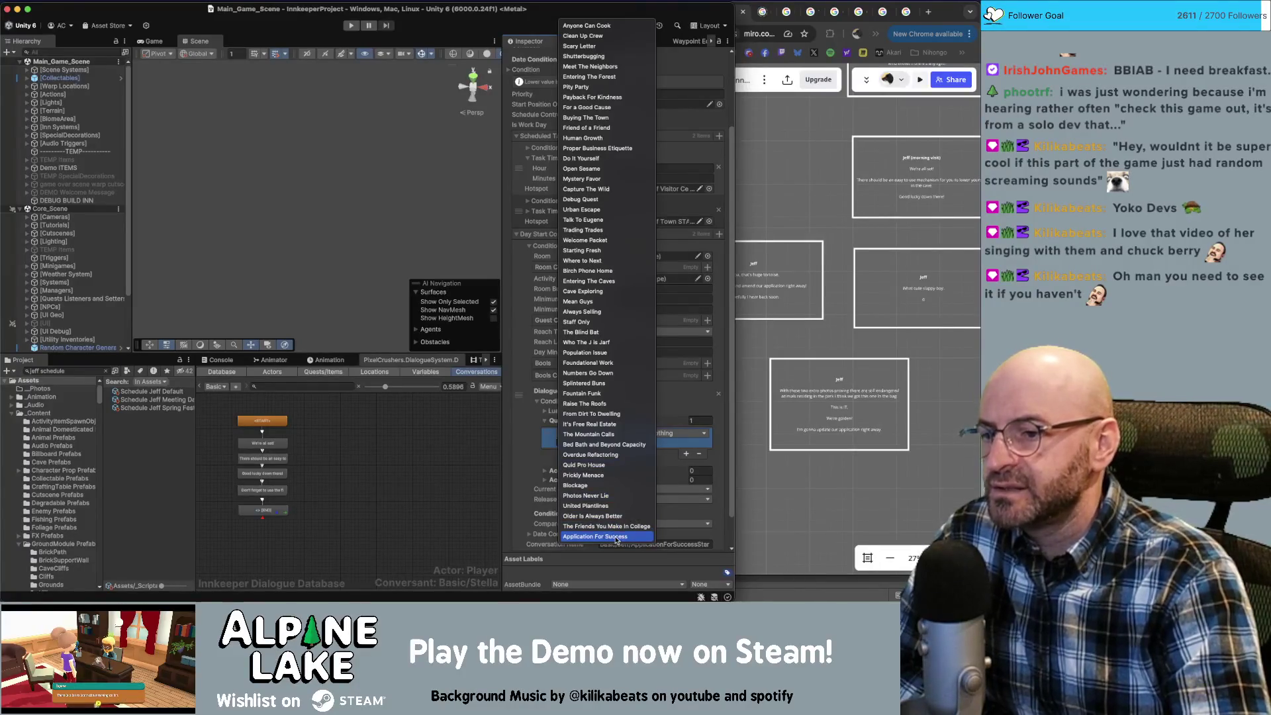
left_click(616, 537)
left_click(668, 438)
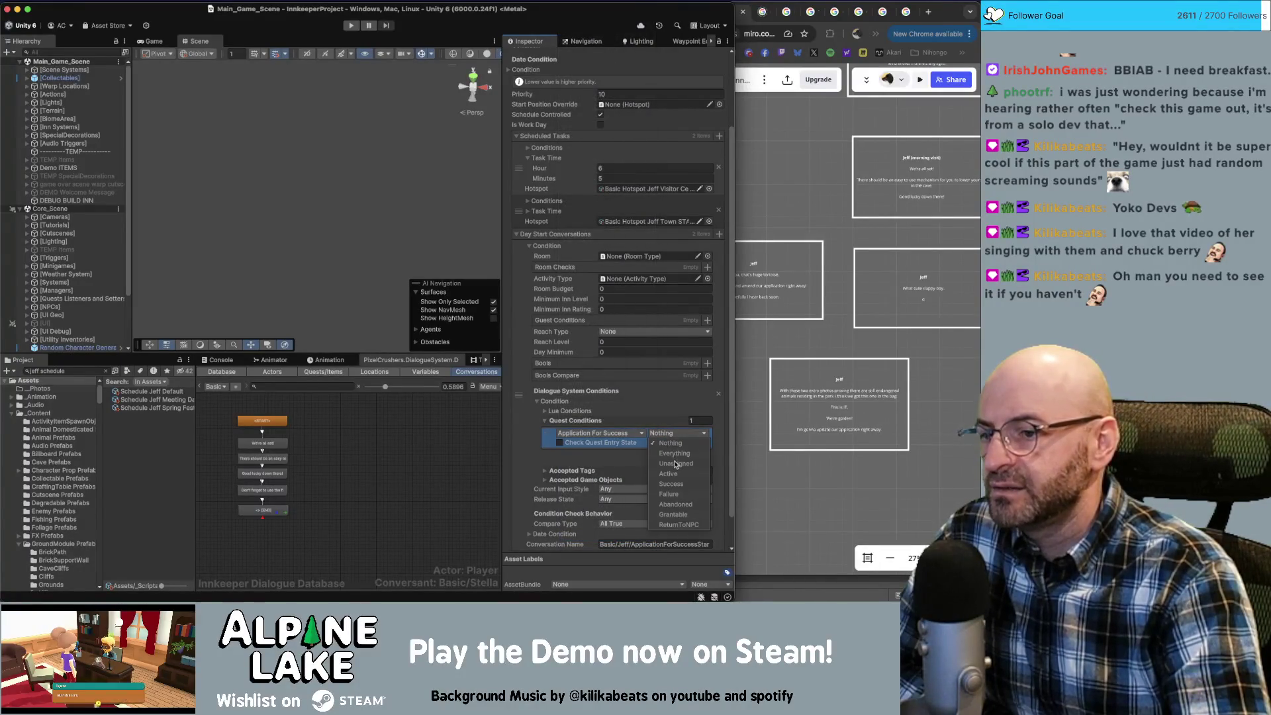
left_click(675, 464)
left_click(558, 458)
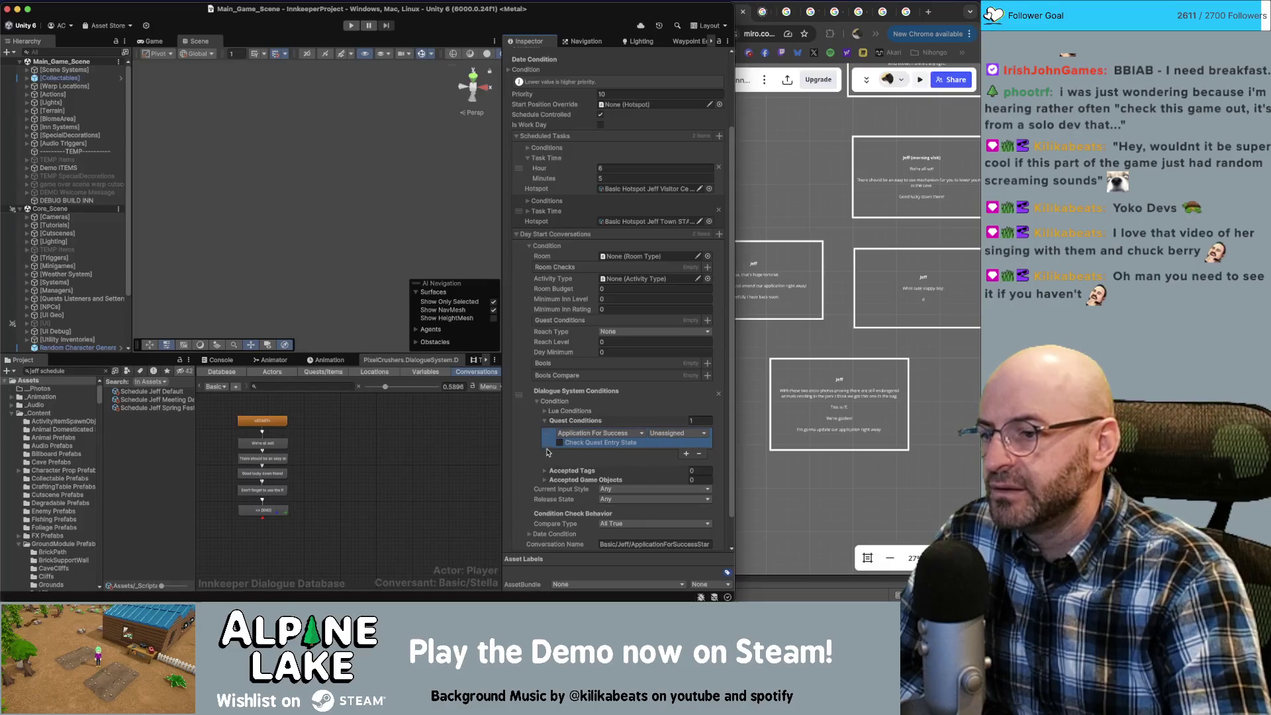
Add a second Quest Condition: The Friends You Make In College = Success.
left_click(688, 454)
left_click(618, 454)
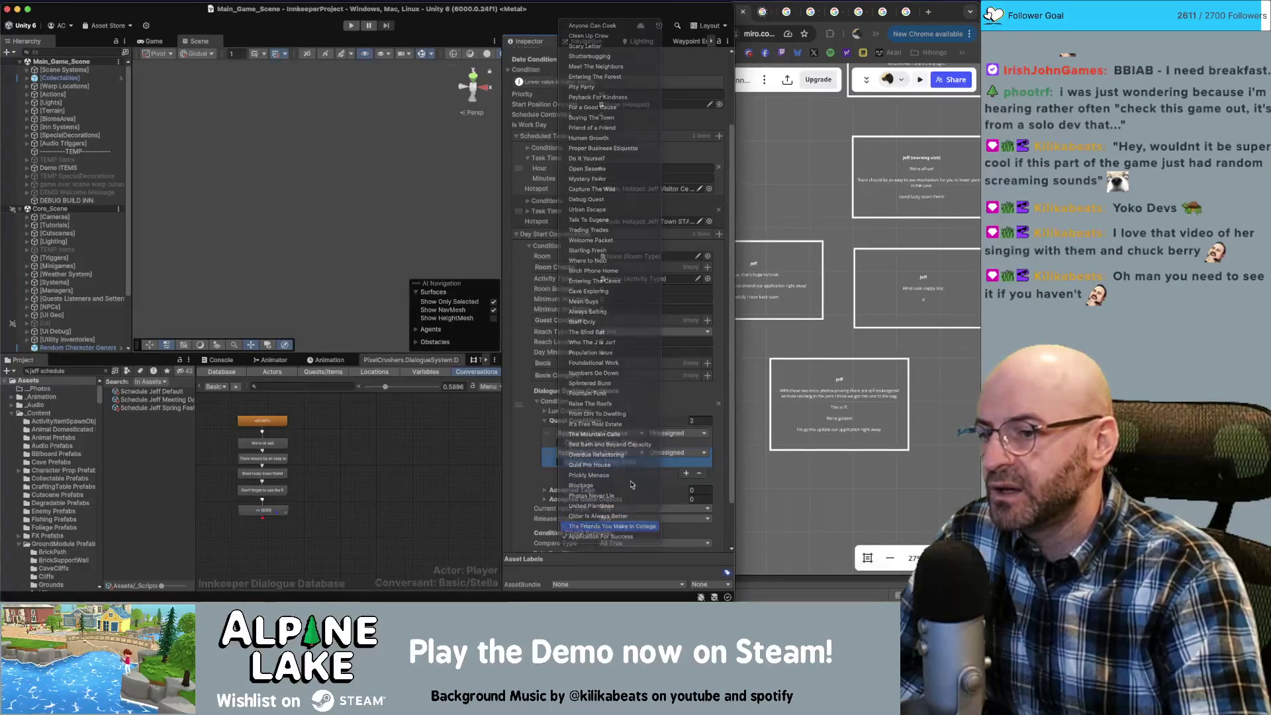
left_click(620, 528)
left_click(671, 453)
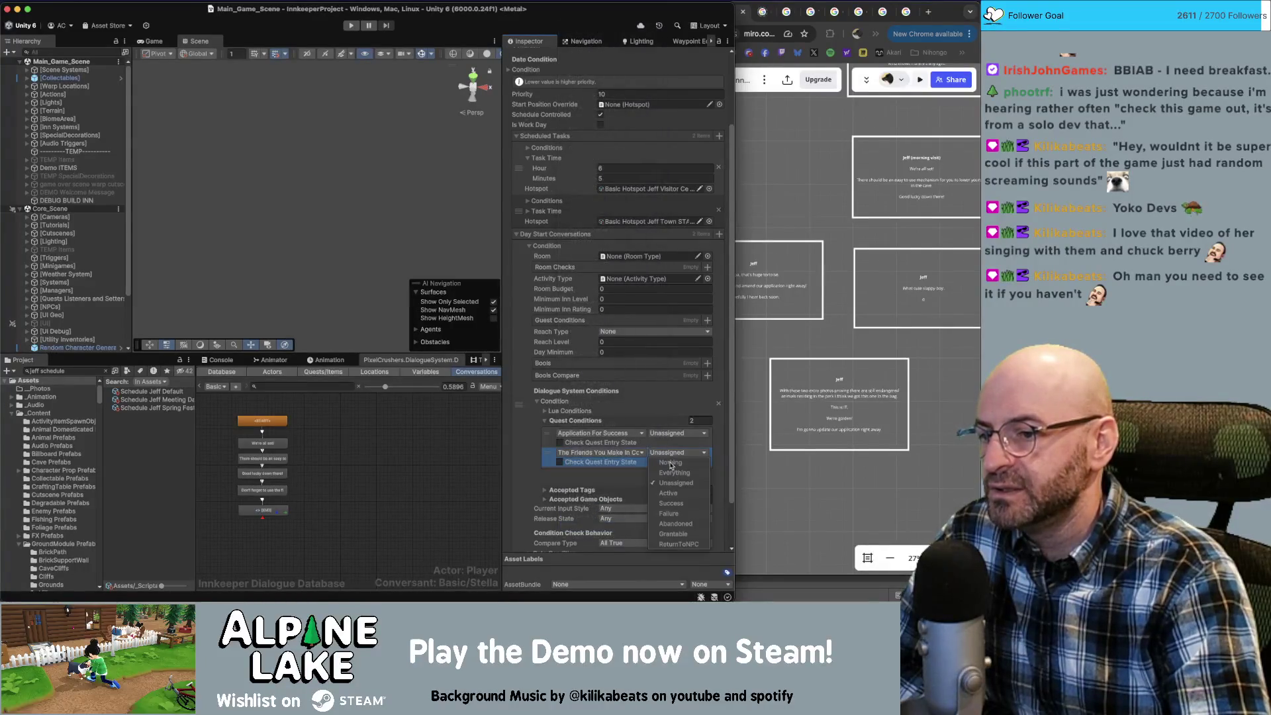
left_click(671, 503)
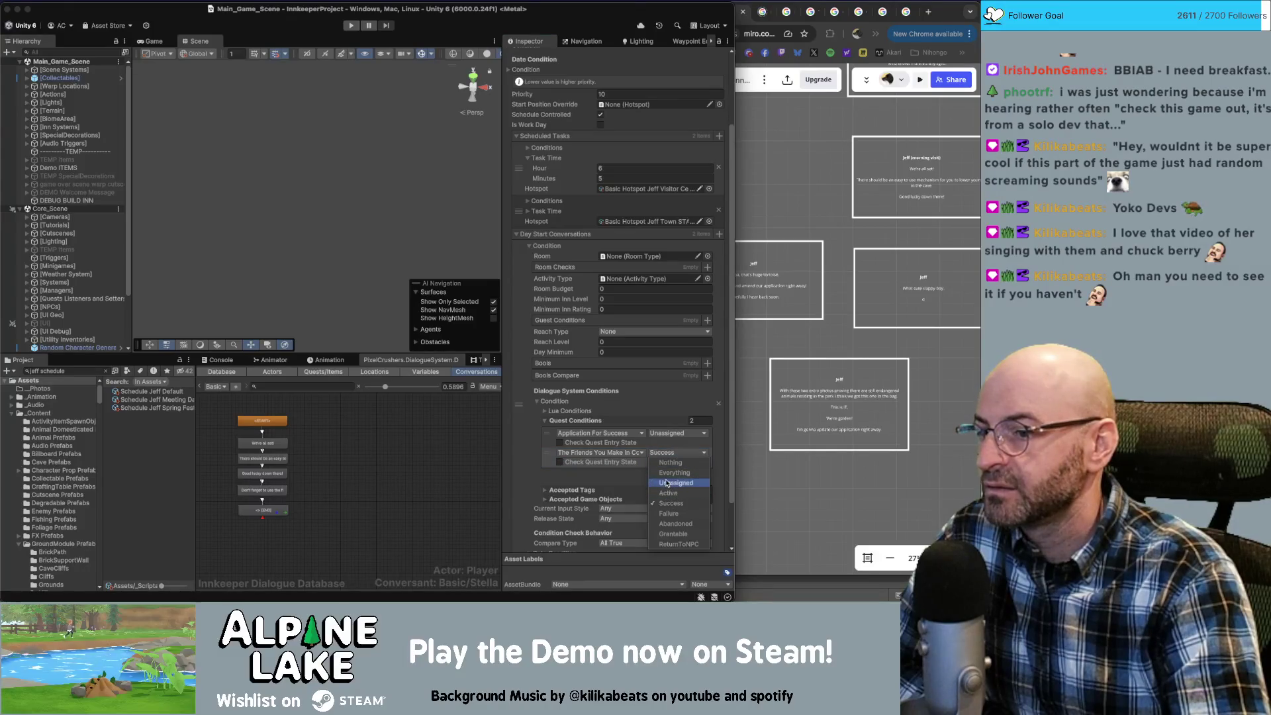
left_click(549, 471)
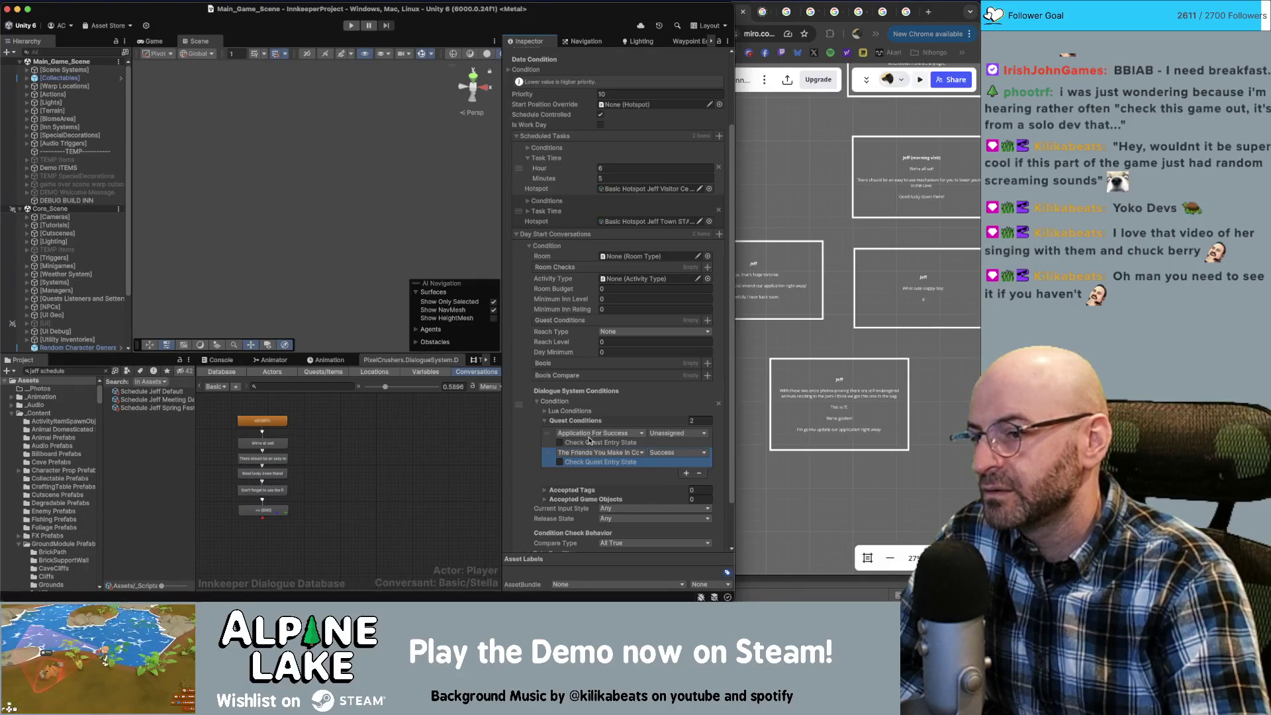
Expand the conditions of the Pulley day-start conversation entry.
scroll(573, 450, "down", 2)
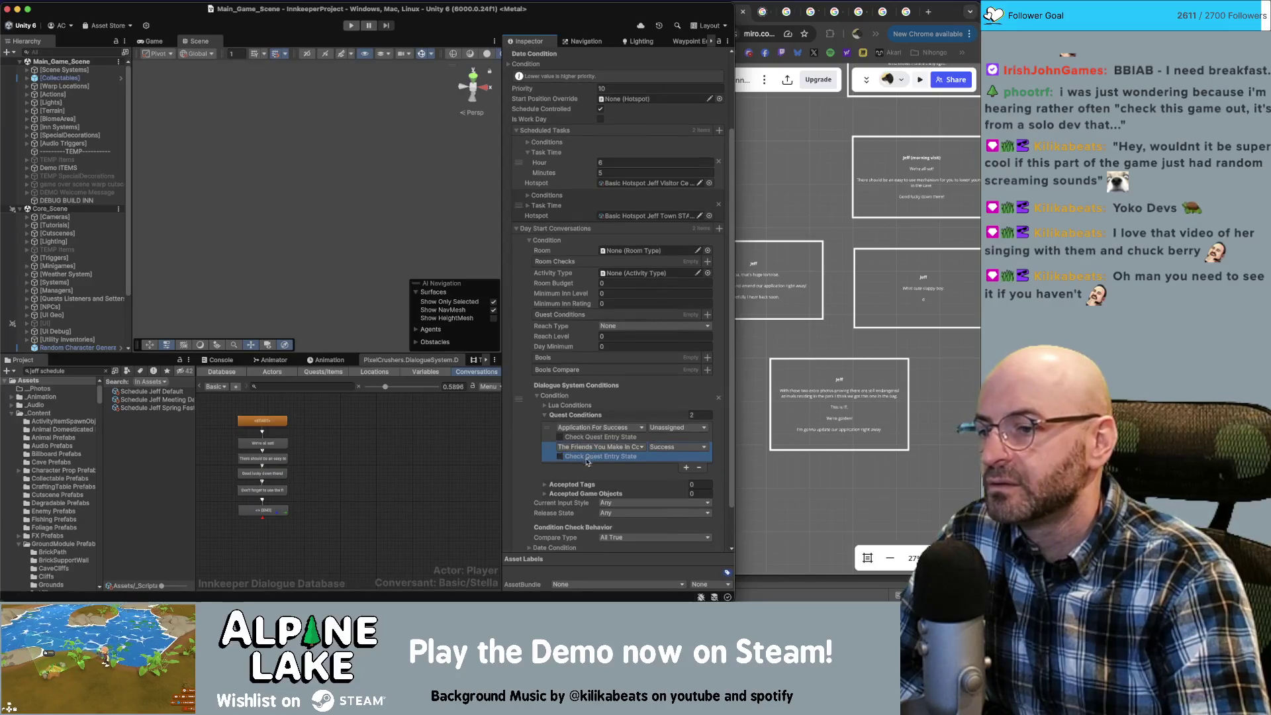
scroll(596, 463, "up", 5)
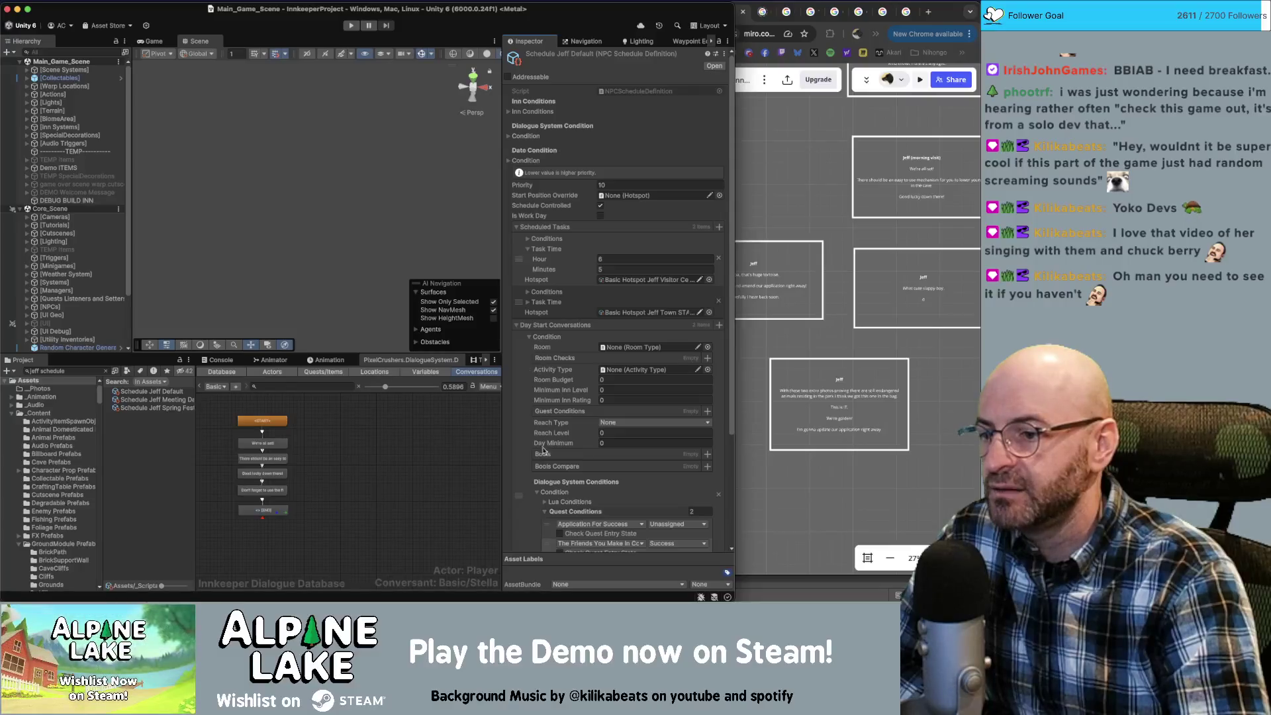
scroll(625, 480, "down", 1)
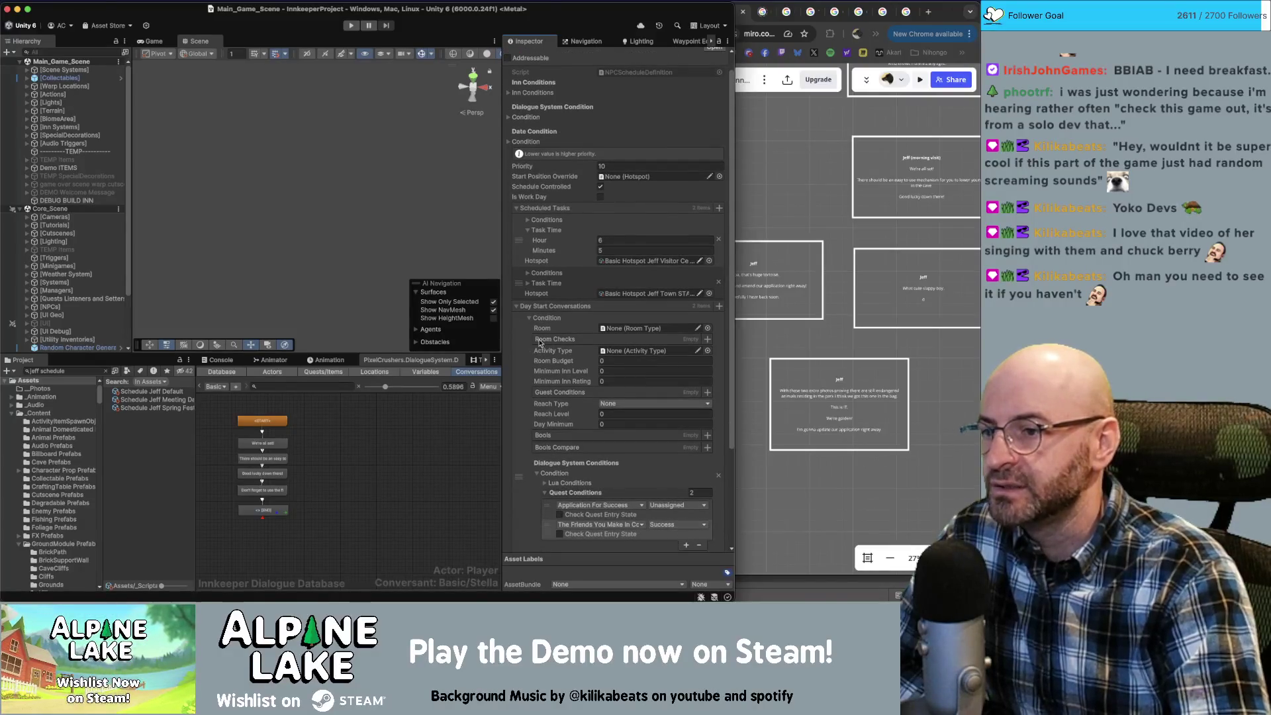
left_click(517, 306)
left_click(518, 325)
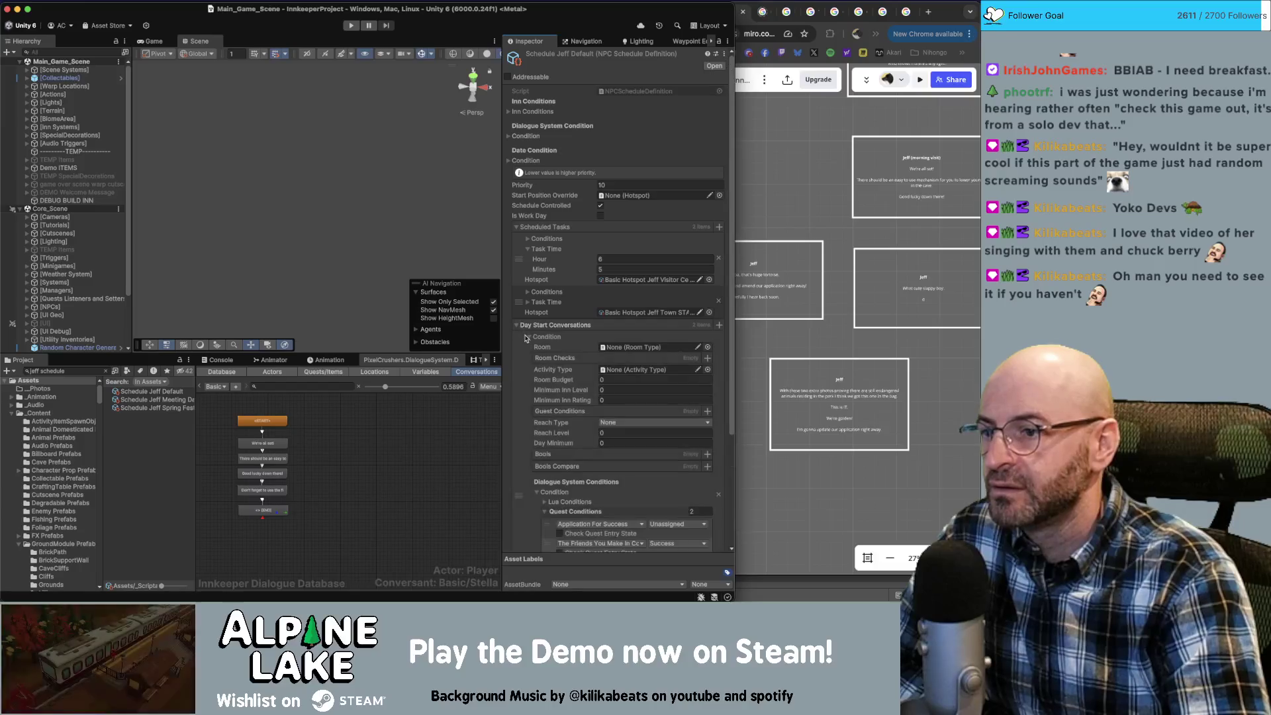
left_click(528, 381)
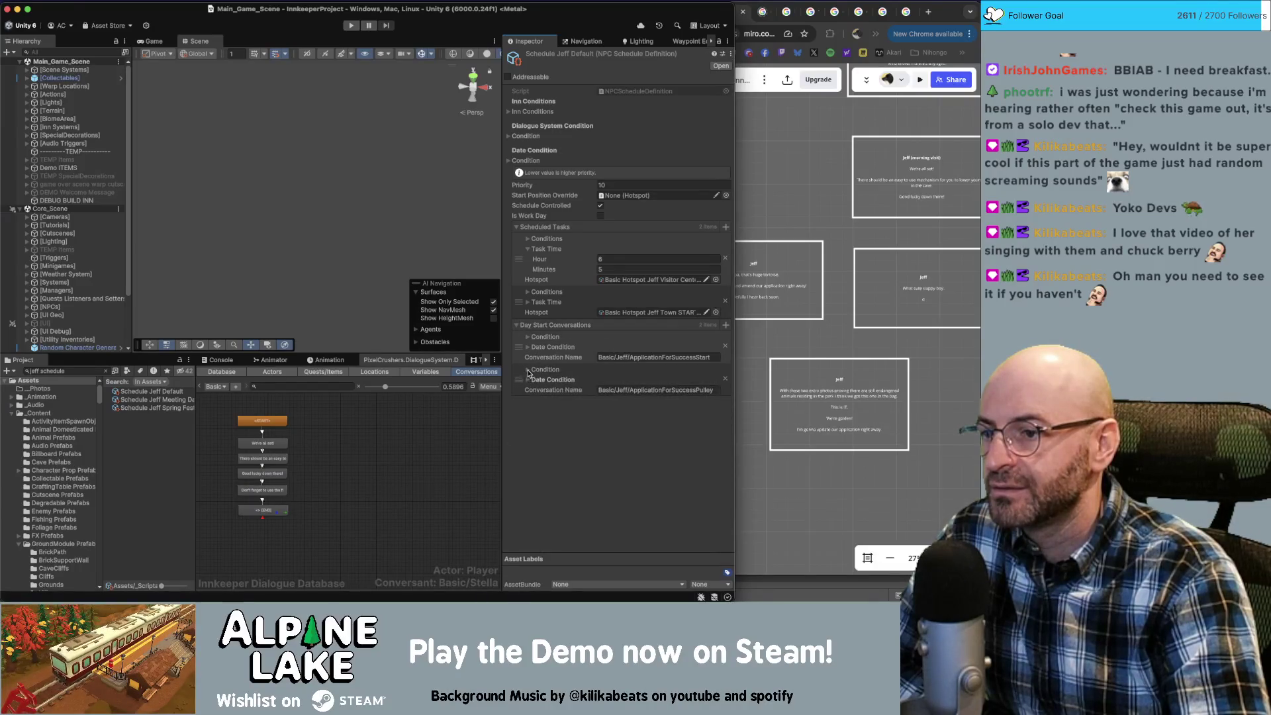
left_click(529, 370)
scroll(568, 454, "down", 3)
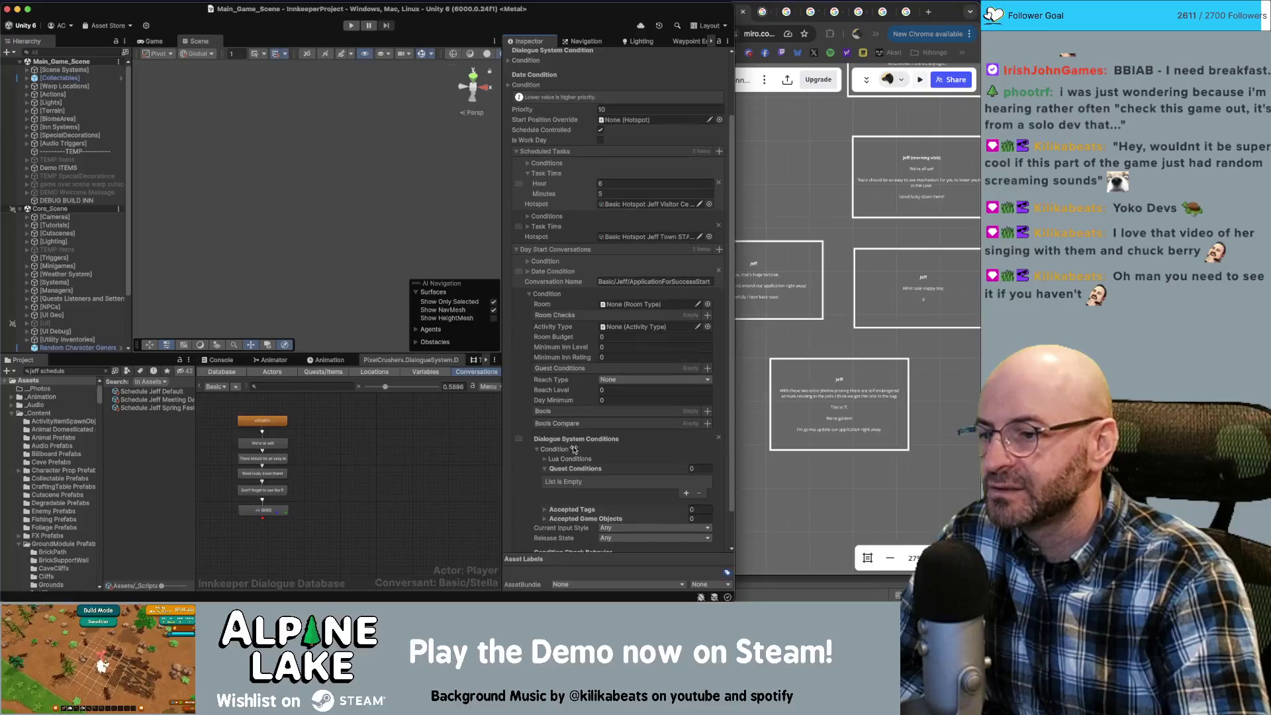
Add a Quest Condition to the Pulley entry: Application For Success = Active.
scroll(623, 474, "down", 1)
left_click(686, 494)
left_click(599, 474)
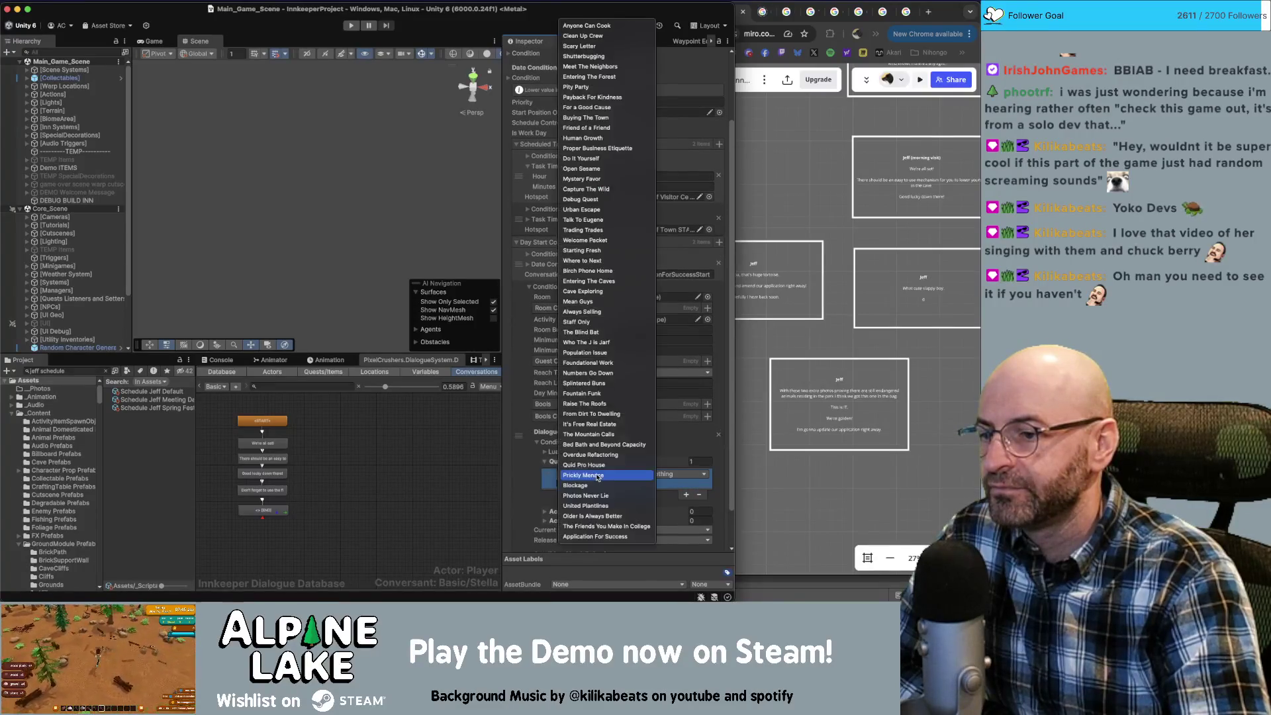
left_click(616, 537)
left_click(671, 474)
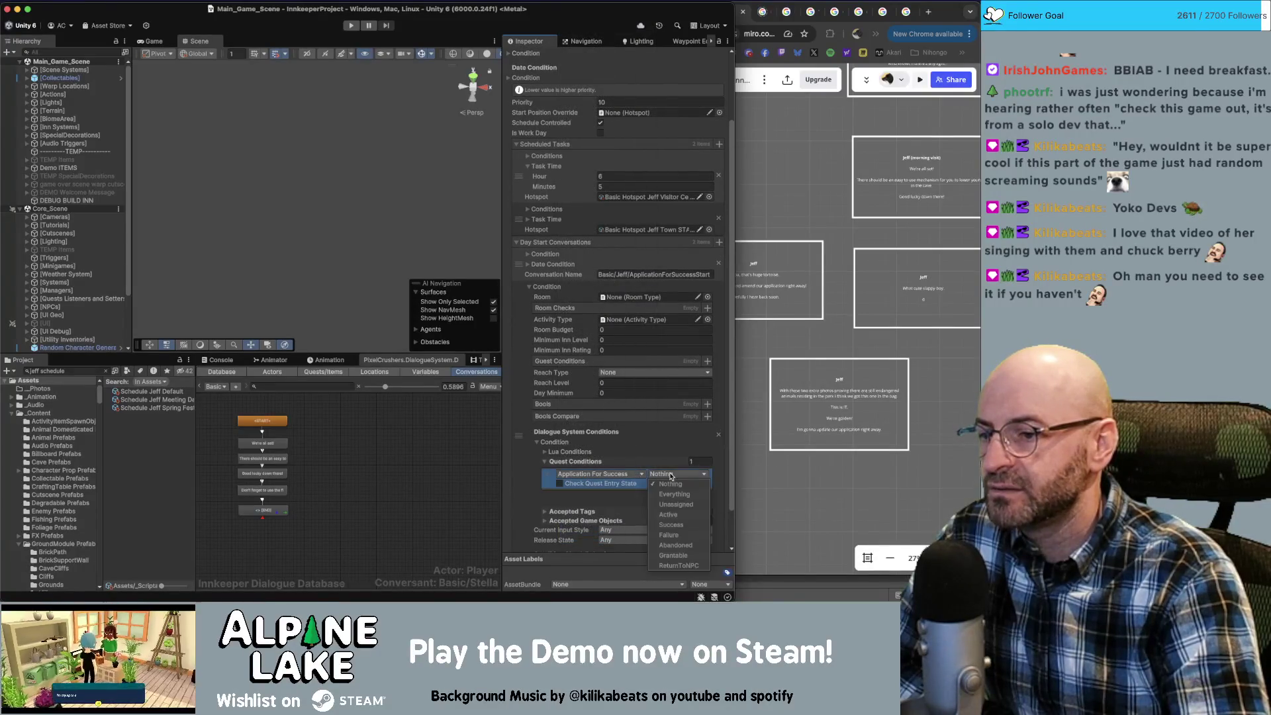
left_click(669, 514)
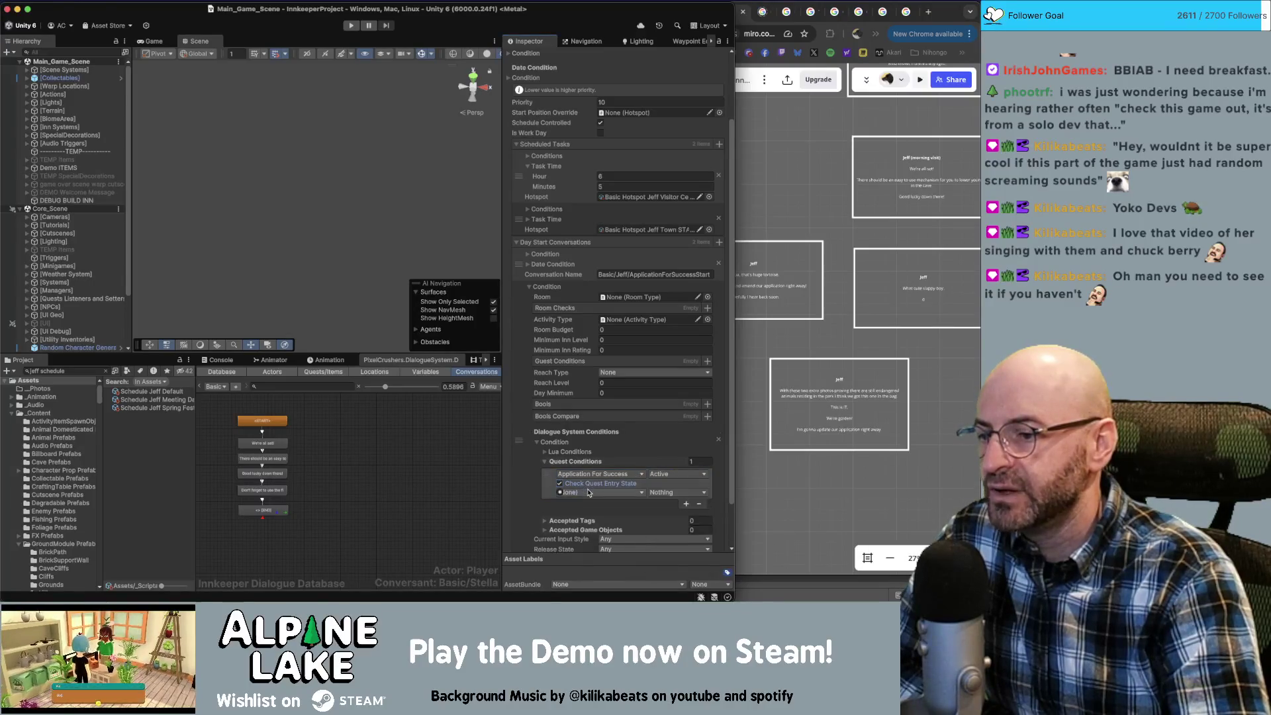
Require quest entry 8 (Wait for Jeff) to be Active, then check the conversation's properties.
left_click(588, 492)
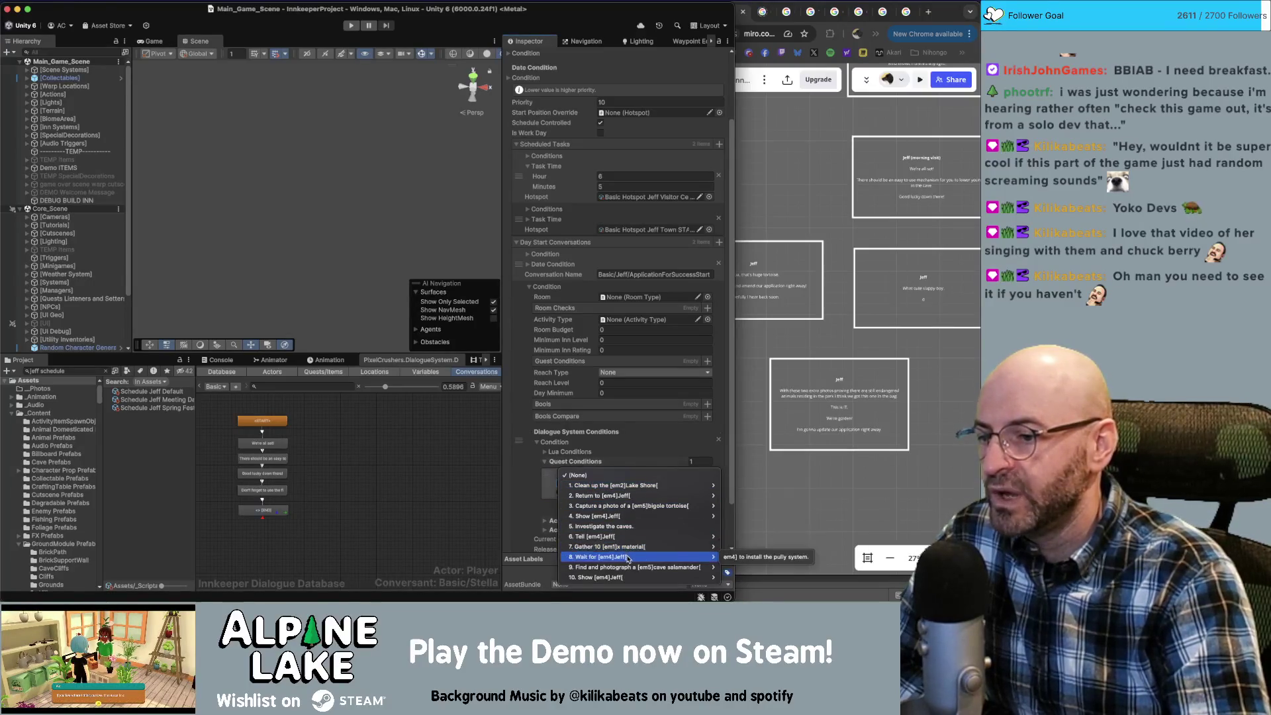
left_click(731, 557)
left_click(674, 492)
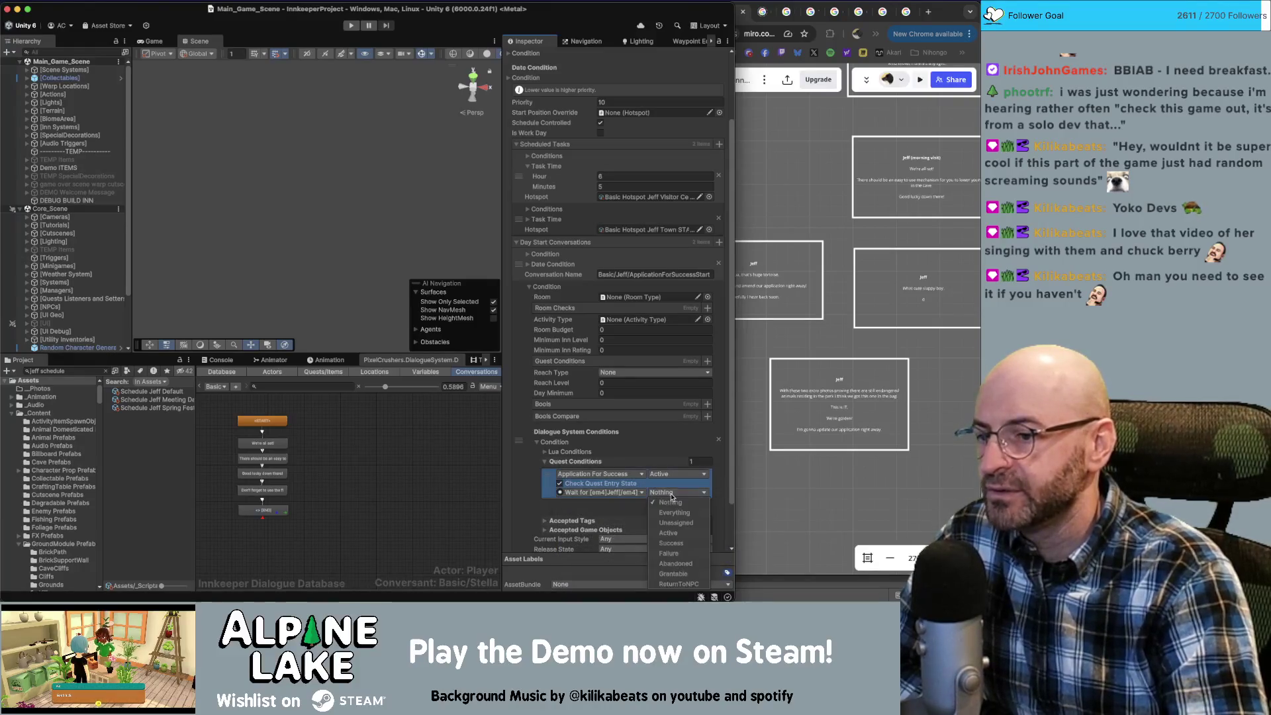
left_click(670, 533)
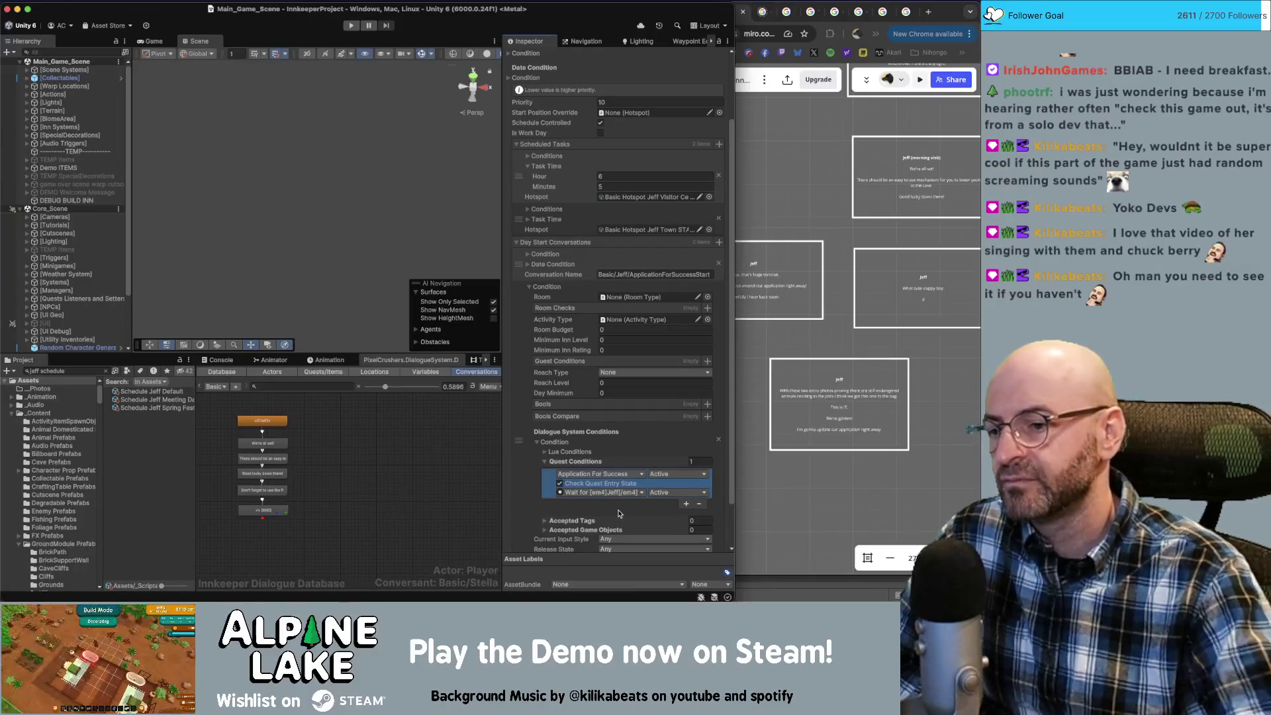
left_click(264, 512)
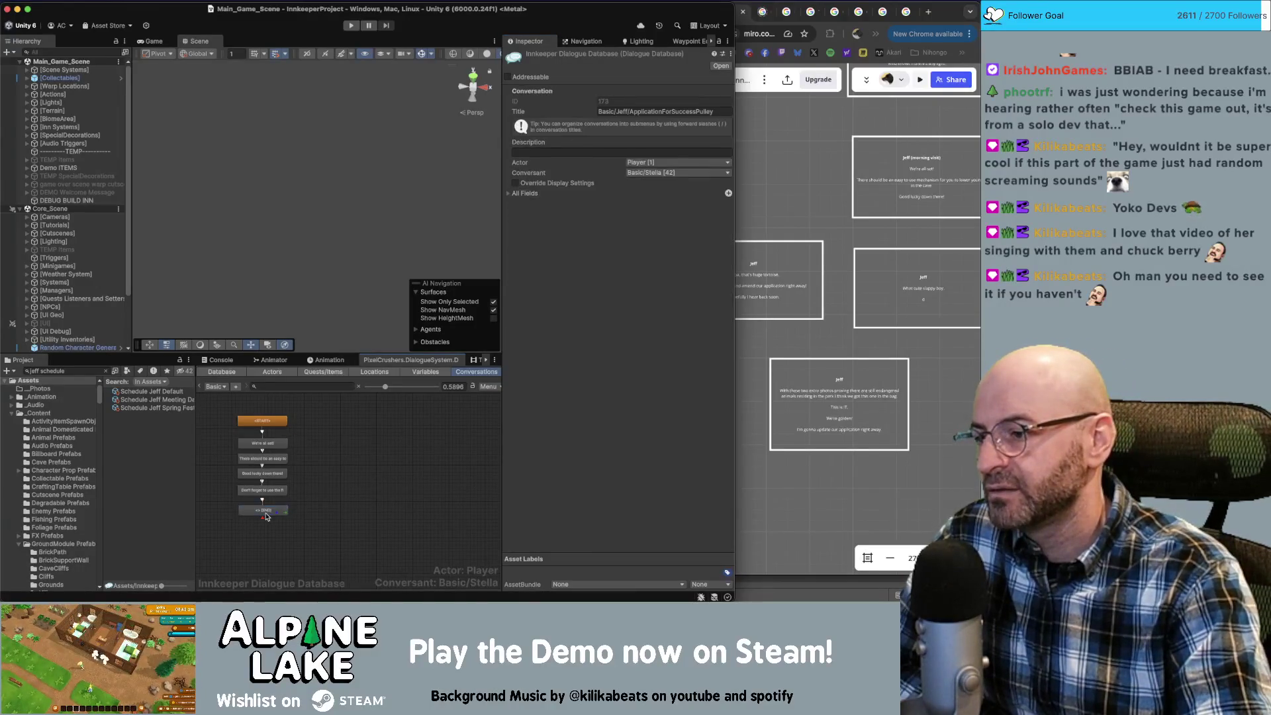
left_click(351, 462)
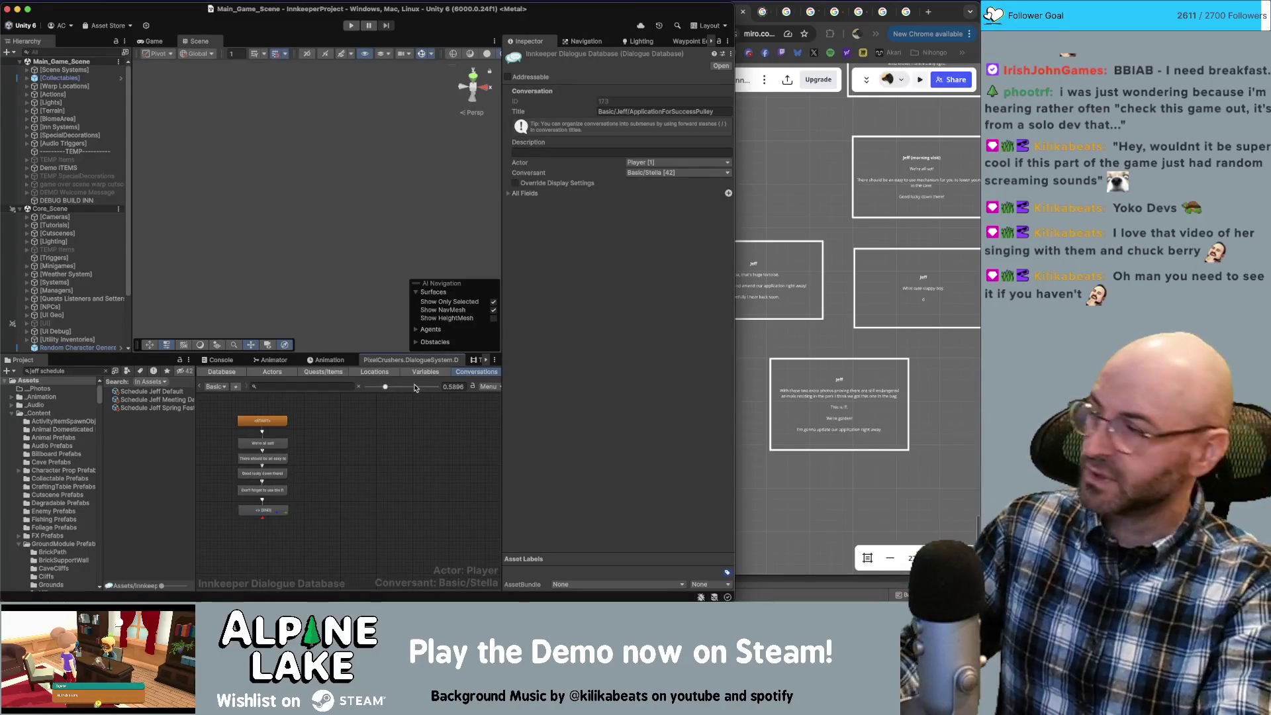